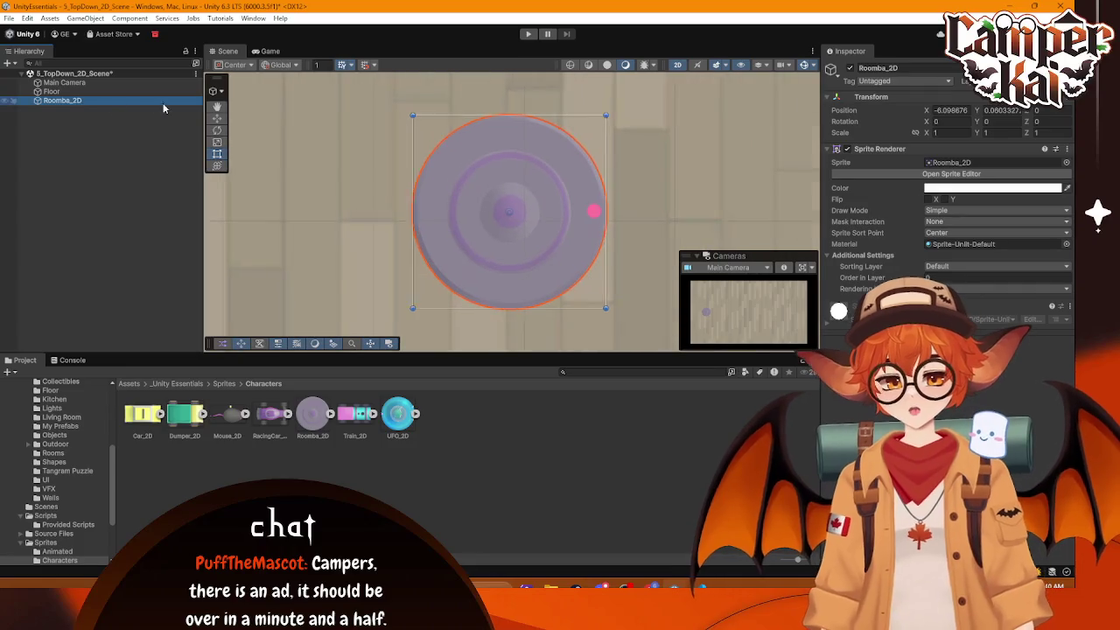
Step: Rename the Roomba_2D object in the Hierarchy to Player
click(77, 103)
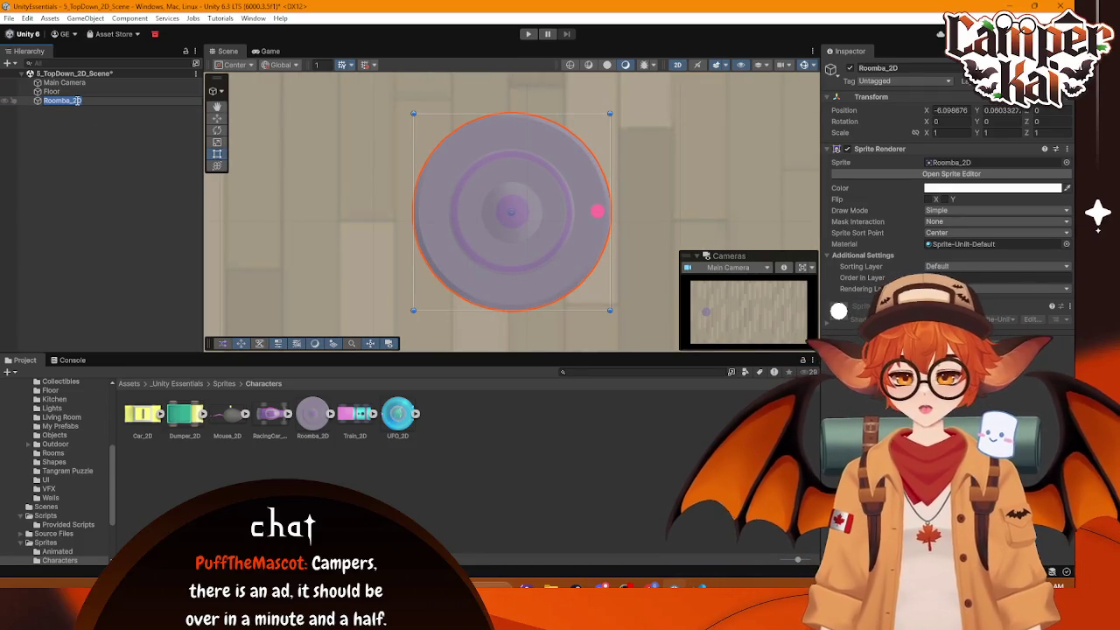
text(P)
key(Return)
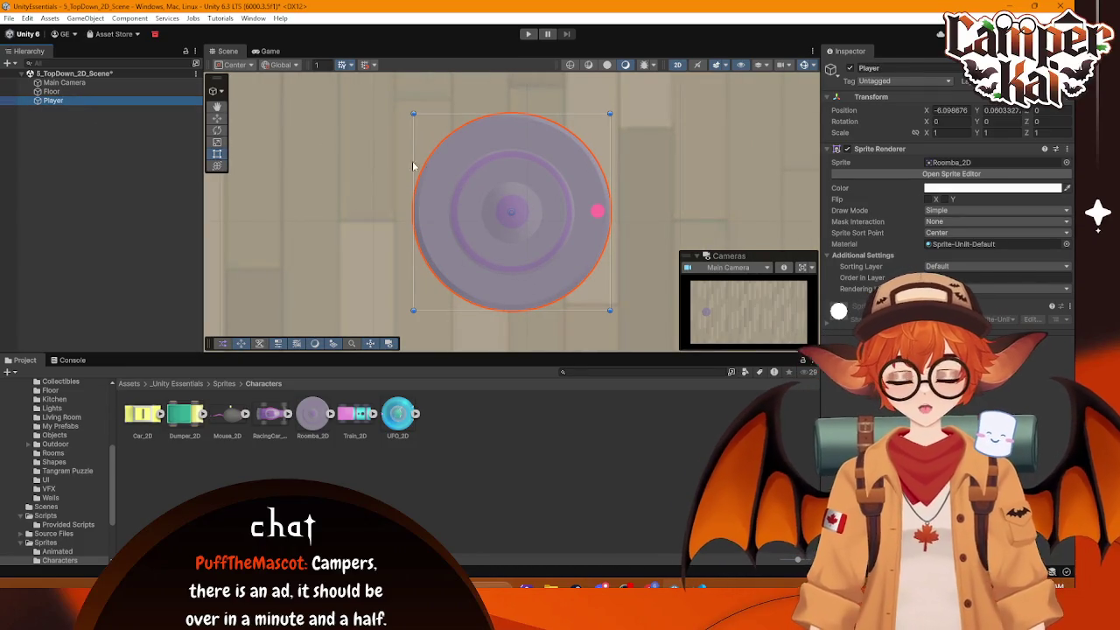
scroll(502, 188, down, 5)
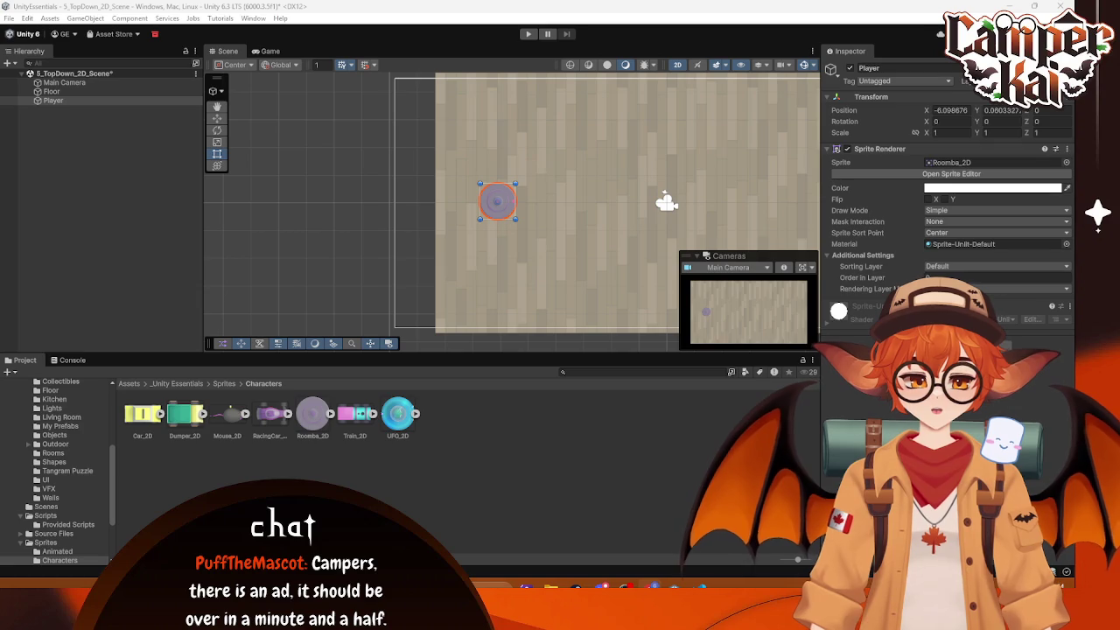
scroll(36, 505, up, 5)
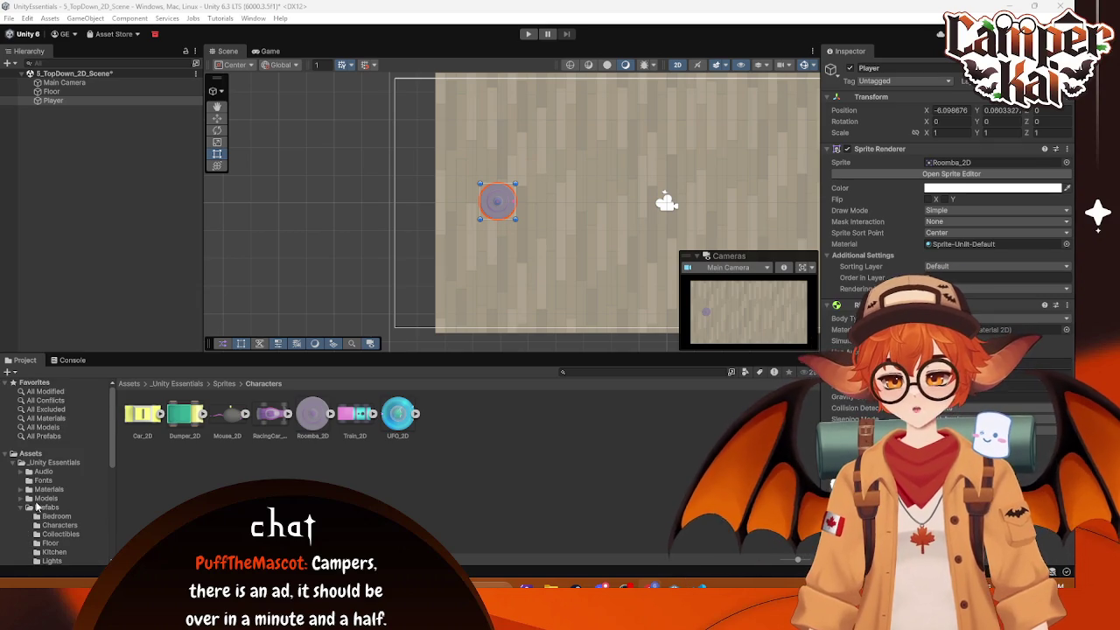
Step: Open _Unity Essentials > Scripts > Provided Scripts and inspect the PlayerController and PlayerController2D scripts
click(43, 507)
click(54, 462)
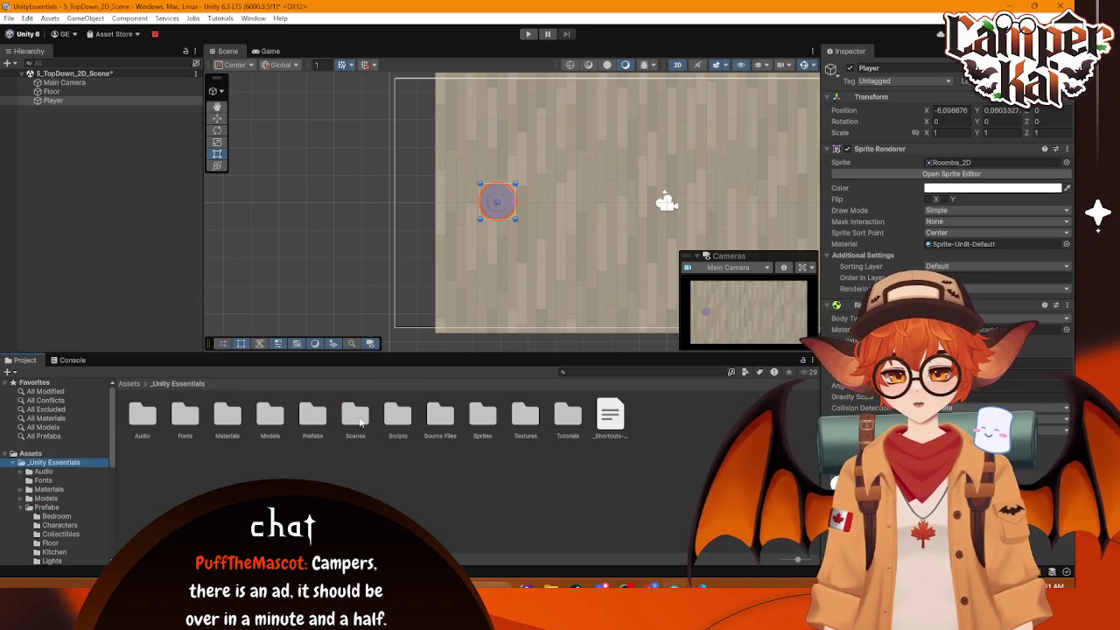
double_click(398, 417)
double_click(143, 415)
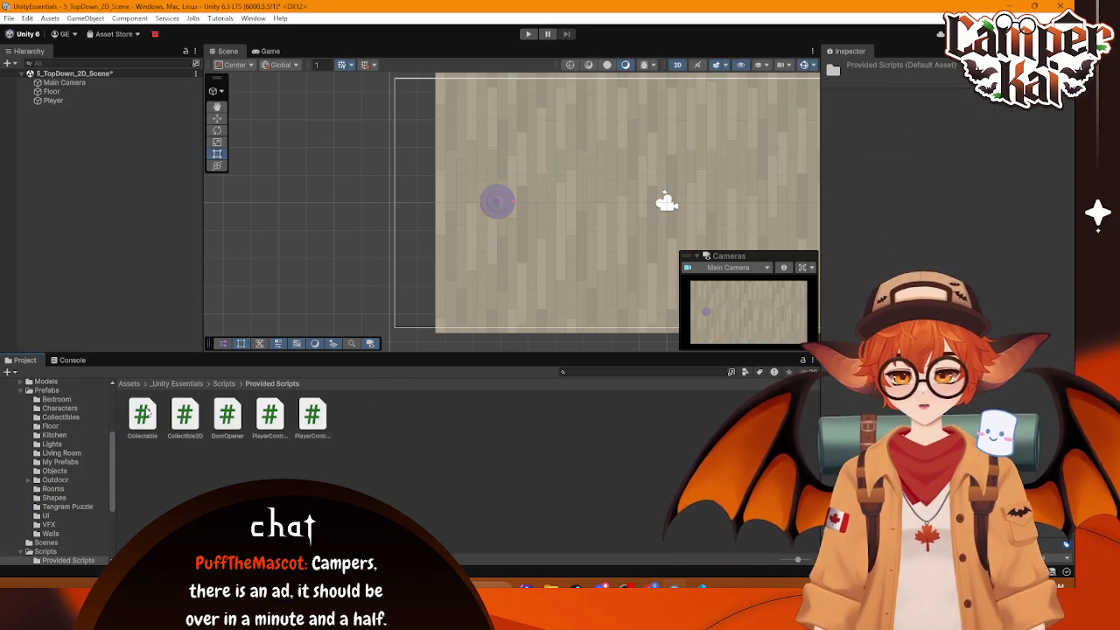
click(270, 415)
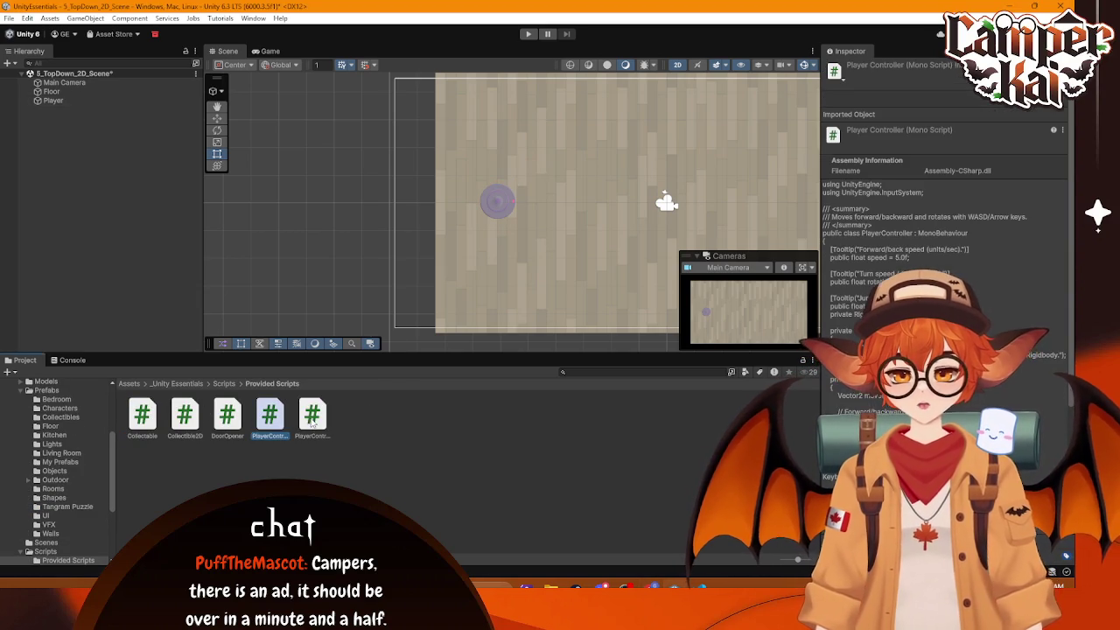
click(312, 416)
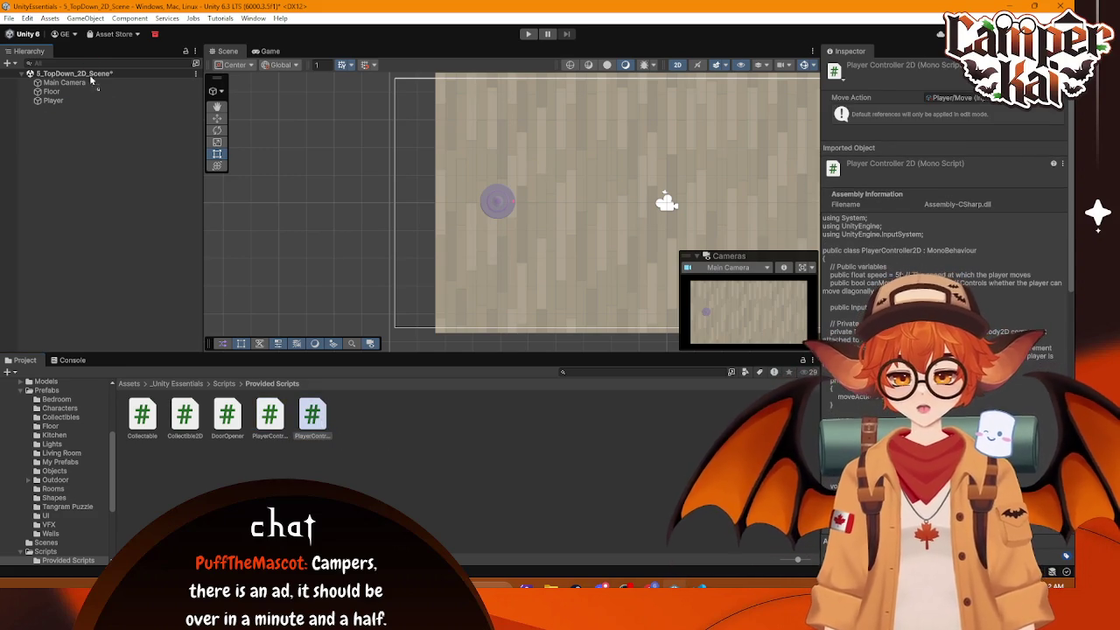
click(56, 102)
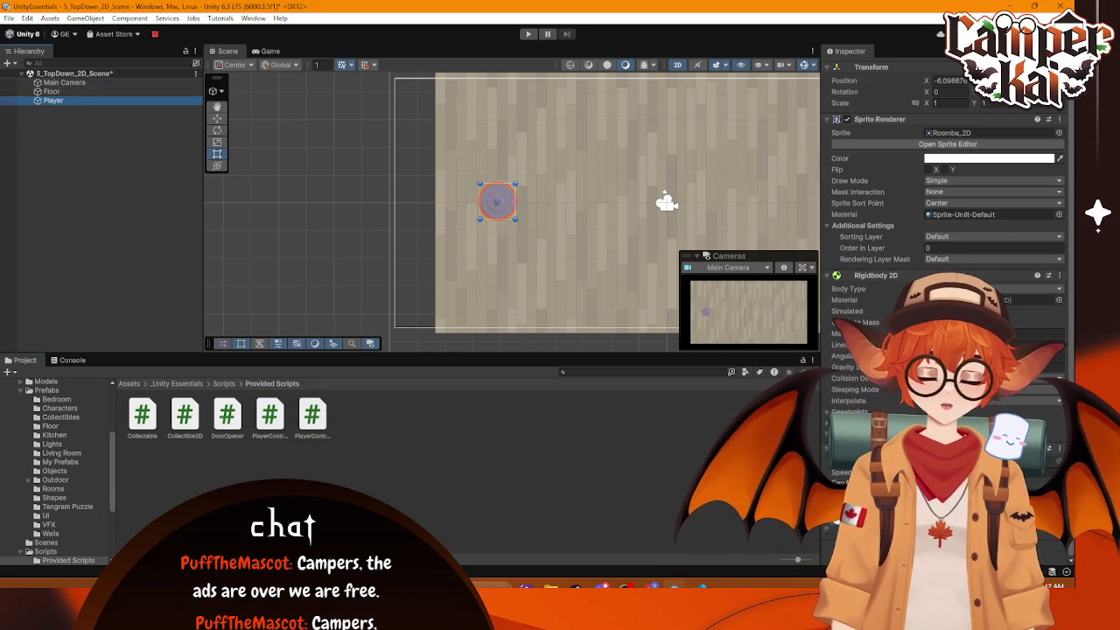
key(alt+Tab)
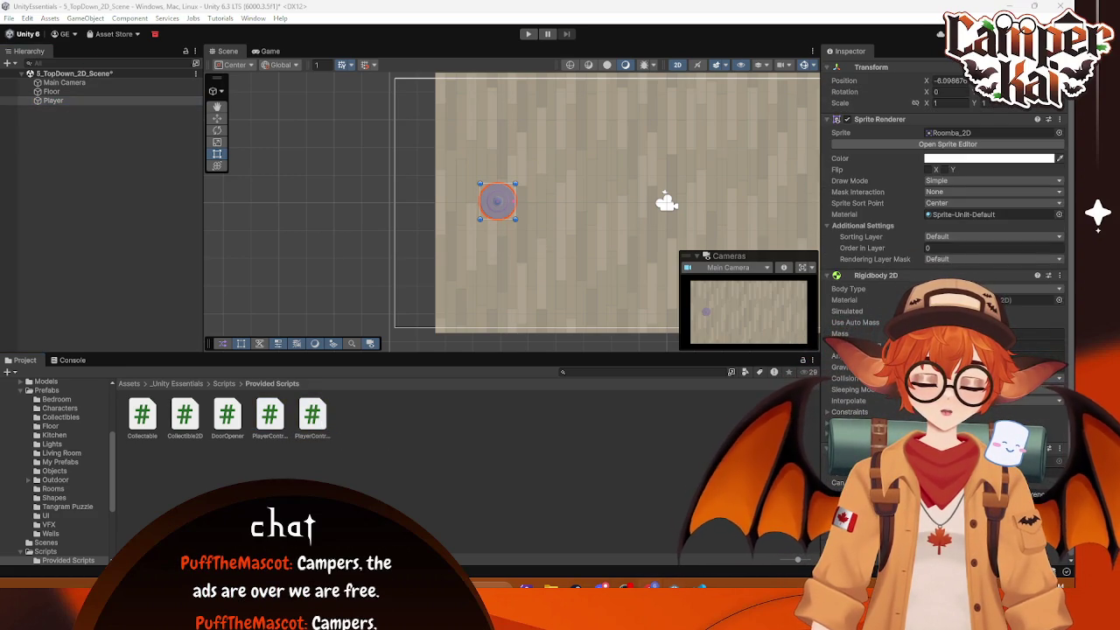
click(528, 34)
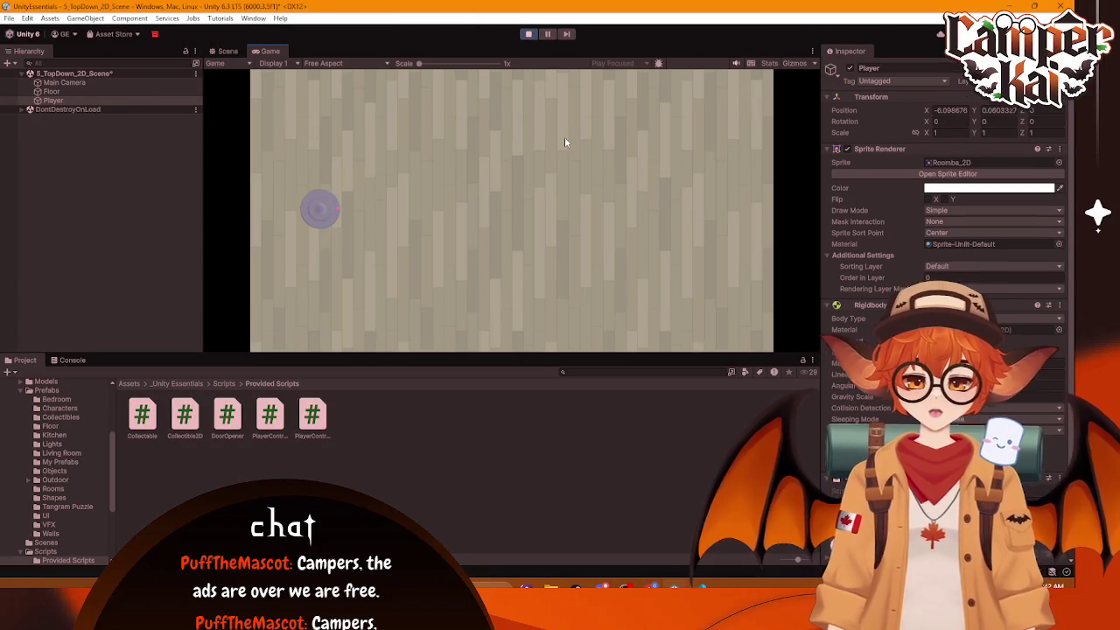
key(w+d)
key(s)
key(w+d)
key(w)
key(s+a)
key(d)
key(s+a)
key(s+d)
key(w)
key(w+d)
key(s+a)
key(w+a)
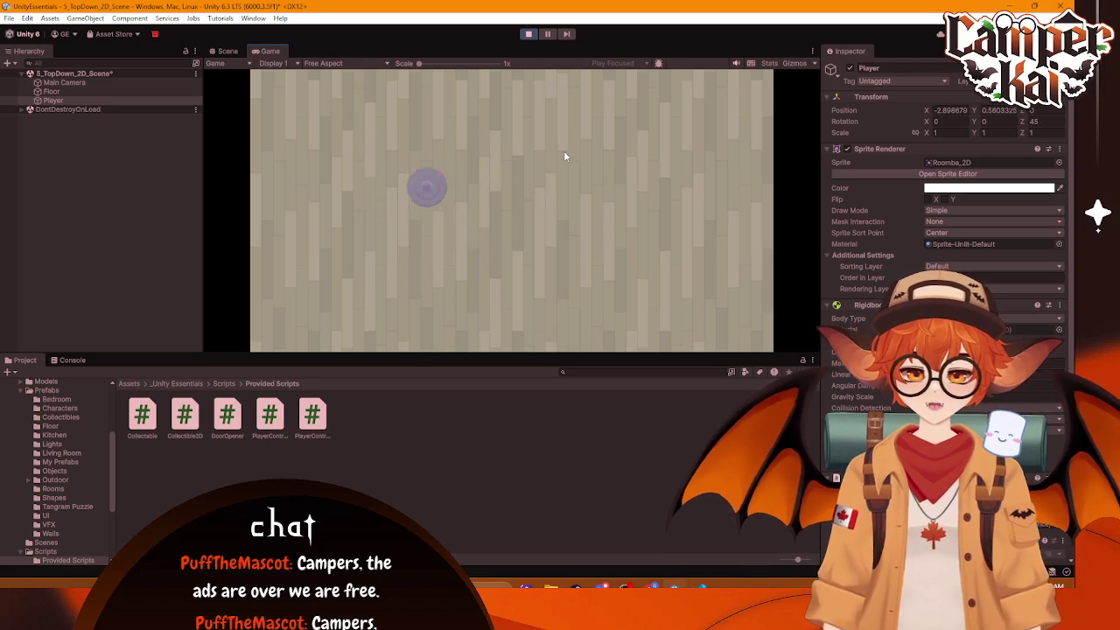
key(w+d)
key(d)
key(s+d)
key(s)
key(s+a)
key(a)
key(s+a)
key(w)
key(w+a)
key(a)
key(d)
key(a)
key(d)
key(d+w)
key(a)
key(s+d)
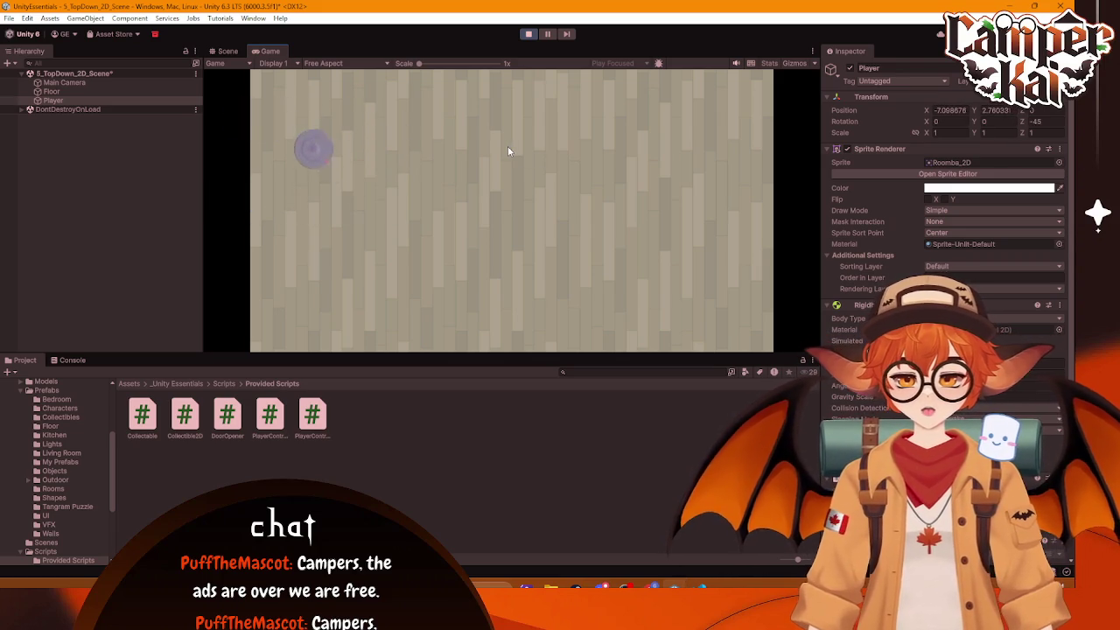
key(w)
key(s+a)
key(d)
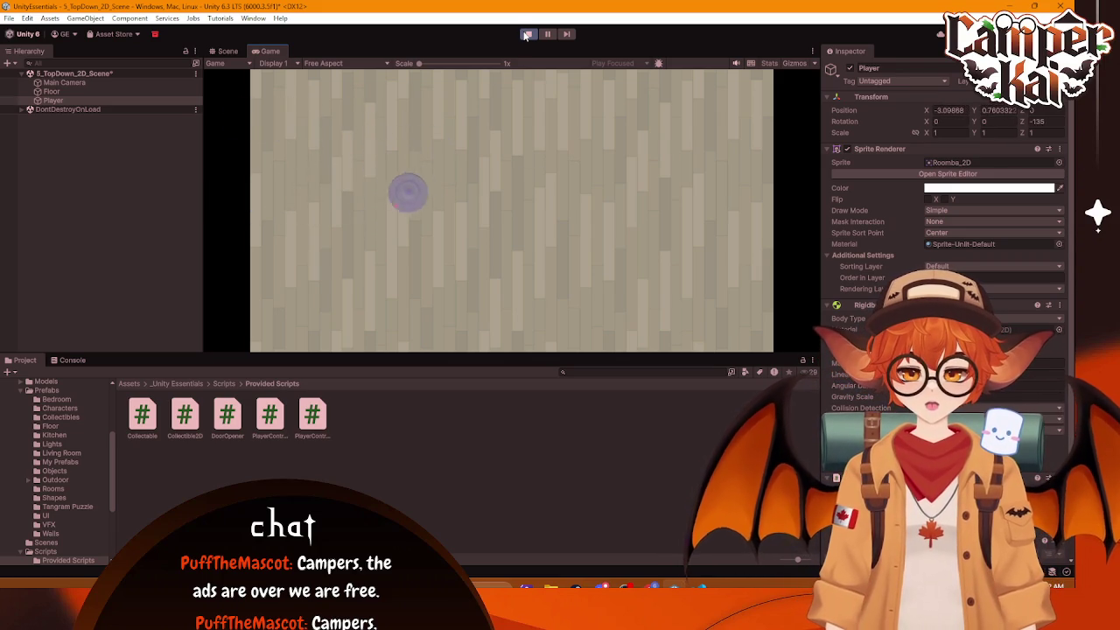
key(s+a)
key(s+d)
key(w+d)
key(s)
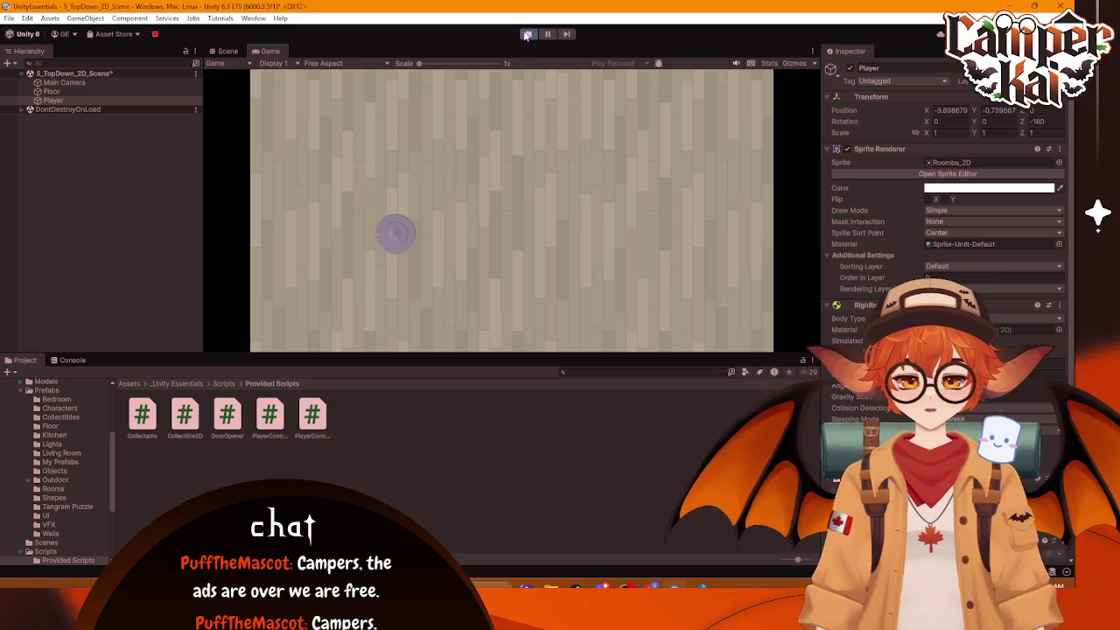
click(527, 34)
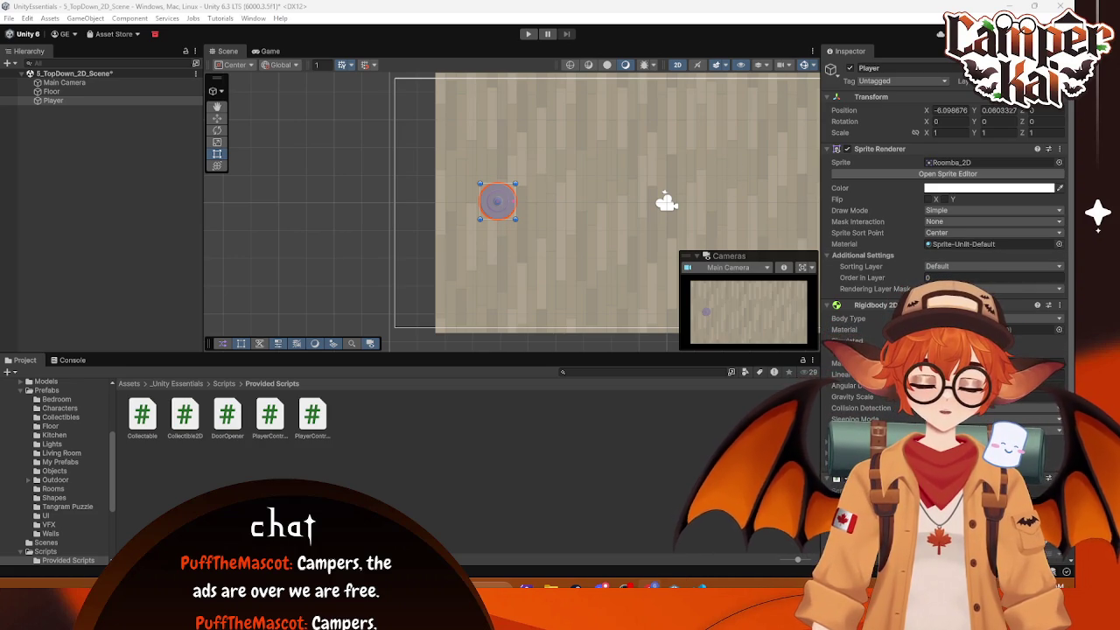
Step: Enter Play mode and set the Game view aspect ratio to 16:9
click(528, 33)
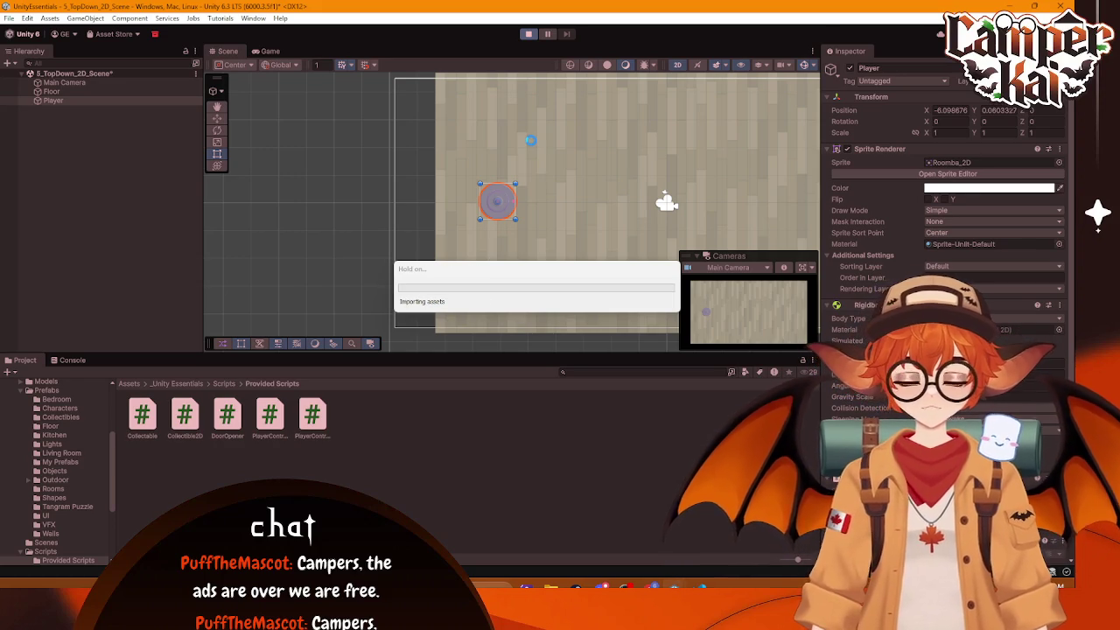
click(282, 53)
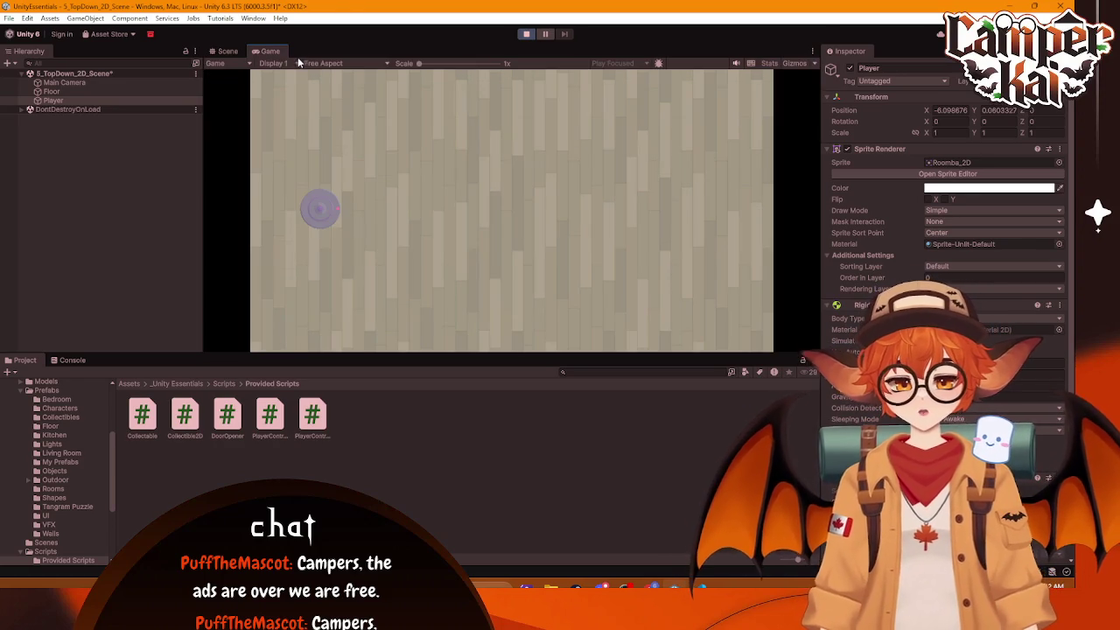
click(320, 63)
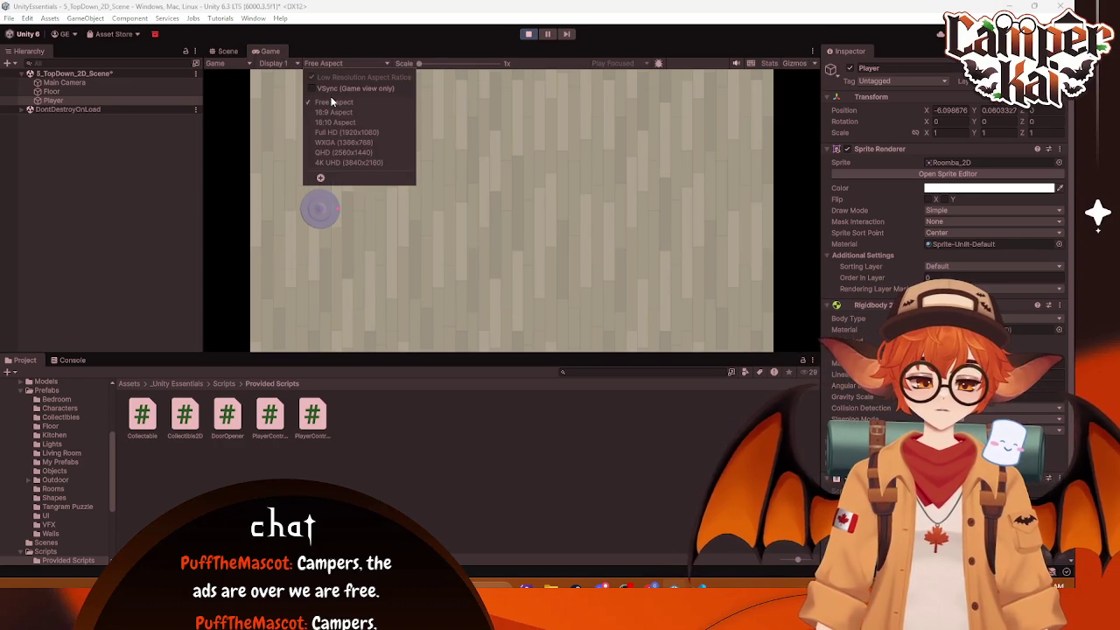
click(332, 113)
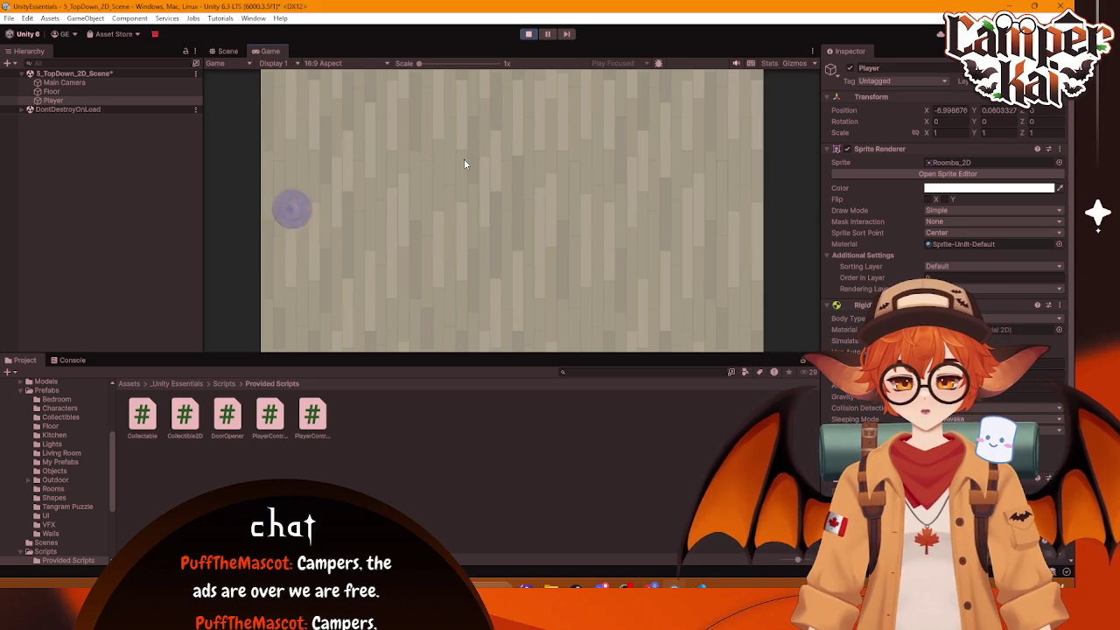
Step: Drive the roomba around with the arrow keys, then stop Play mode
key(Up)
key(Down)
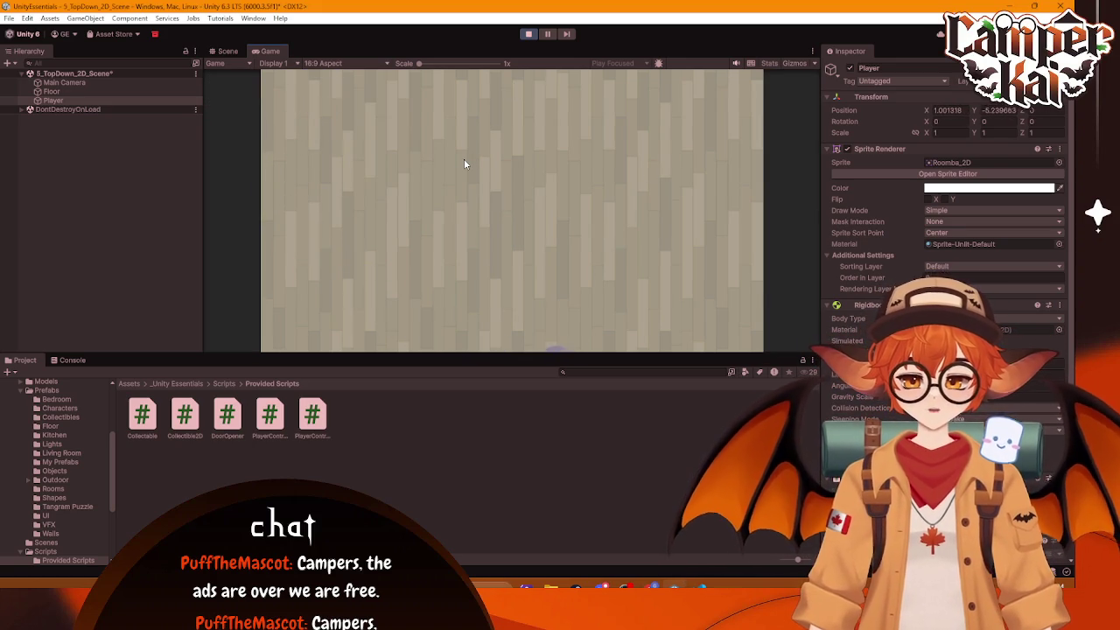
key(Up)
key(Up)
key(Left)
click(528, 34)
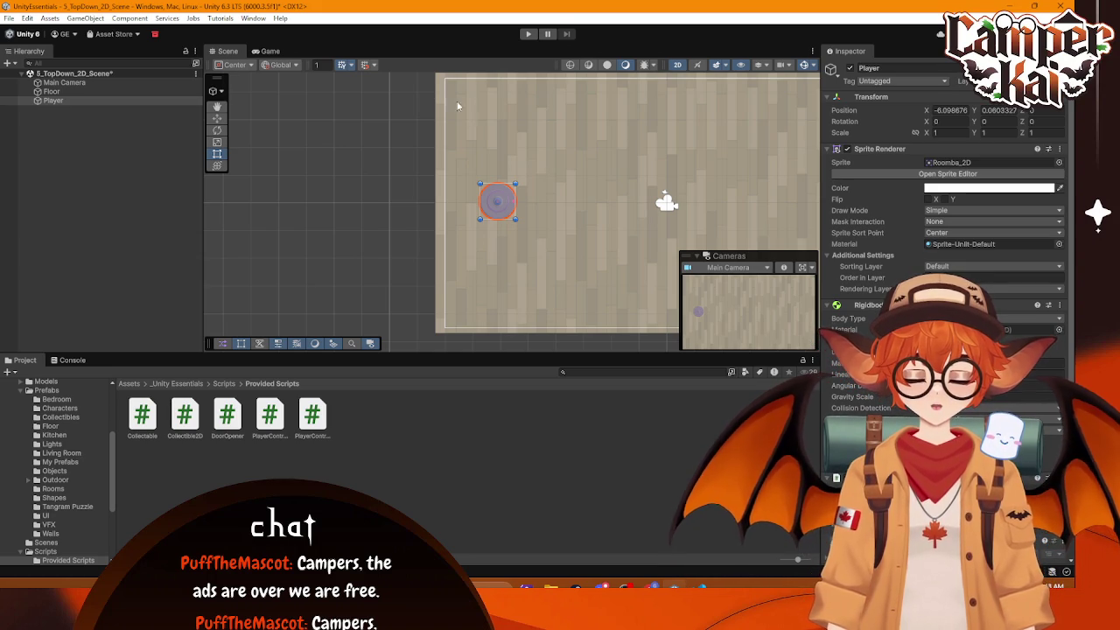
click(266, 50)
Step: Enter Play mode and browse the Game view's display, view-type, aspect and scale options
click(528, 36)
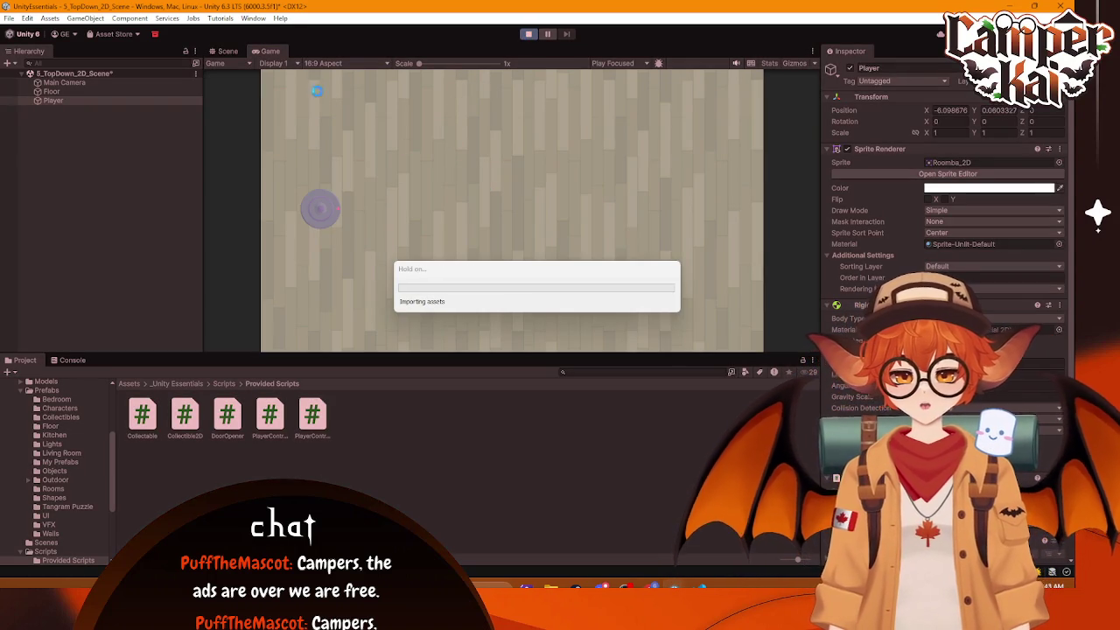
click(275, 63)
click(254, 64)
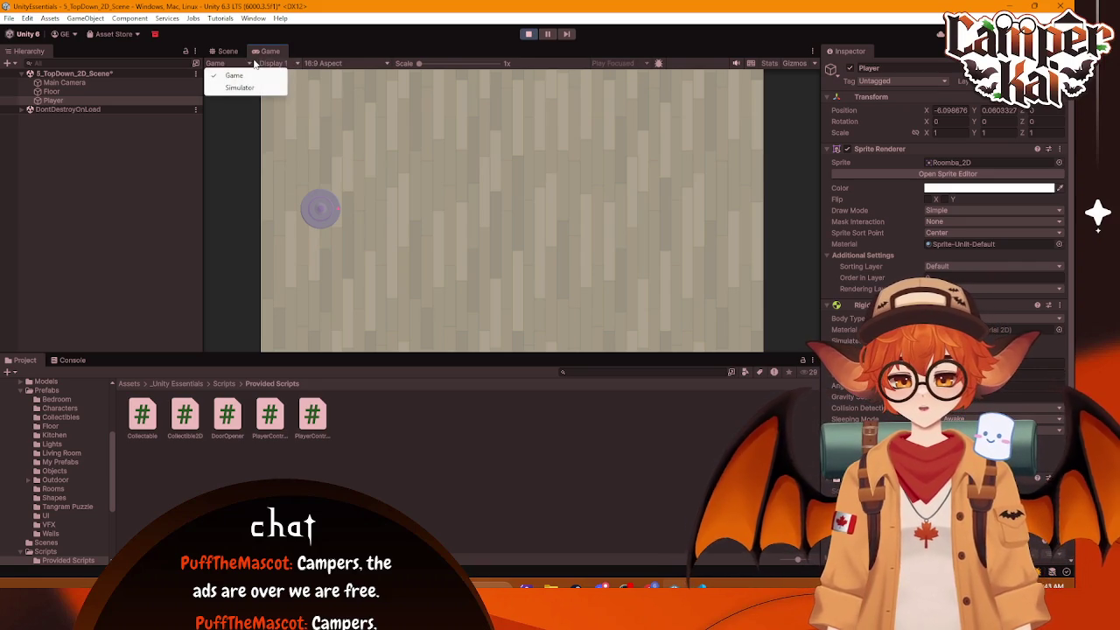
click(275, 63)
click(693, 85)
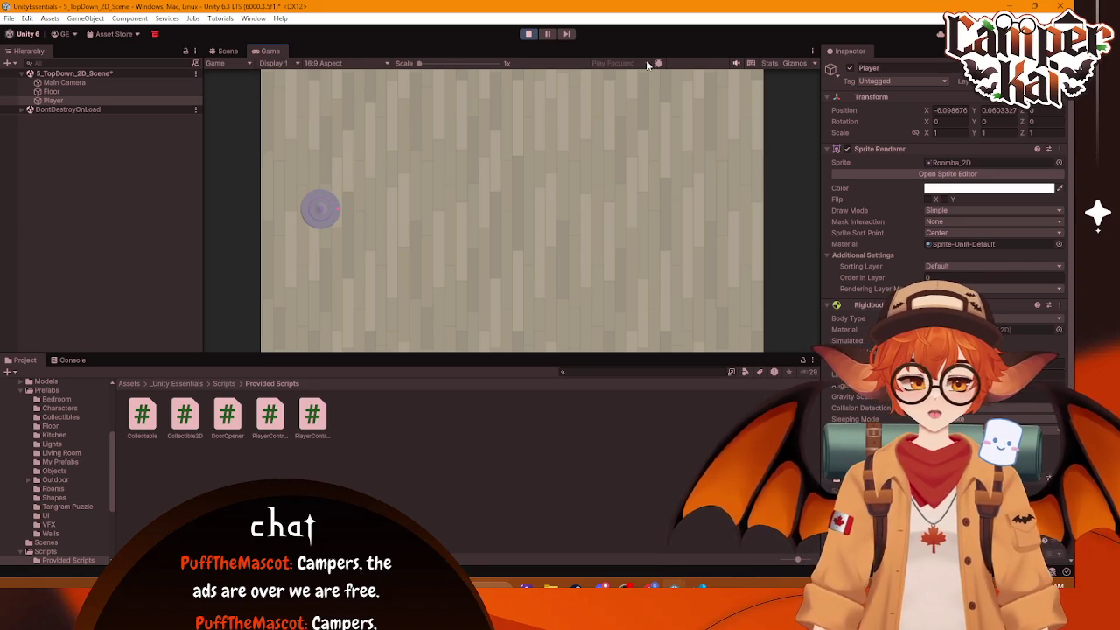
click(291, 64)
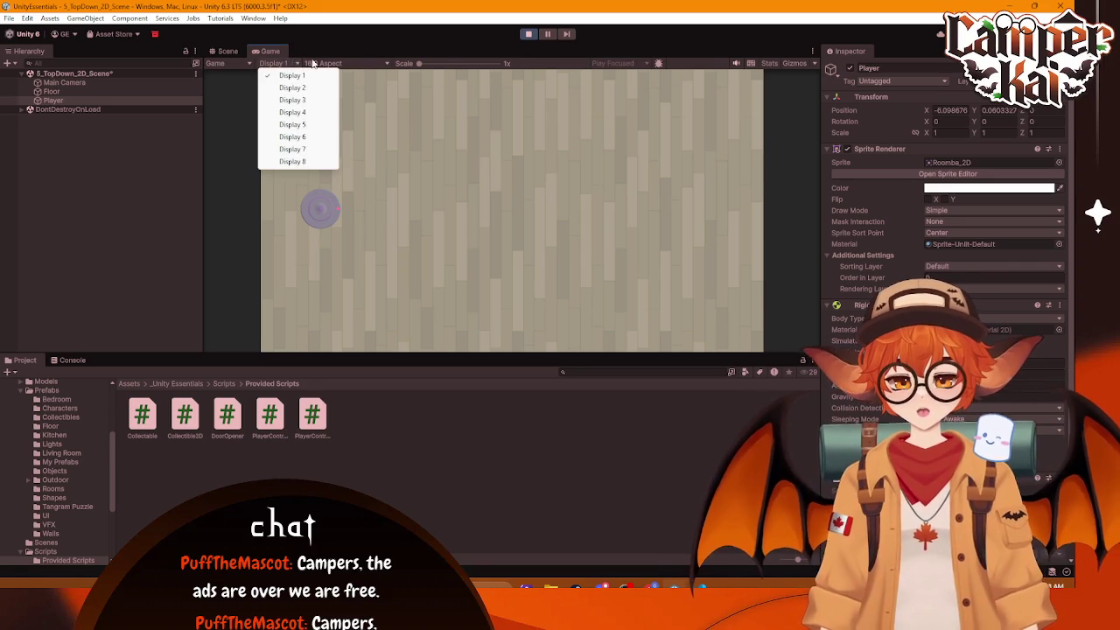
click(386, 63)
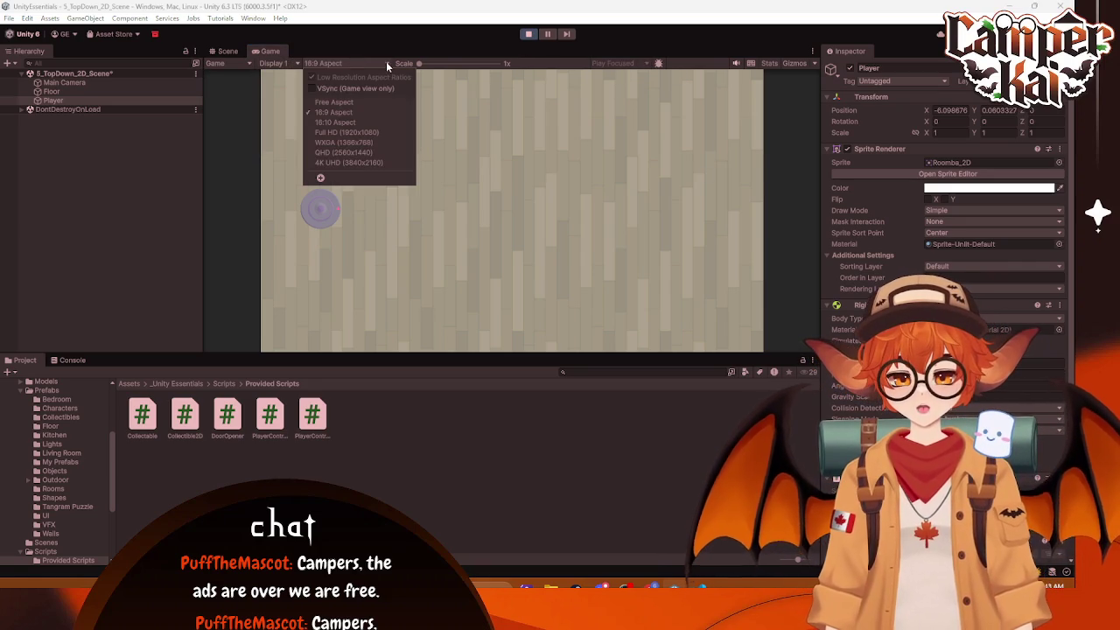
click(518, 125)
drag(419, 64, 416, 67)
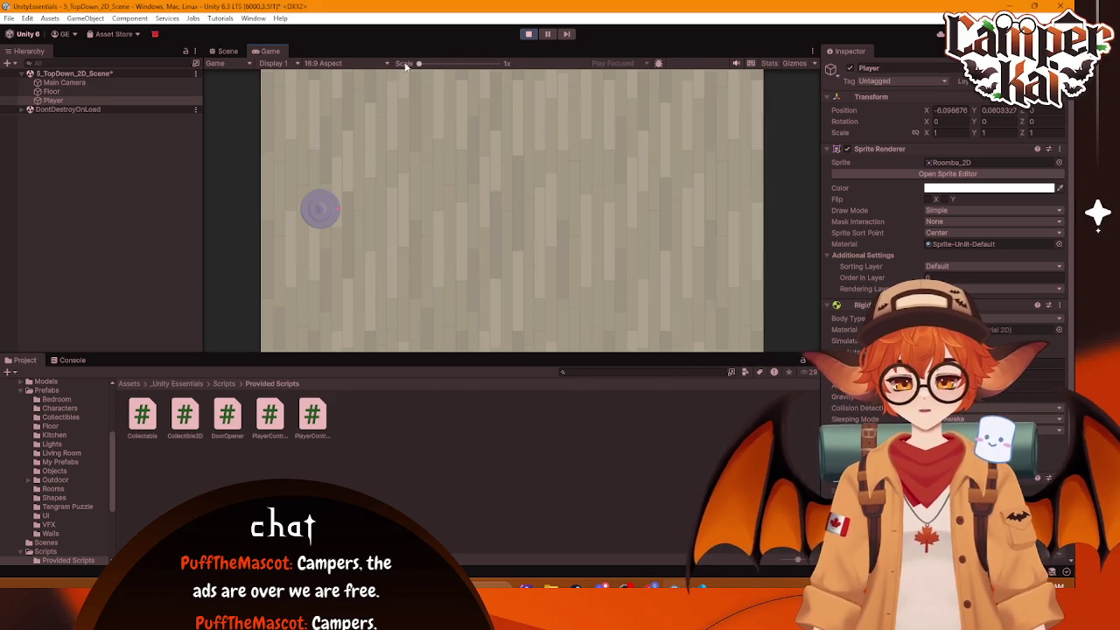
Step: Maximize the Game view, then restore the normal layout and stop Play mode
mouse_move(265, 51)
mouse_down()
mouse_move(263, 98)
mouse_move(172, 219)
mouse_move(388, 395)
mouse_move(400, 115)
mouse_move(280, 65)
mouse_up()
right_click(266, 51)
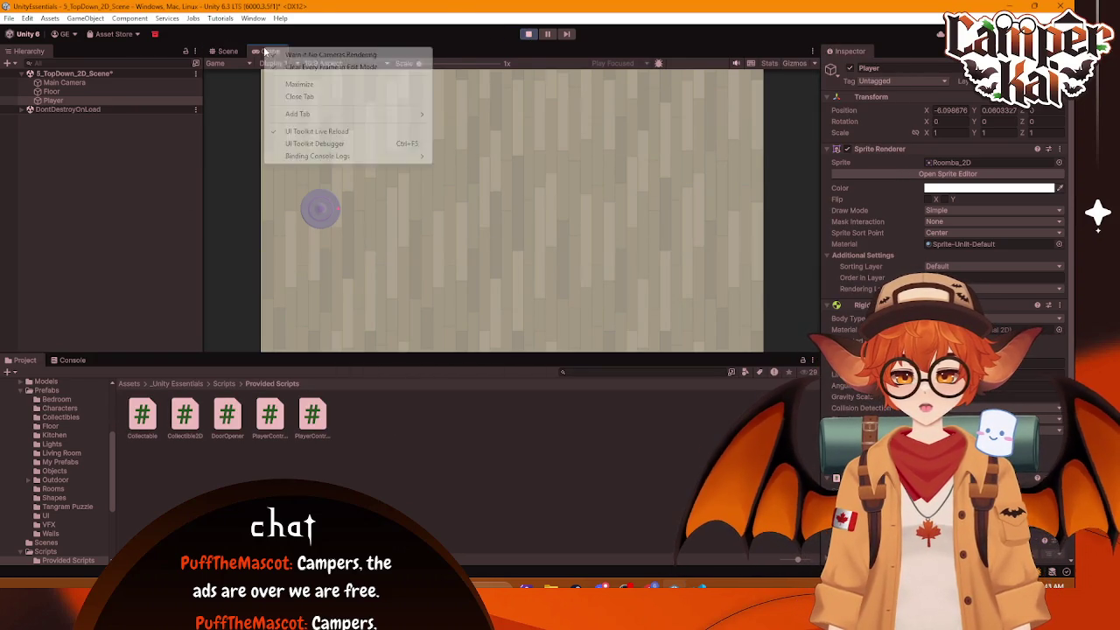
click(305, 84)
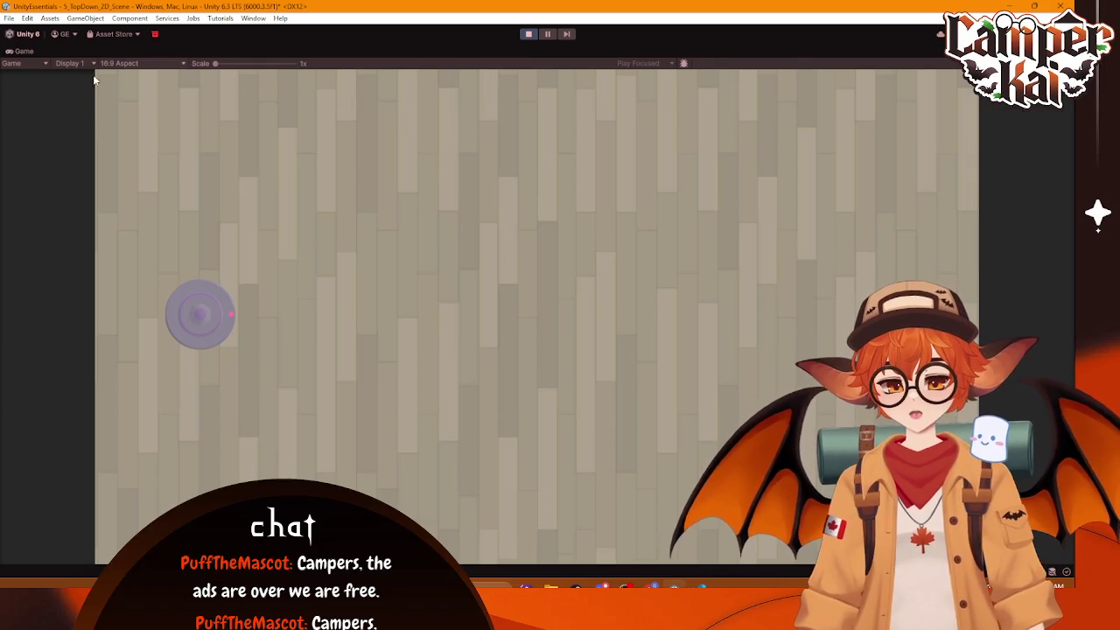
right_click(19, 51)
click(64, 85)
click(528, 34)
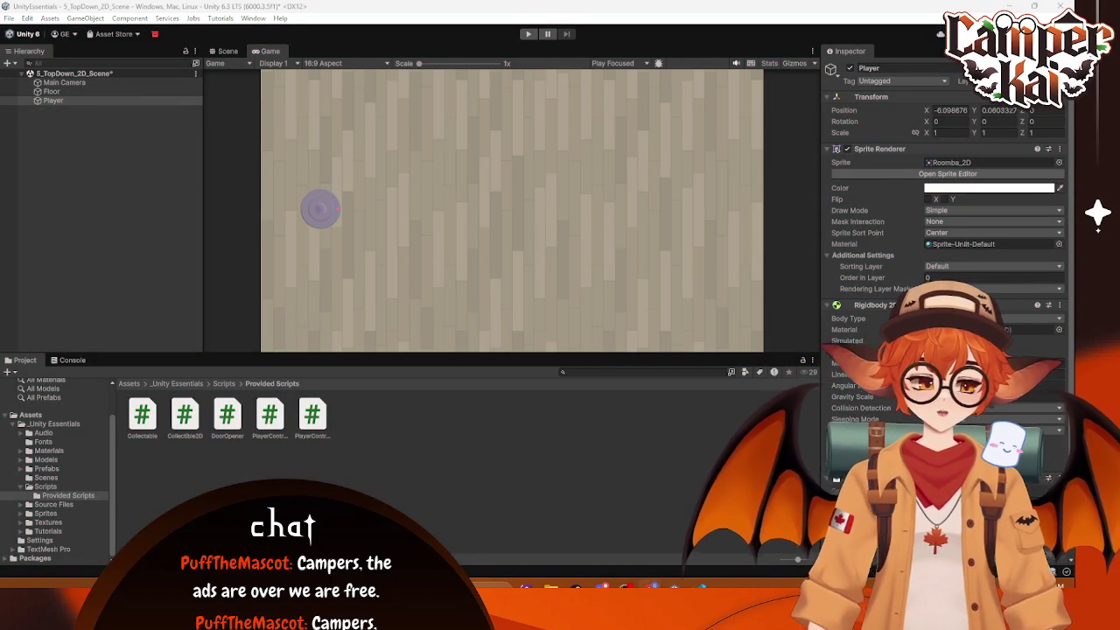
Step: Return to the Scene view and browse from Scripts up to _Unity Essentials, then into Sprites
click(225, 52)
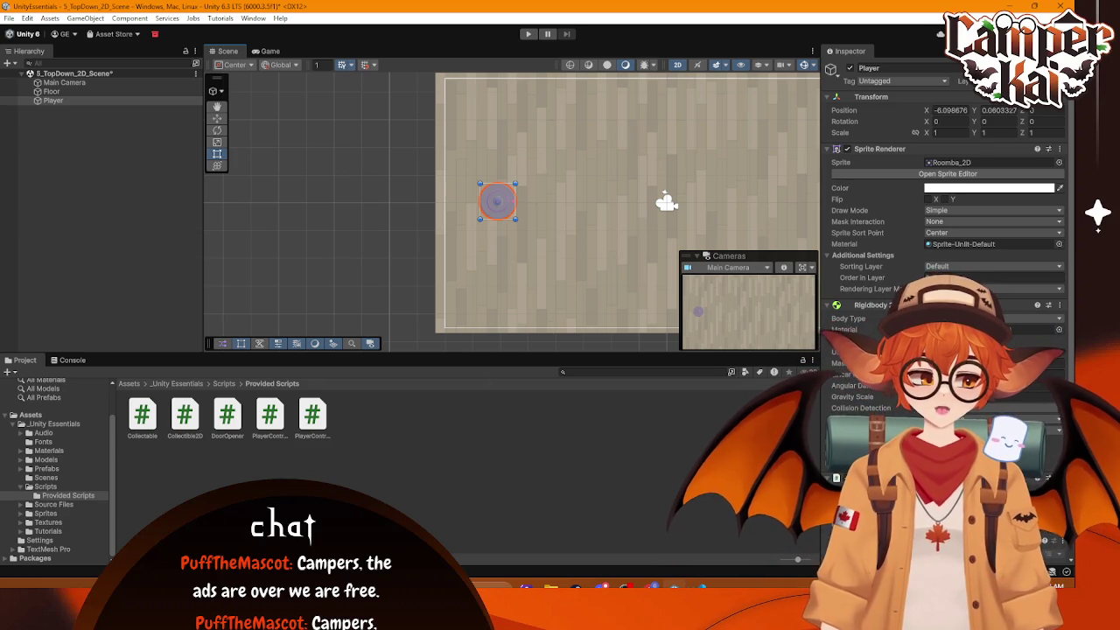
click(229, 384)
click(189, 383)
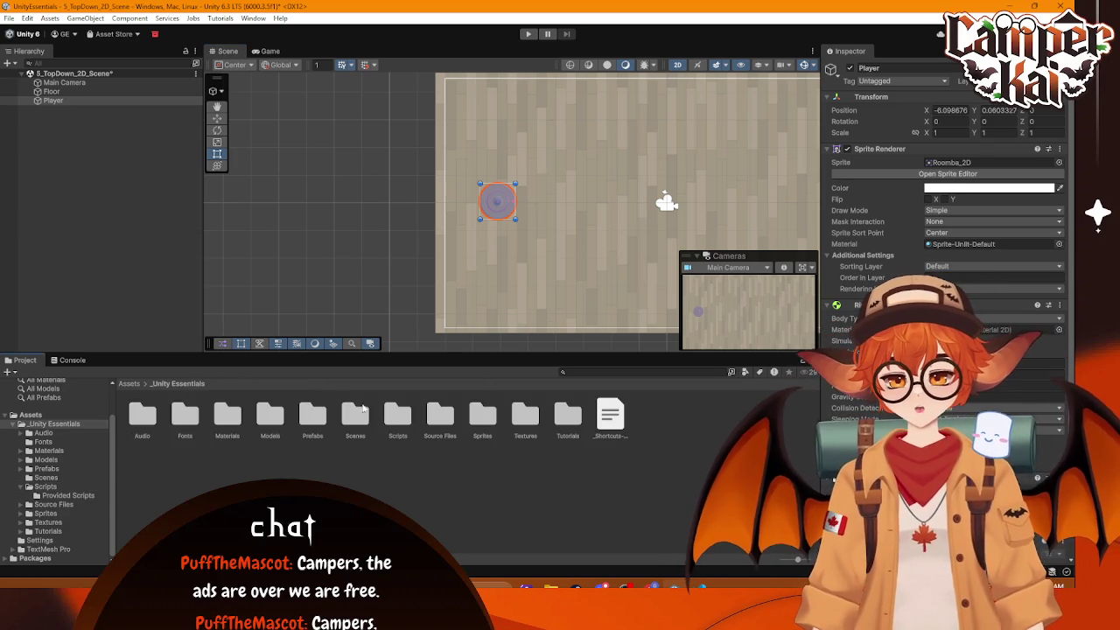
double_click(482, 416)
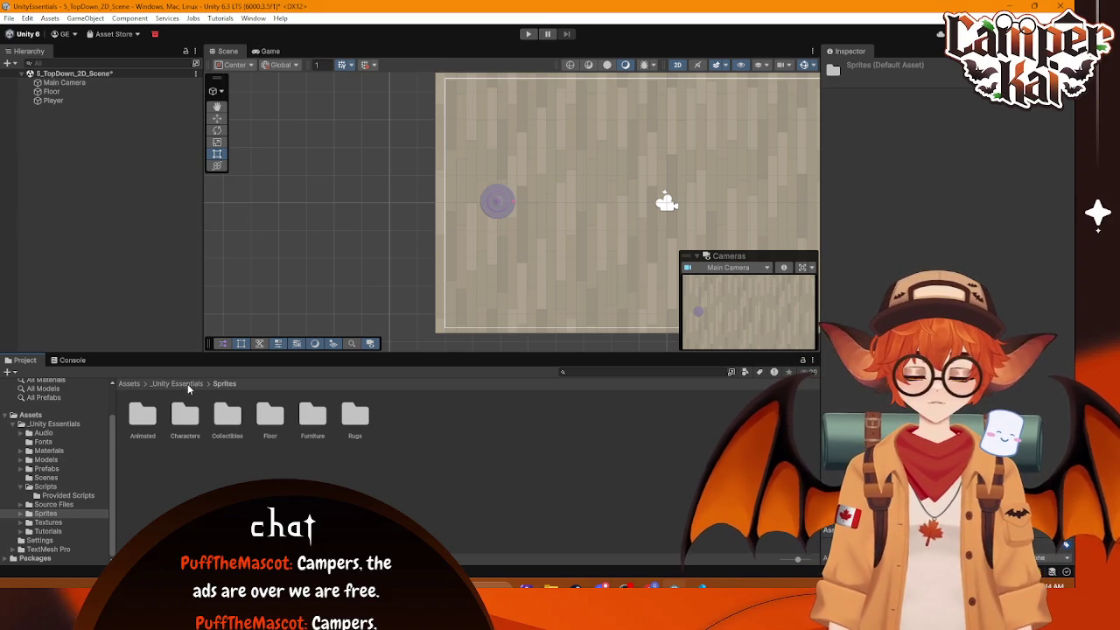
Step: Create a 2D Square sprite and name it WallBottom
right_click(66, 170)
mouse_move(140, 368)
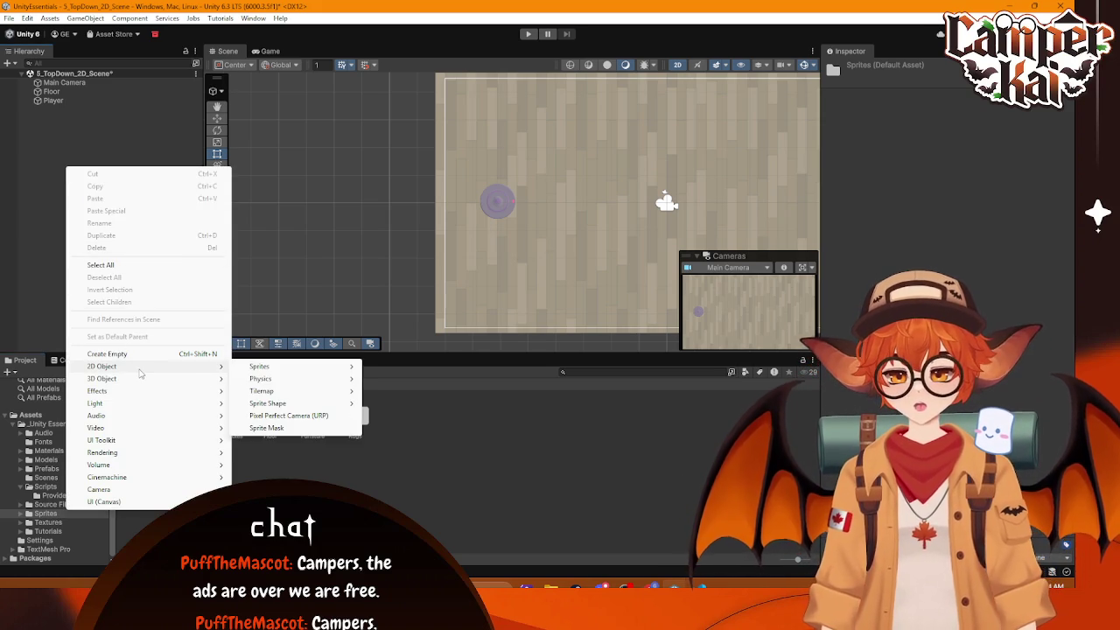
mouse_move(276, 374)
click(399, 381)
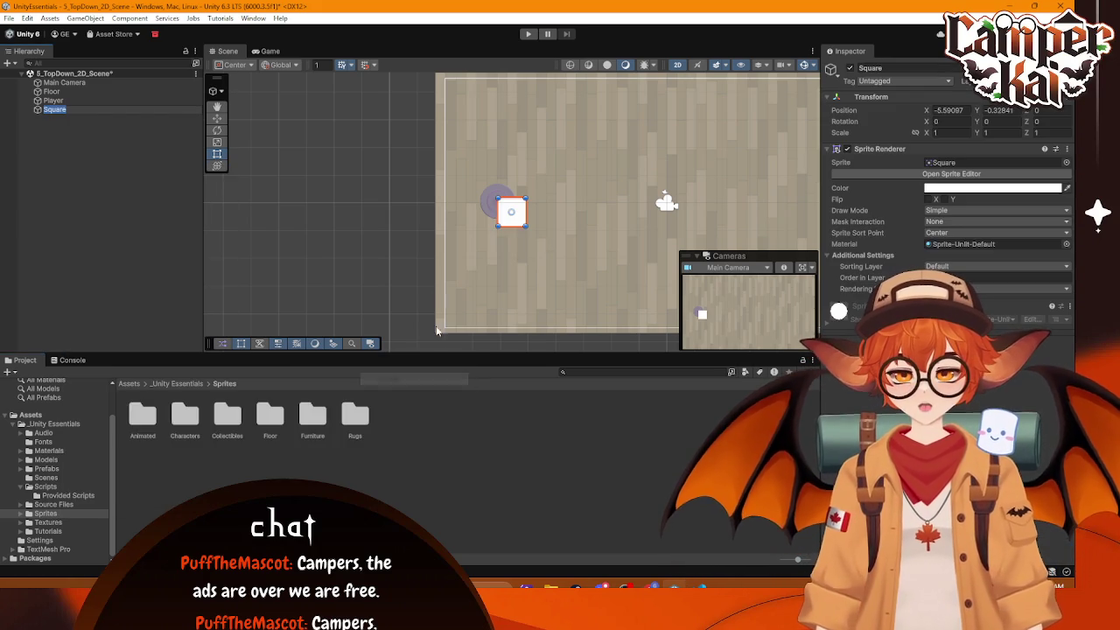
mouse_move(478, 210)
mouse_down()
mouse_move(453, 190)
mouse_move(451, 203)
mouse_up()
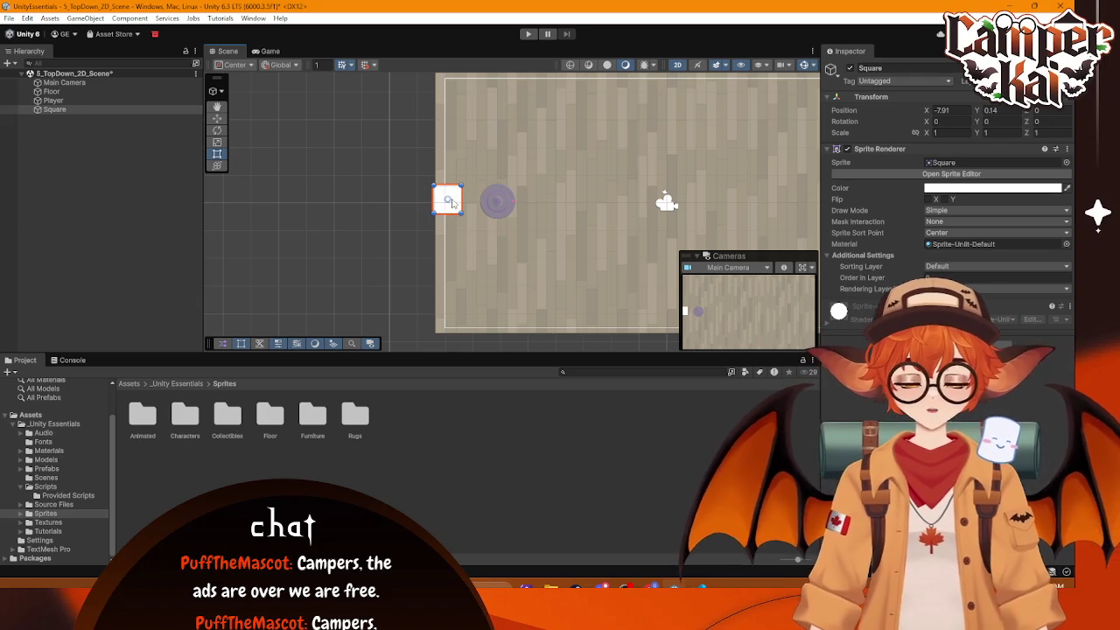
double_click(62, 109)
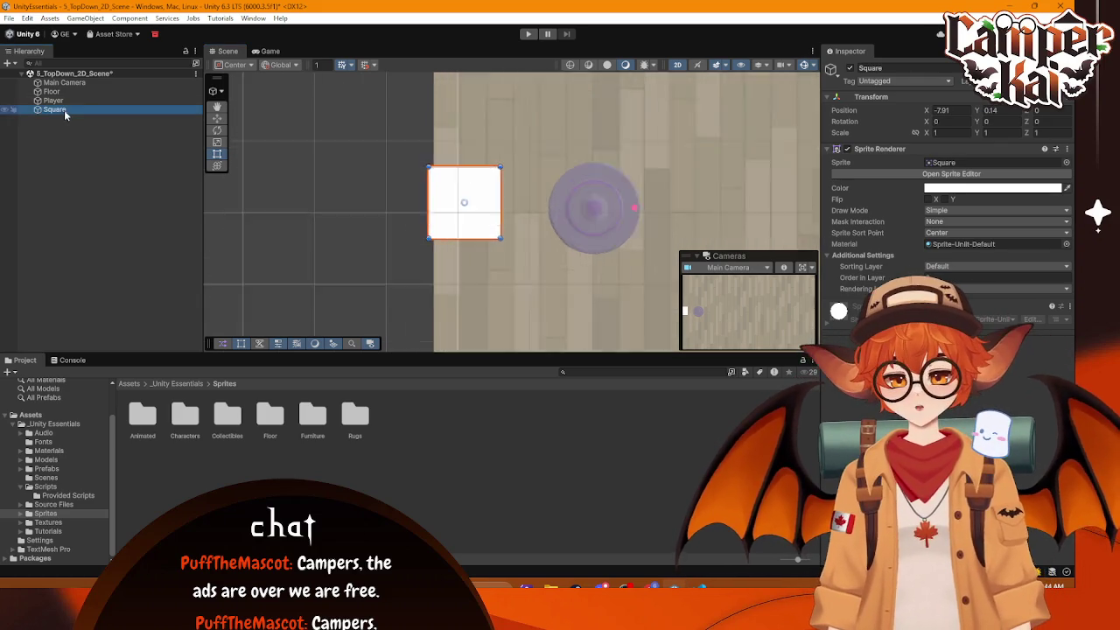
click(61, 110)
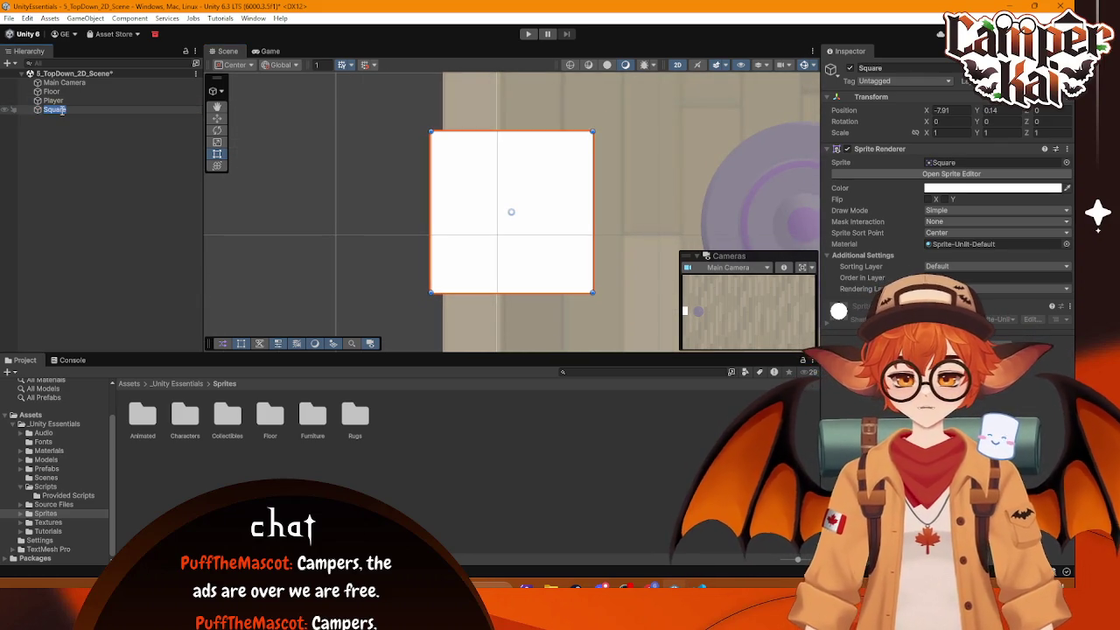
text(WallBottom)
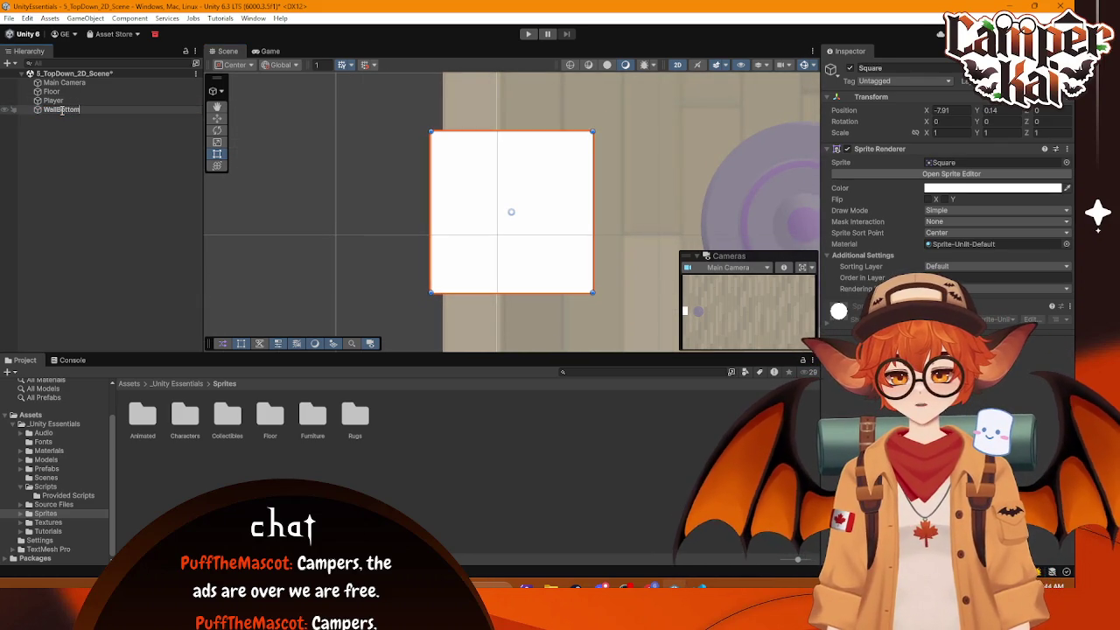
key(Return)
Step: Move WallBottom to the floor's bottom edge and resize it to a thin 16.64 × 0.56 strip
scroll(625, 213, down, 5)
mouse_move(726, 185)
mouse_down()
mouse_move(472, 138)
mouse_move(498, 150)
mouse_up()
click(475, 255)
mouse_move(357, 180)
mouse_down()
mouse_move(390, 185)
mouse_move(609, 320)
mouse_move(588, 298)
mouse_move(338, 293)
mouse_up()
mouse_move(632, 298)
mouse_down()
mouse_move(395, 237)
mouse_move(592, 239)
mouse_up()
mouse_move(376, 272)
mouse_down()
mouse_move(385, 244)
mouse_move(396, 255)
mouse_up()
scroll(350, 175, up, 2)
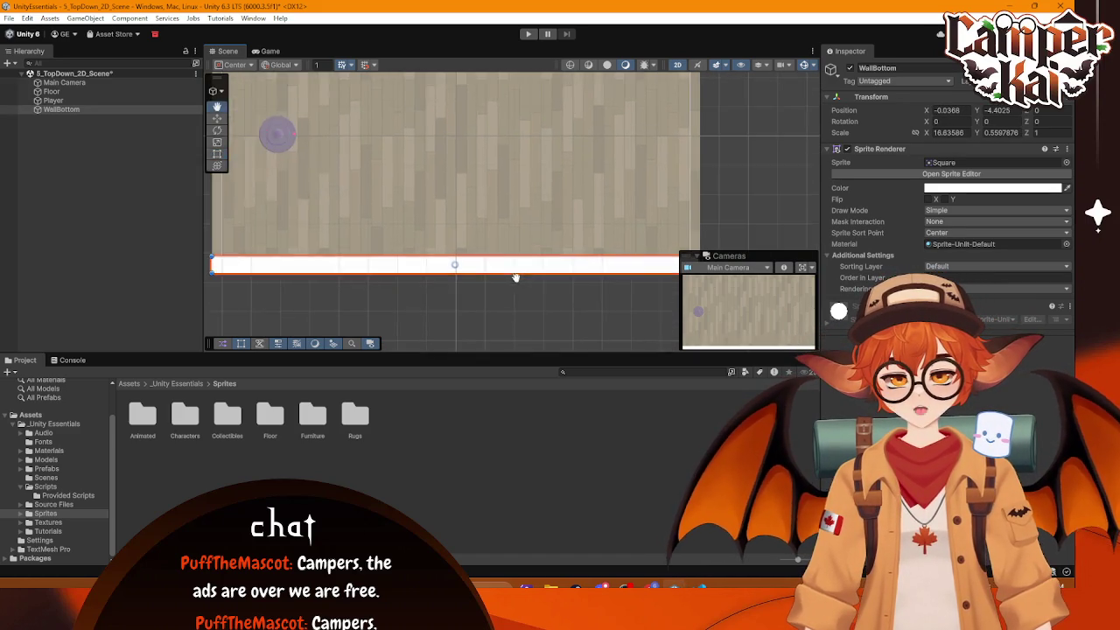
click(362, 180)
right_click(366, 179)
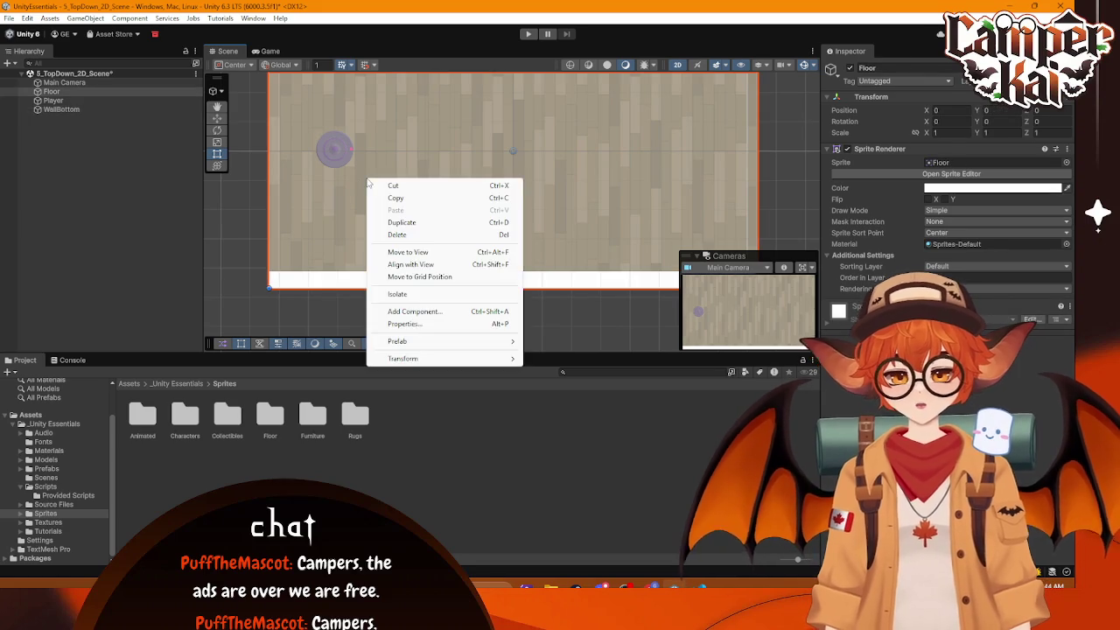
Step: Create another Square sprite and stretch it into a 0.83 × 9.33 wall along the floor's left edge
right_click(117, 171)
mouse_move(183, 372)
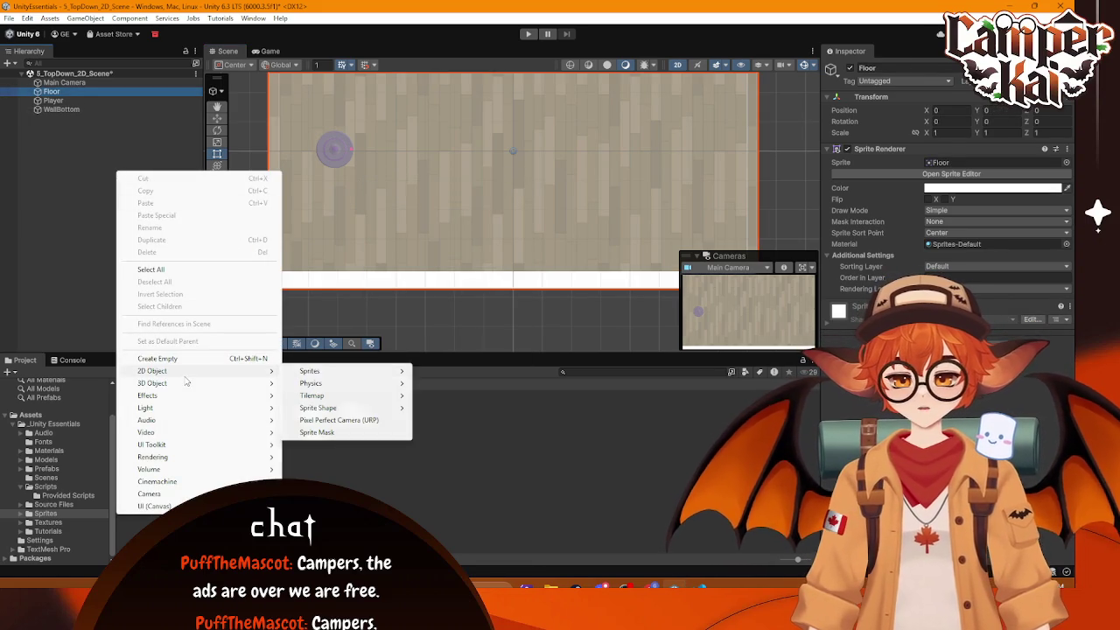
mouse_move(344, 371)
click(440, 385)
mouse_move(514, 213)
mouse_down()
mouse_move(296, 154)
mouse_move(279, 288)
mouse_up()
drag(280, 289, 280, 288)
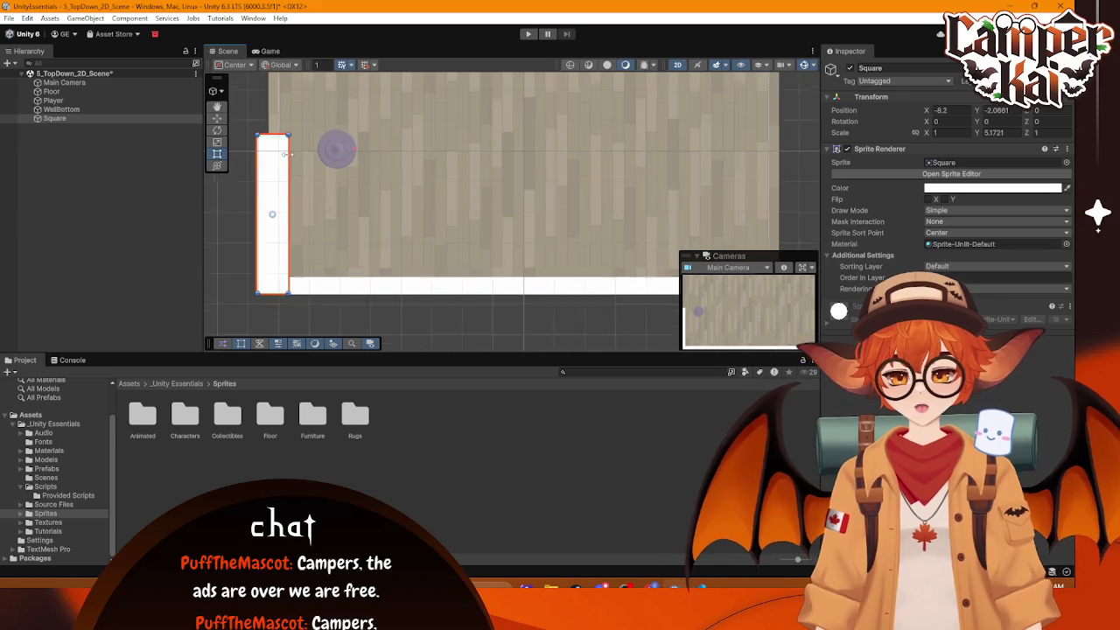
scroll(357, 282, down, 3)
drag(356, 282, 356, 148)
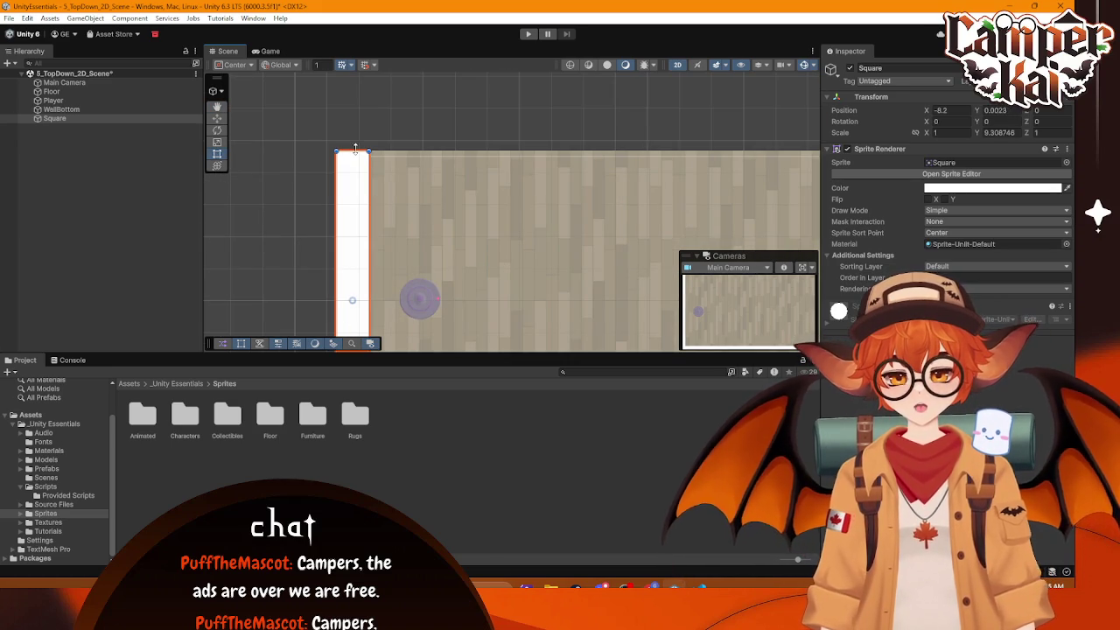
scroll(356, 274, down, 2)
mouse_move(497, 218)
mouse_down()
mouse_move(411, 116)
mouse_move(423, 128)
mouse_up()
key(t)
mouse_move(278, 207)
mouse_down()
mouse_move(246, 206)
mouse_move(294, 206)
mouse_move(268, 200)
mouse_up()
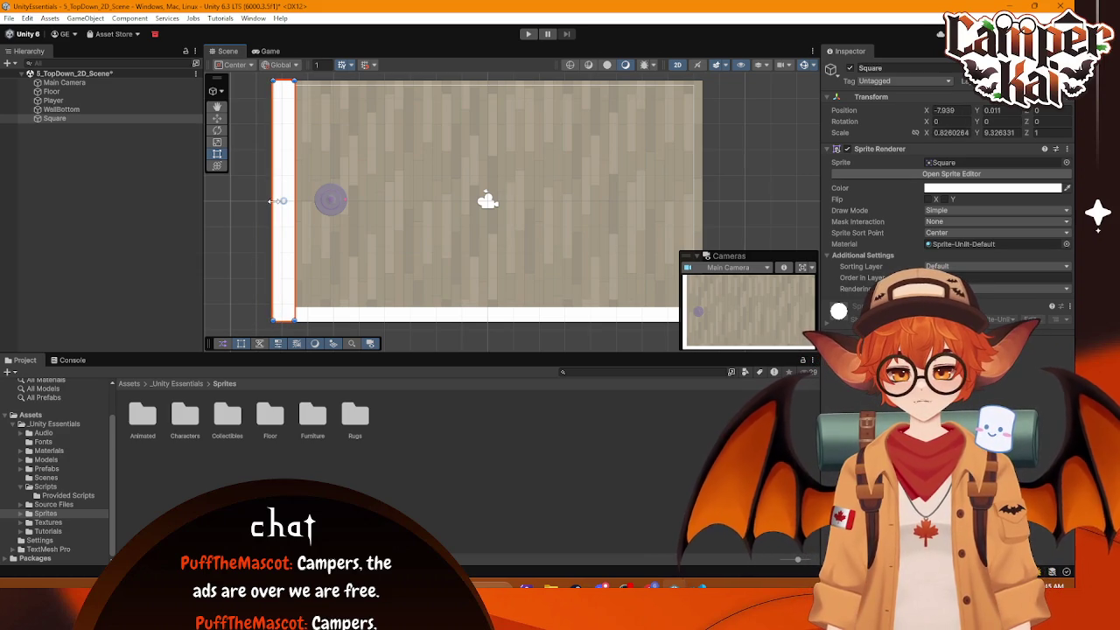
Step: Rename the new left wall to WallRight
click(79, 119)
double_click(79, 120)
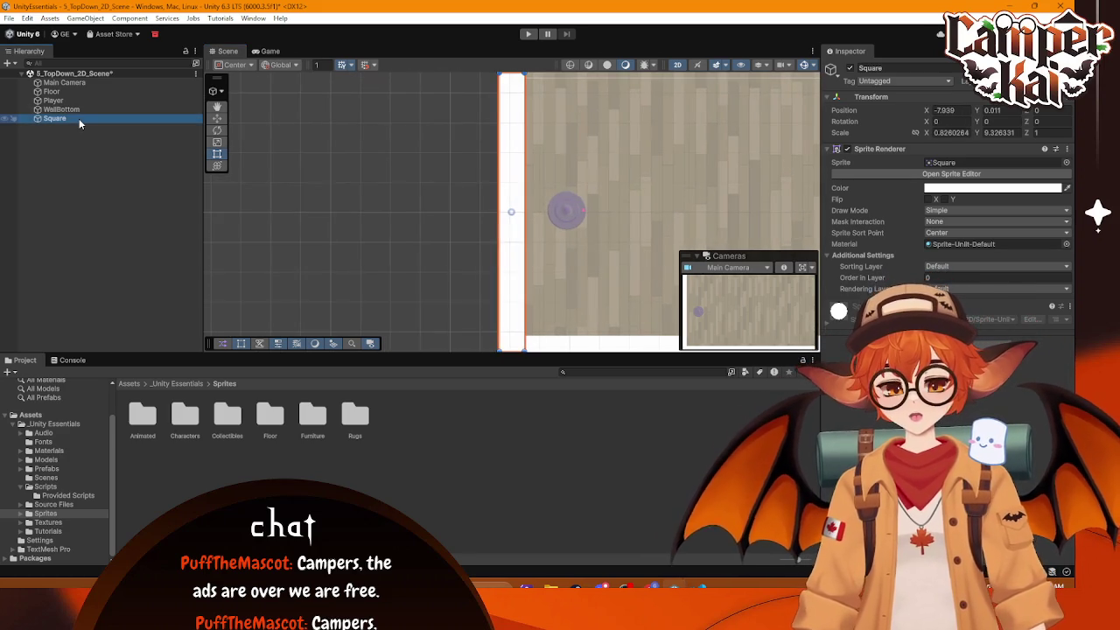
text(WallRight)
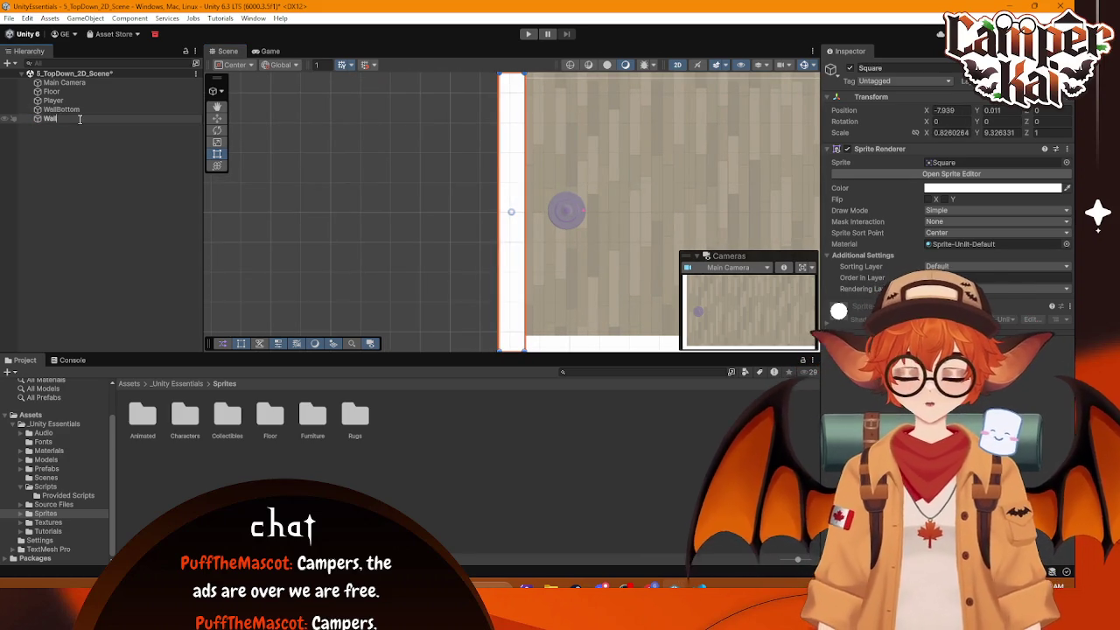
key(Return)
Step: Duplicate WallBottom and move the copy up to the floor's top edge
double_click(61, 109)
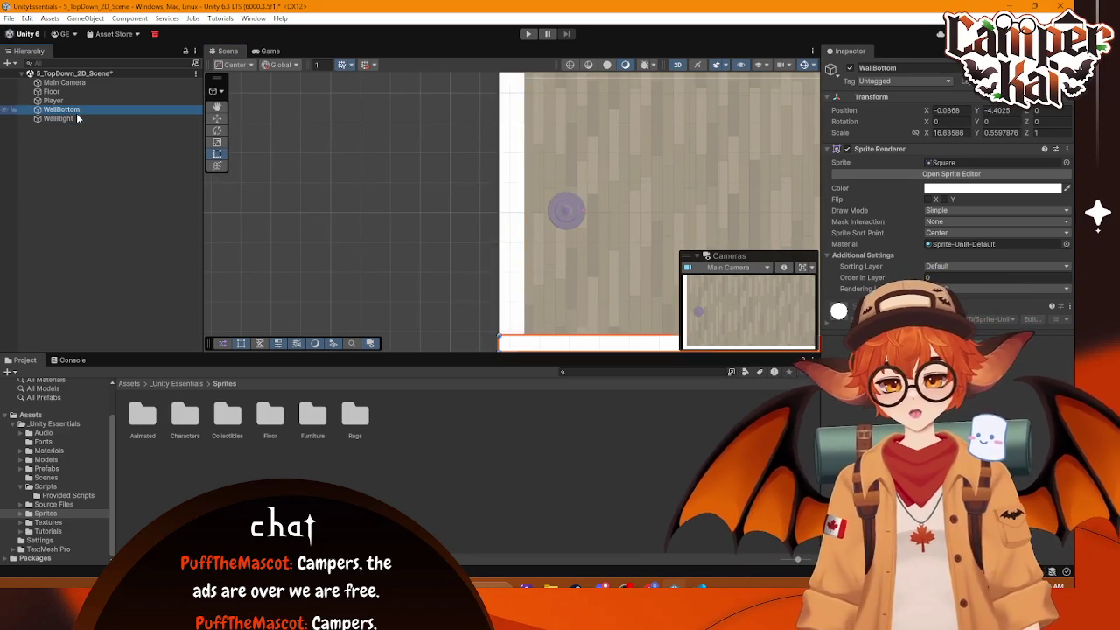
drag(417, 141, 393, 140)
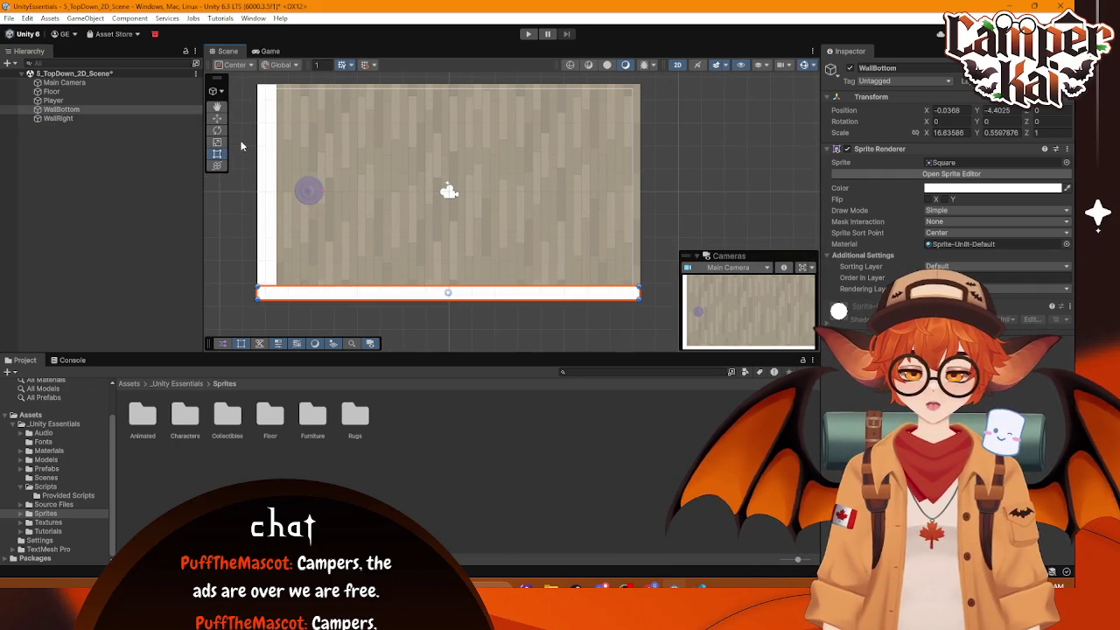
key(ctrl+d)
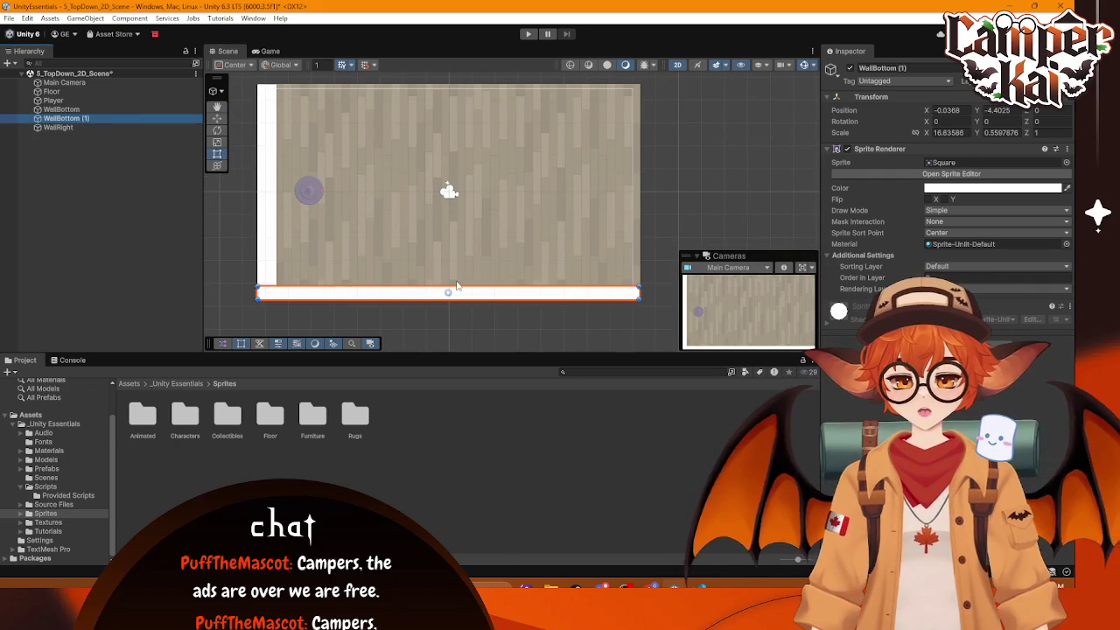
key(w)
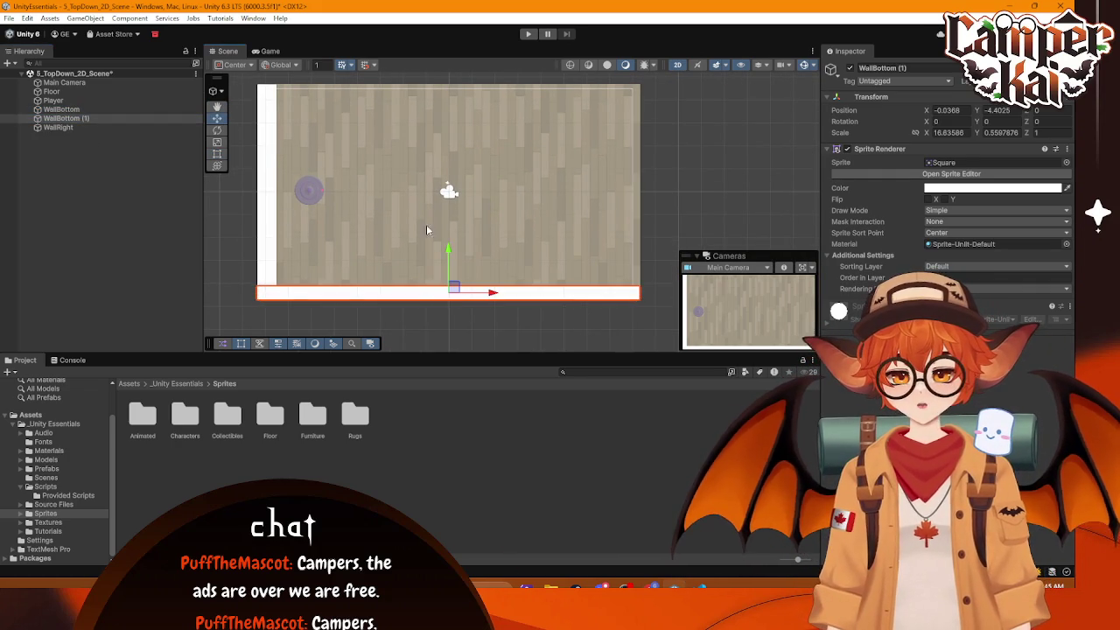
drag(448, 256, 474, 49)
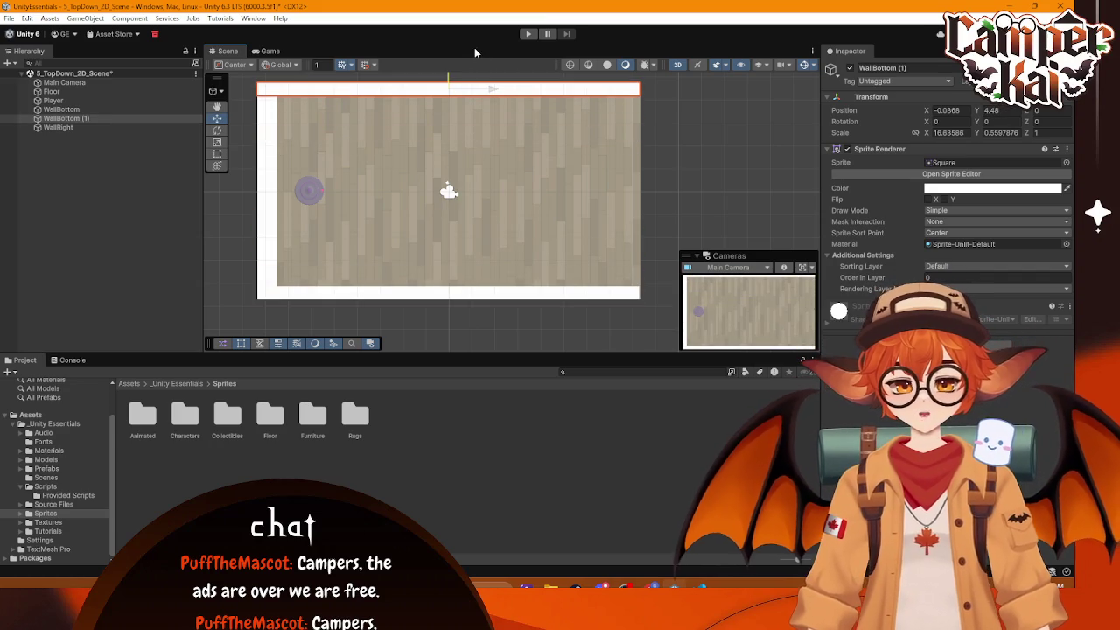
Step: Duplicate WallRight and move the copy to the floor's right side
click(273, 138)
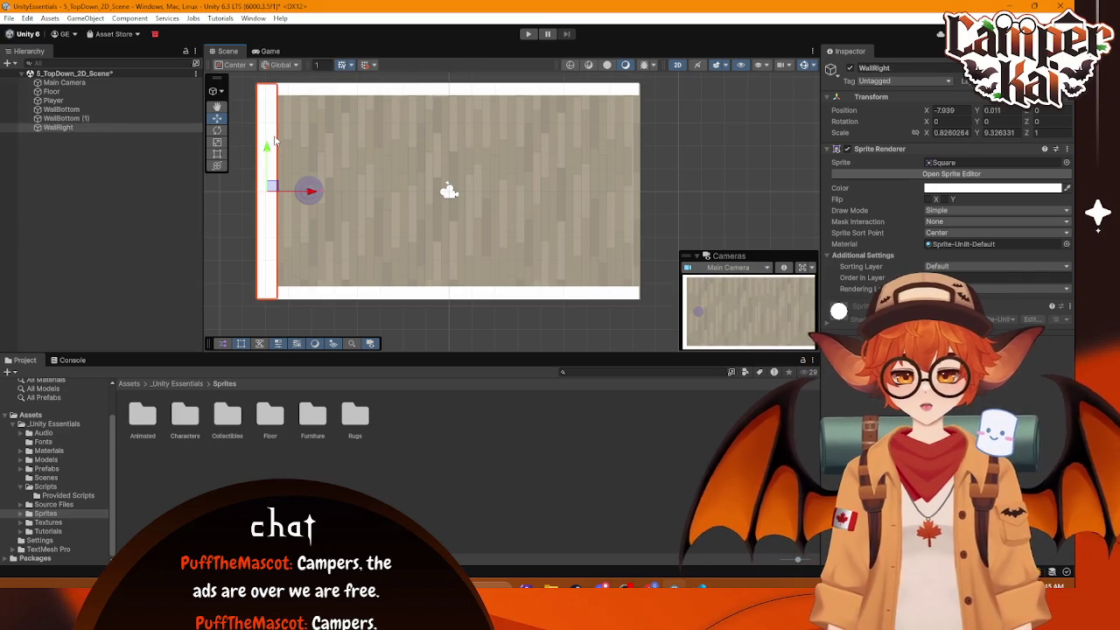
key(ctrl+d)
drag(310, 190, 674, 198)
click(621, 115)
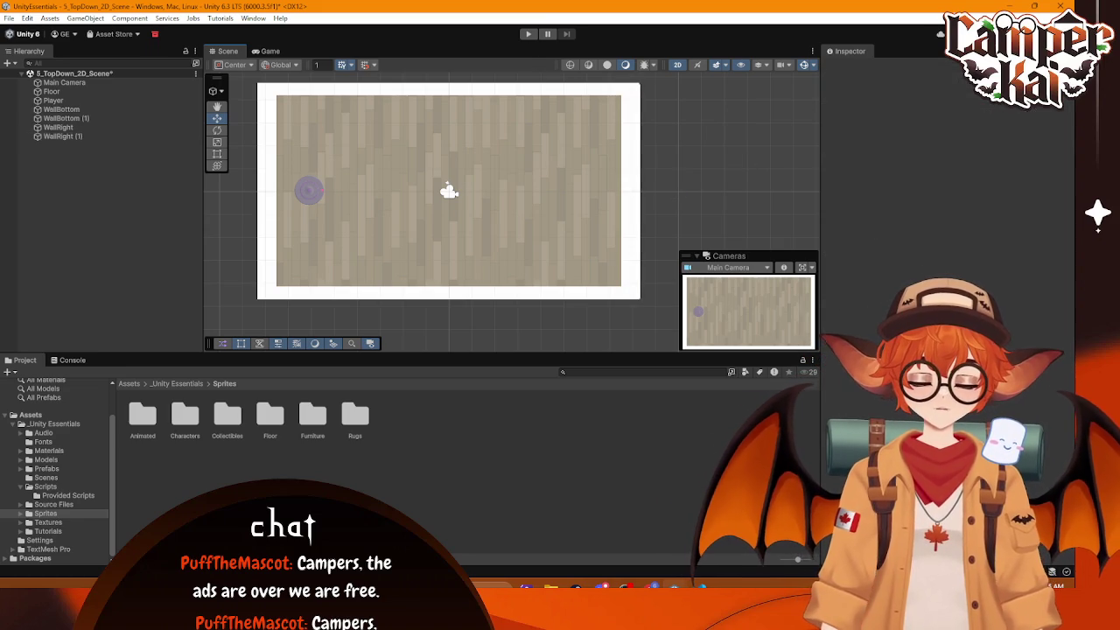
Step: Narrow the left wall with the Rect tool, then check the right and top walls
click(273, 140)
key(t)
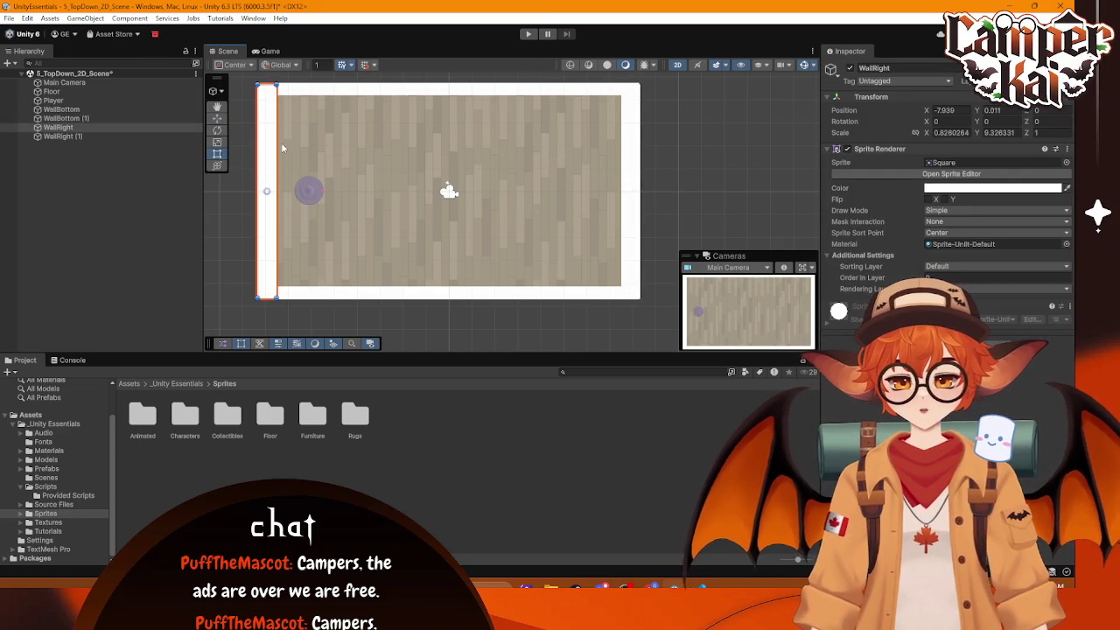
mouse_move(283, 148)
mouse_down()
mouse_move(257, 145)
mouse_move(276, 142)
mouse_up()
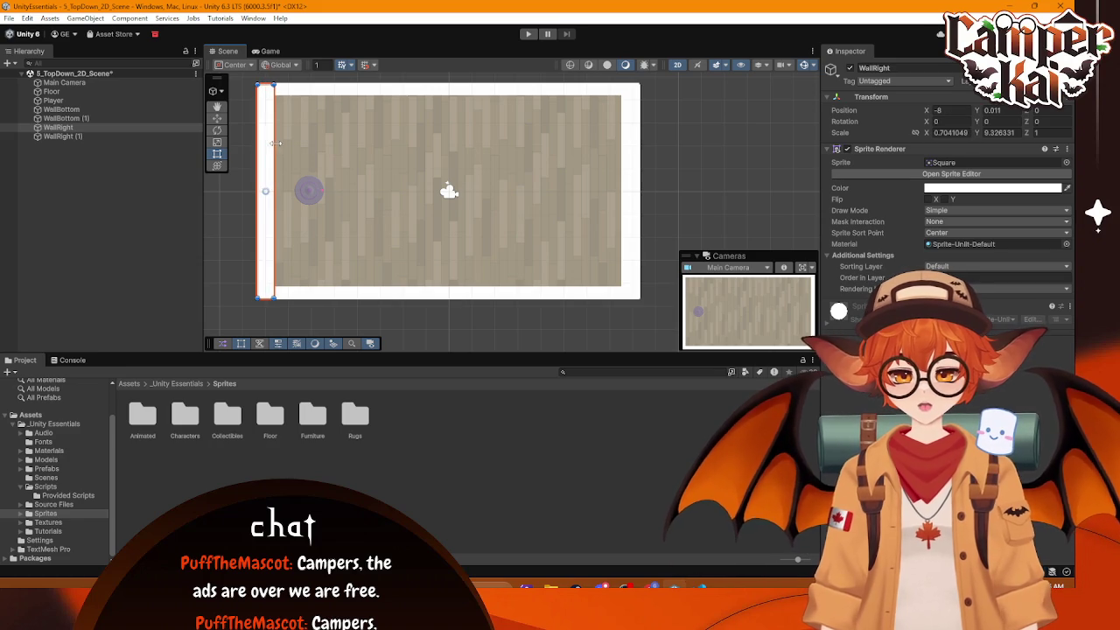
click(636, 186)
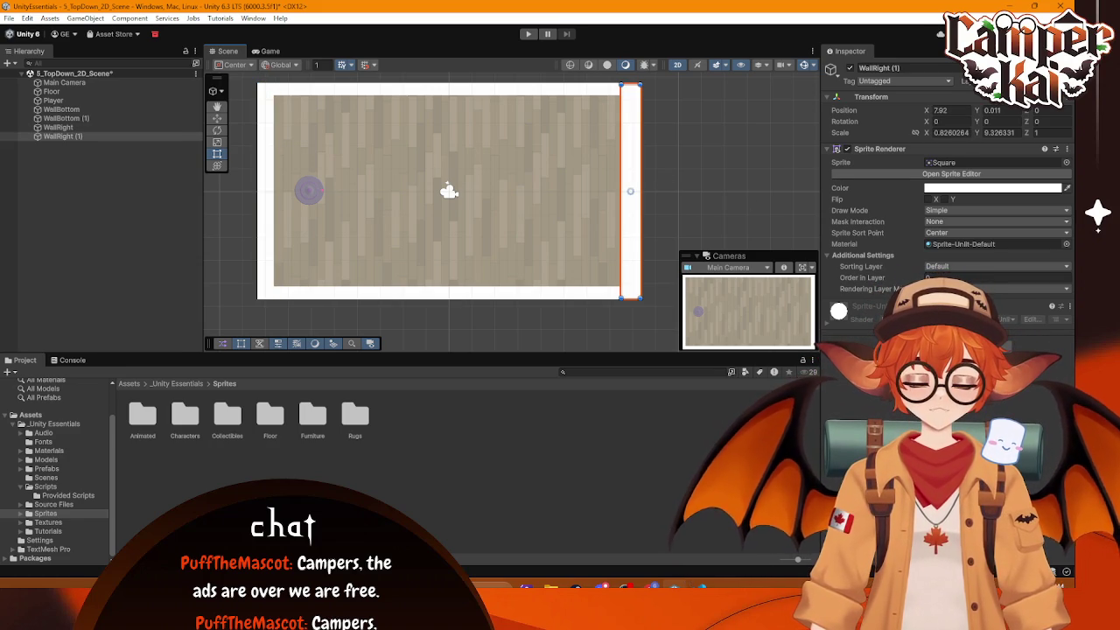
click(285, 90)
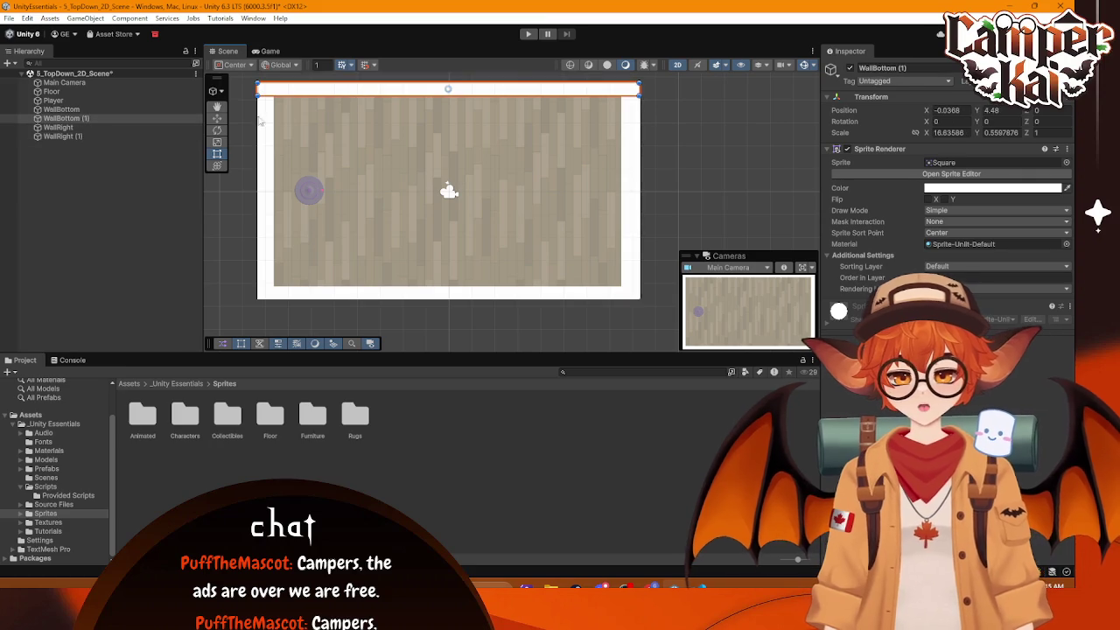
key(w)
key(t)
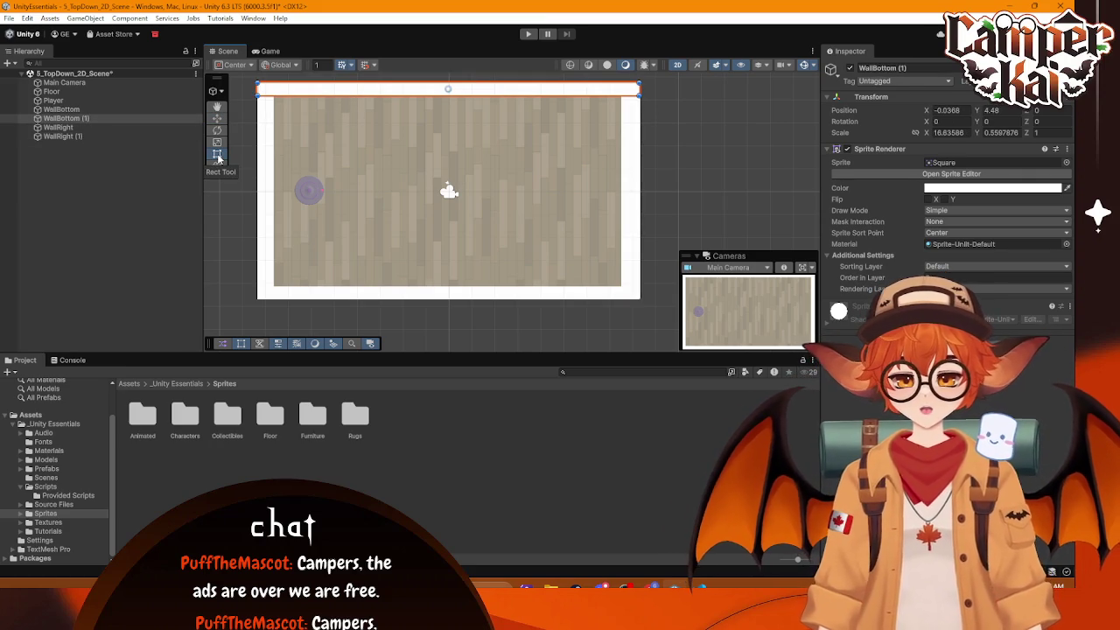
click(216, 118)
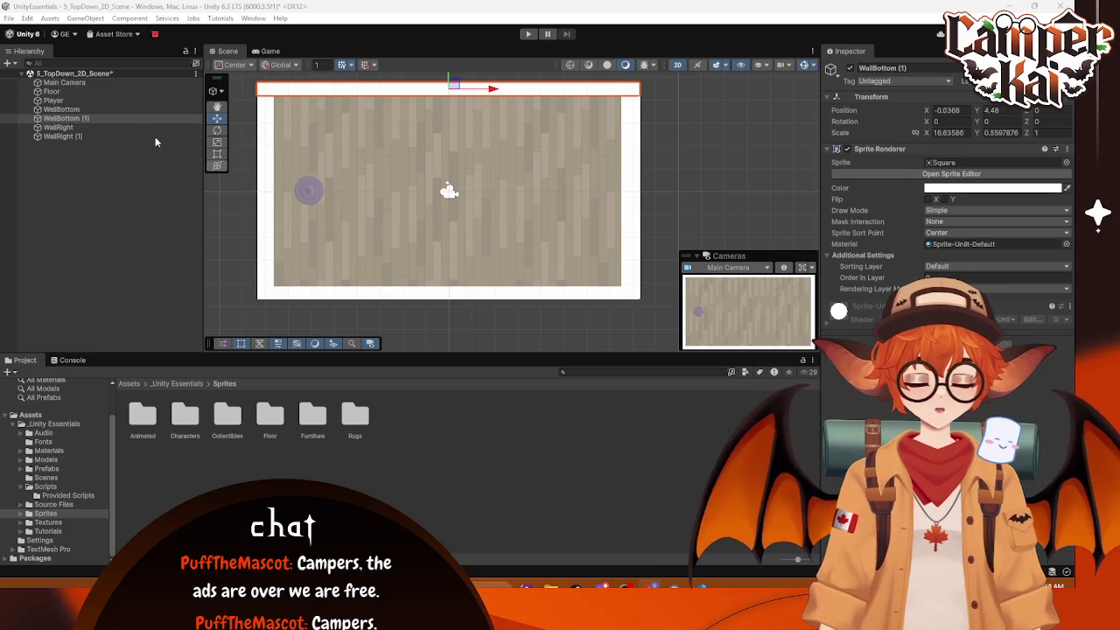
click(527, 34)
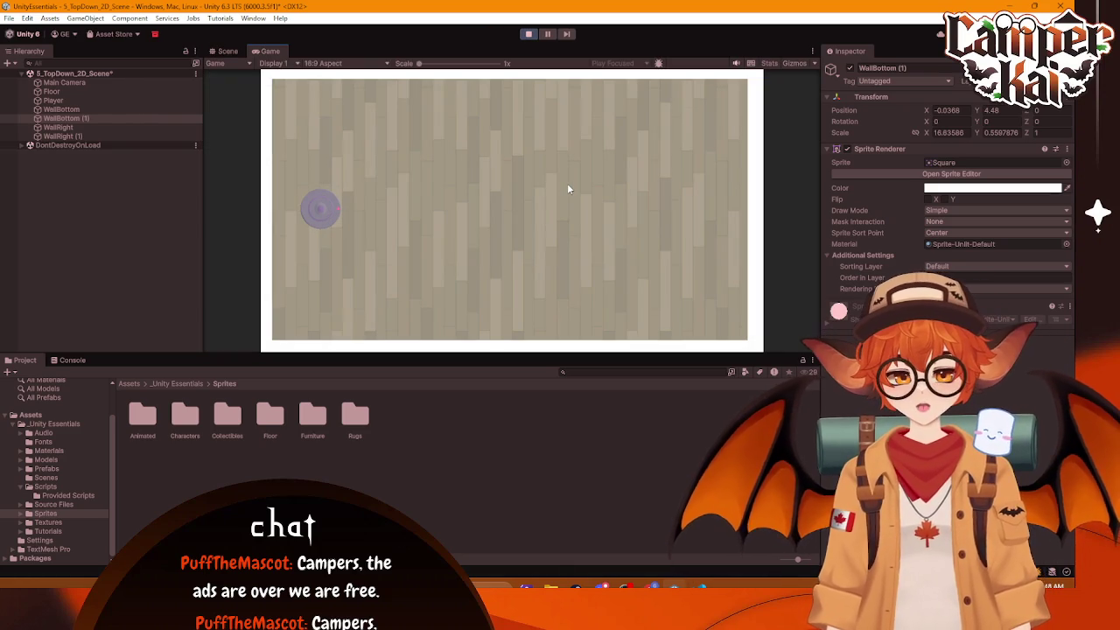
Step: Drive the roomba around with the WASD keys, then stop the test run
key(d)
key(w)
key(a)
key(a)
key(d)
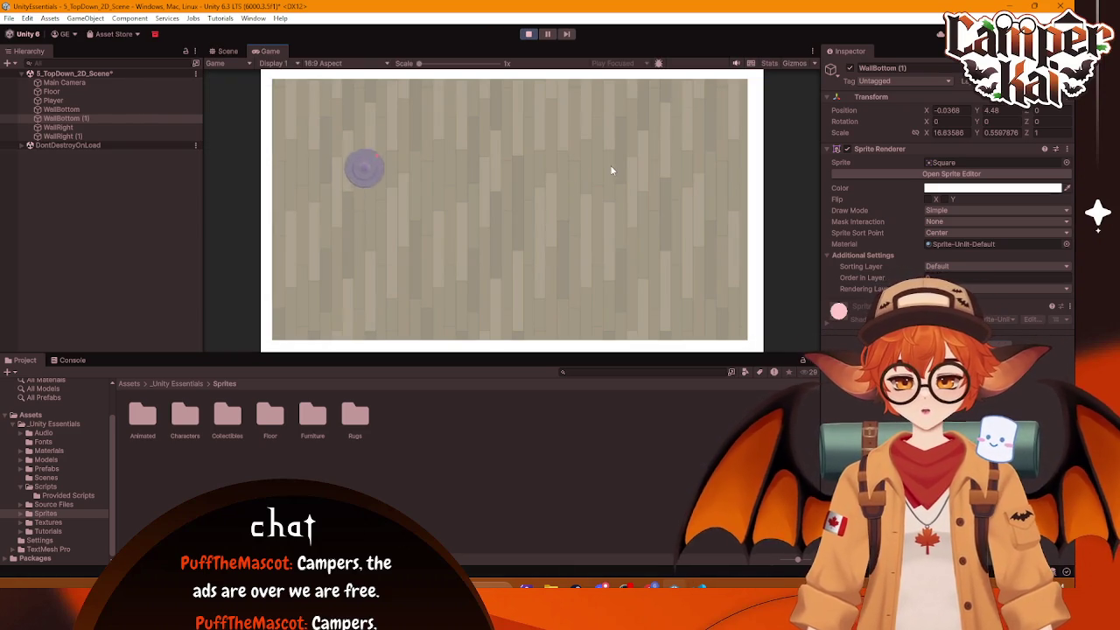
key(w)
key(d)
click(527, 33)
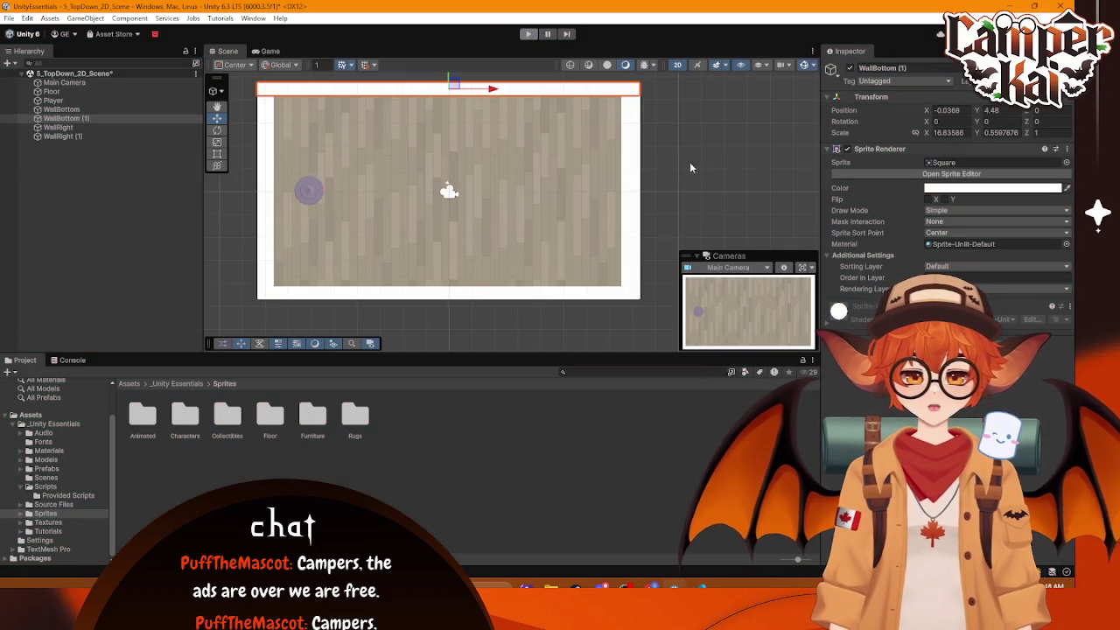
Step: Resize WallRight (1) and WallRight to the floor edges, leaving WallRight about 0.66 × 9.33 at x −7.98
click(62, 136)
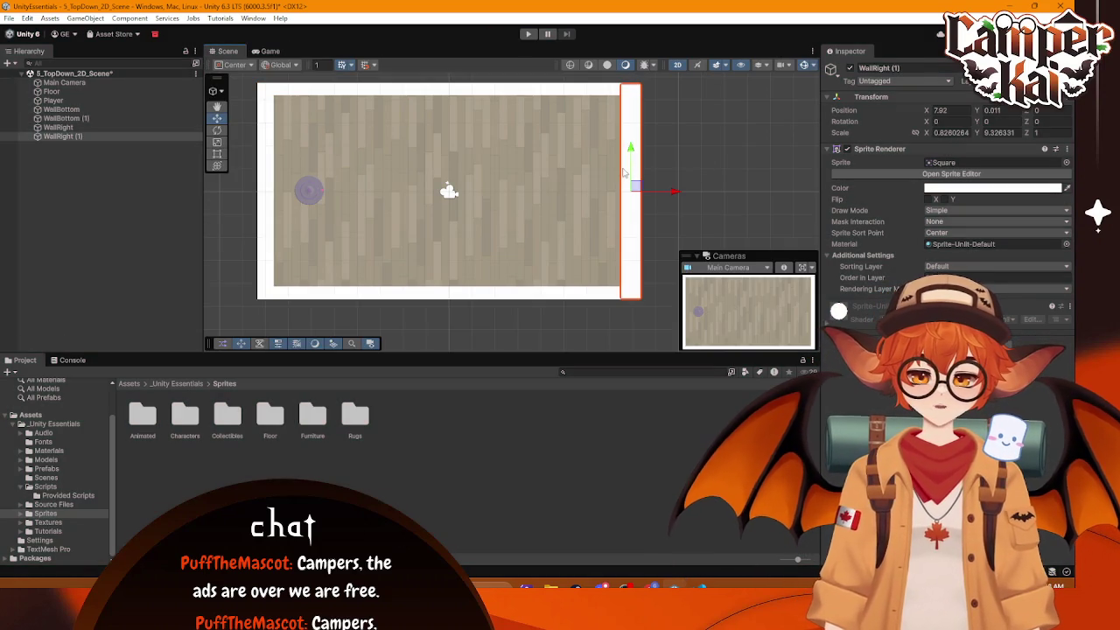
click(217, 154)
drag(620, 164, 627, 163)
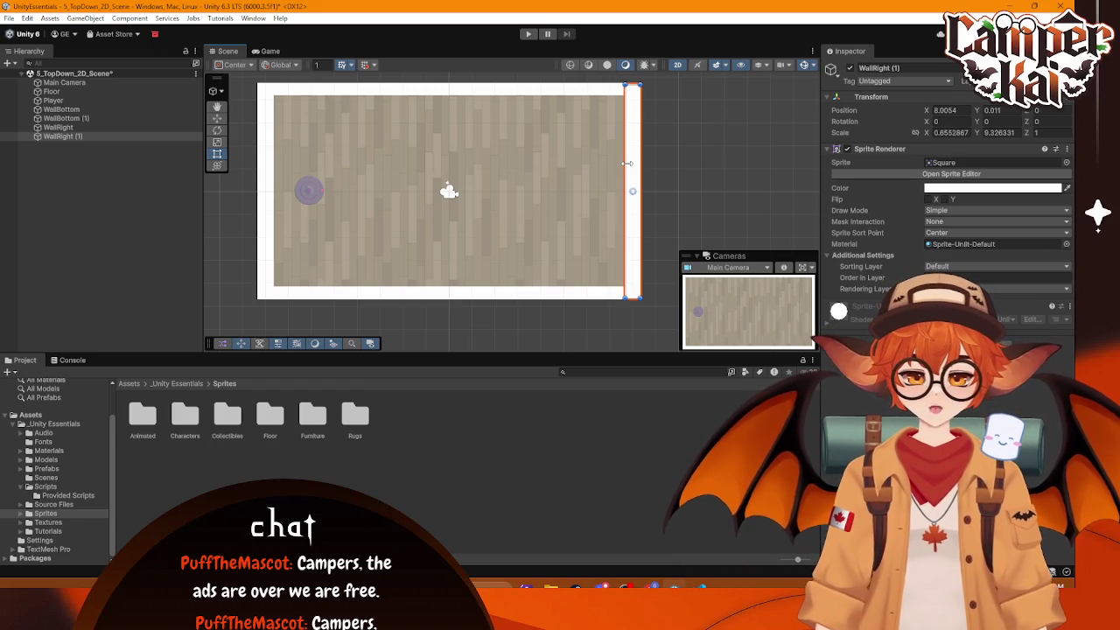
click(628, 175)
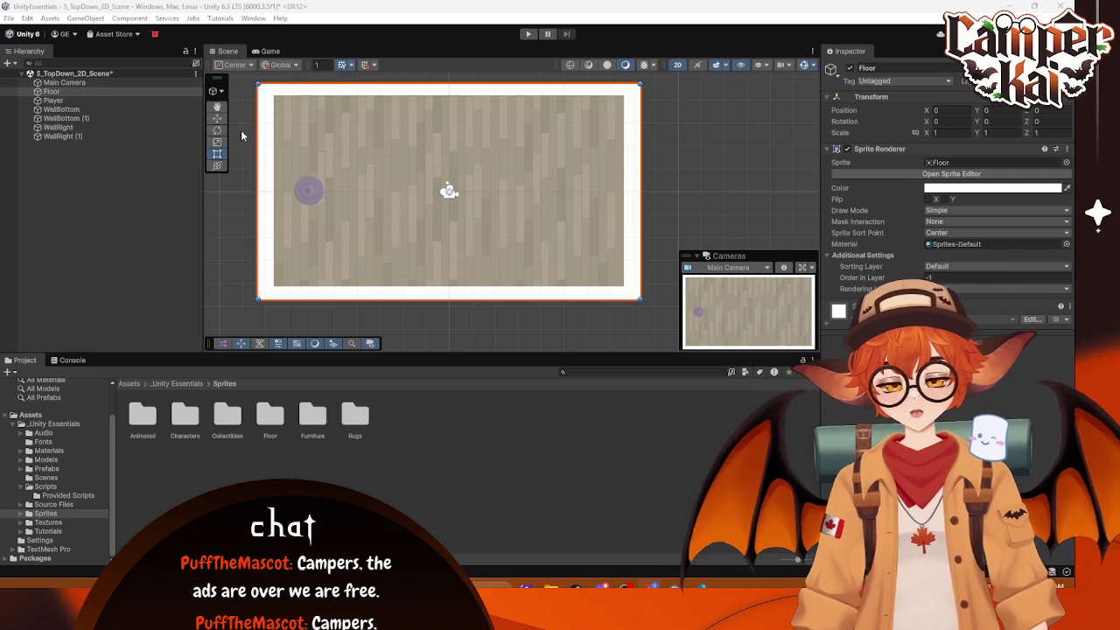
click(272, 125)
drag(261, 130, 259, 130)
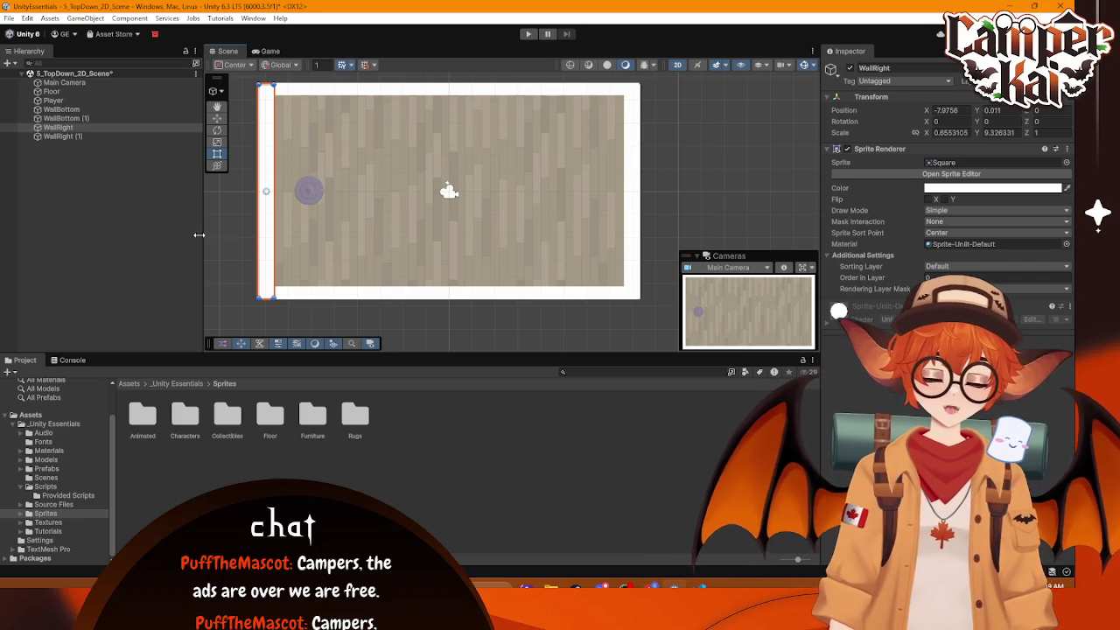
click(308, 190)
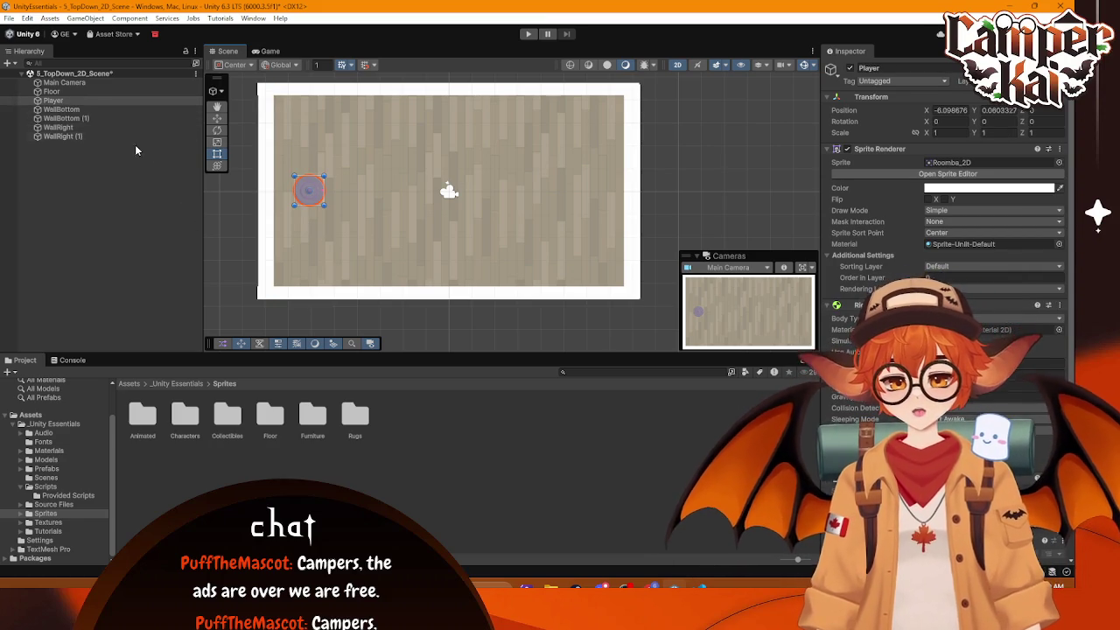
Step: Add a 2D collider component to the Player, then select WallBottom
click(52, 101)
scroll(945, 219, down, 1)
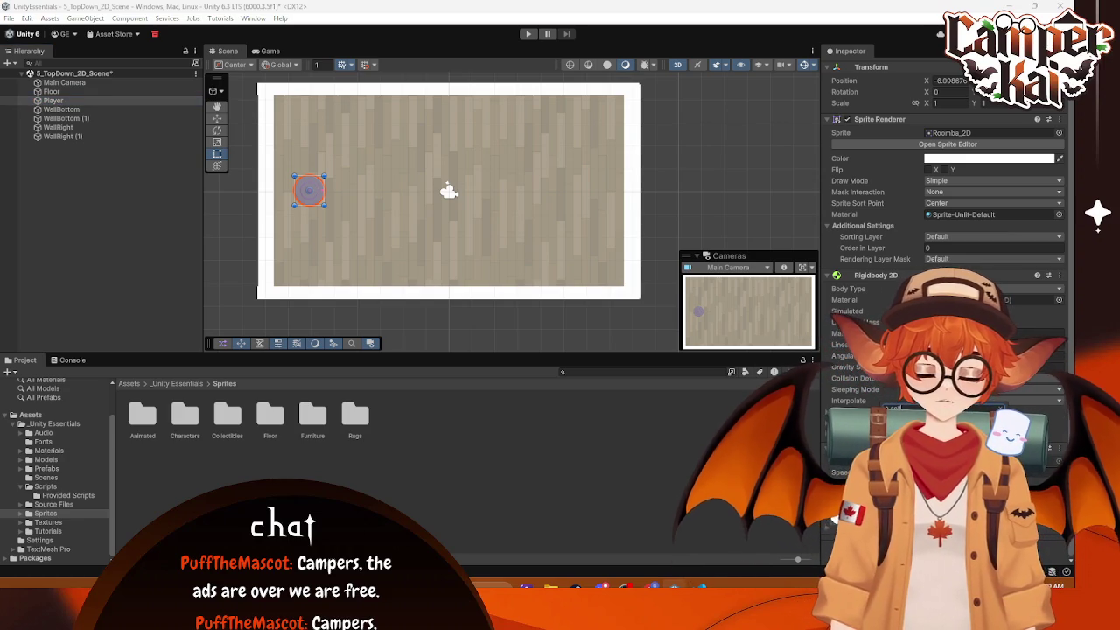
key(Return)
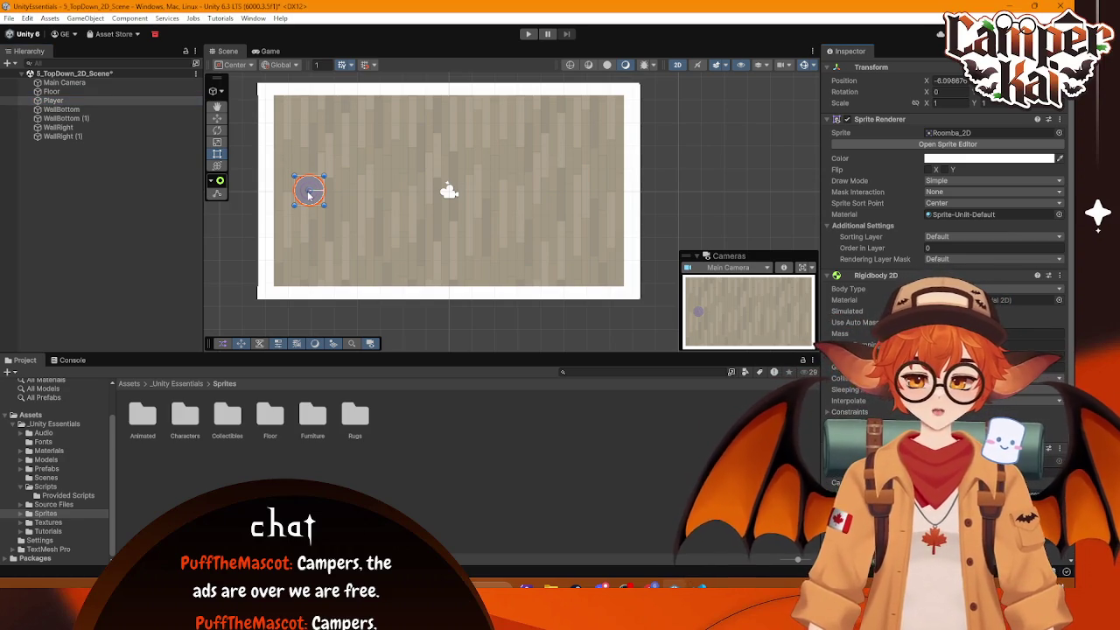
scroll(310, 196, up, 5)
scroll(310, 207, up, 2)
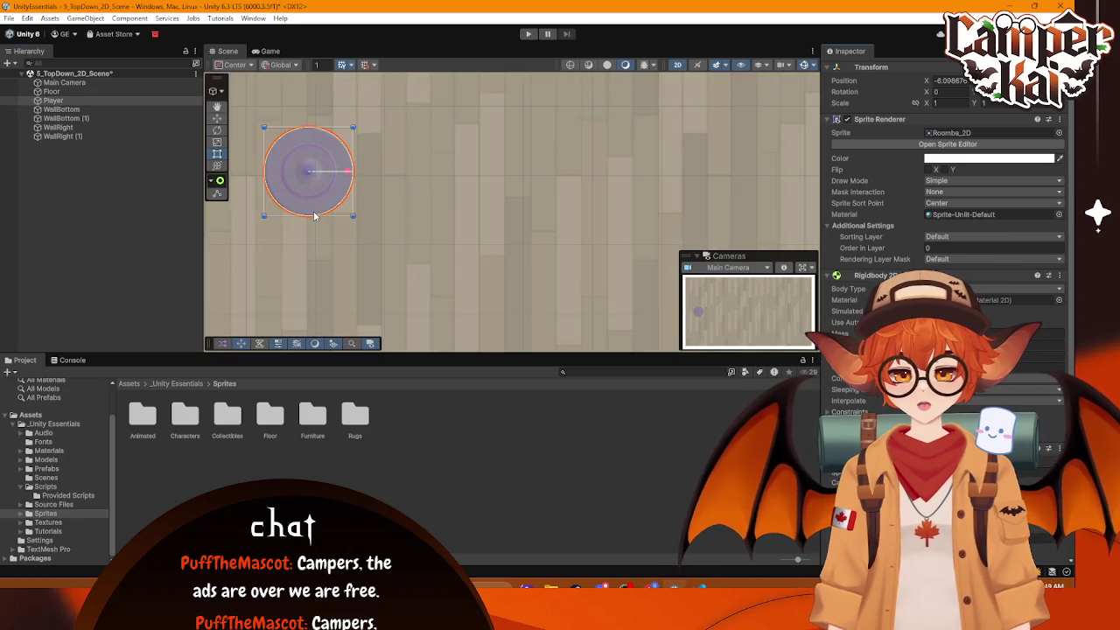
scroll(310, 201, down, 6)
click(63, 110)
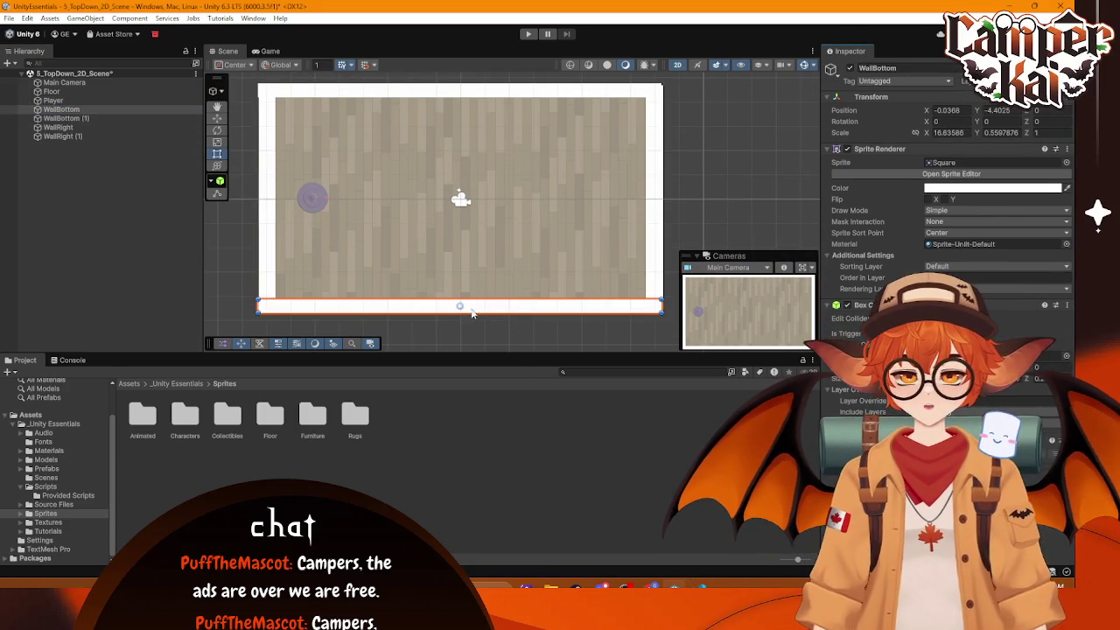
Step: Add a Box Collider 2D to WallRight (1), then enter Play mode to test the walls
scroll(473, 311, up, 2)
scroll(468, 312, down, 2)
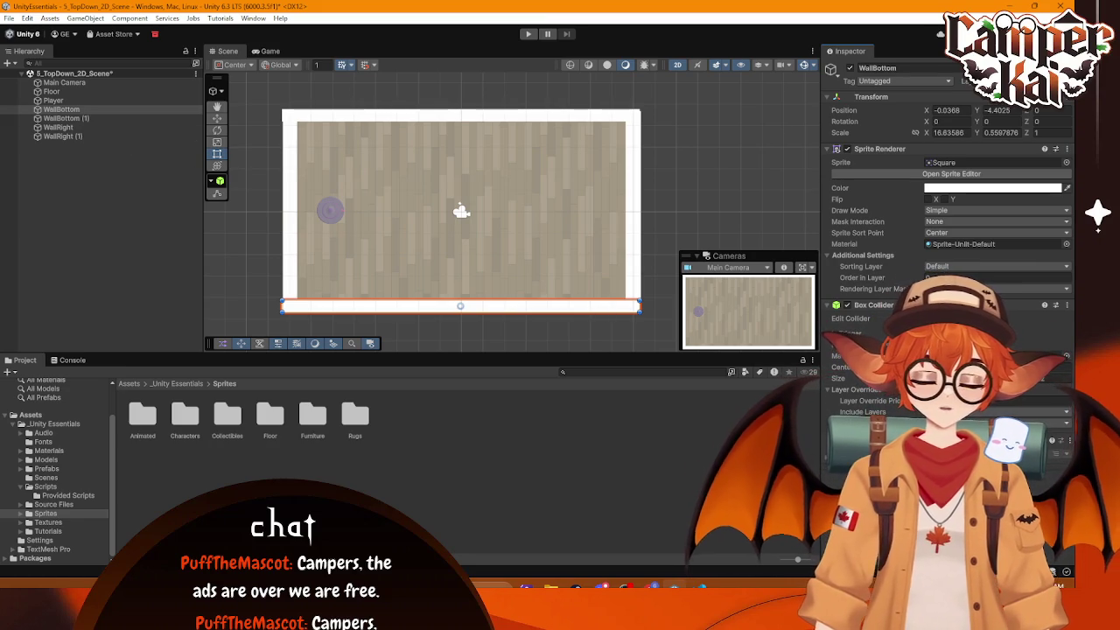
click(54, 120)
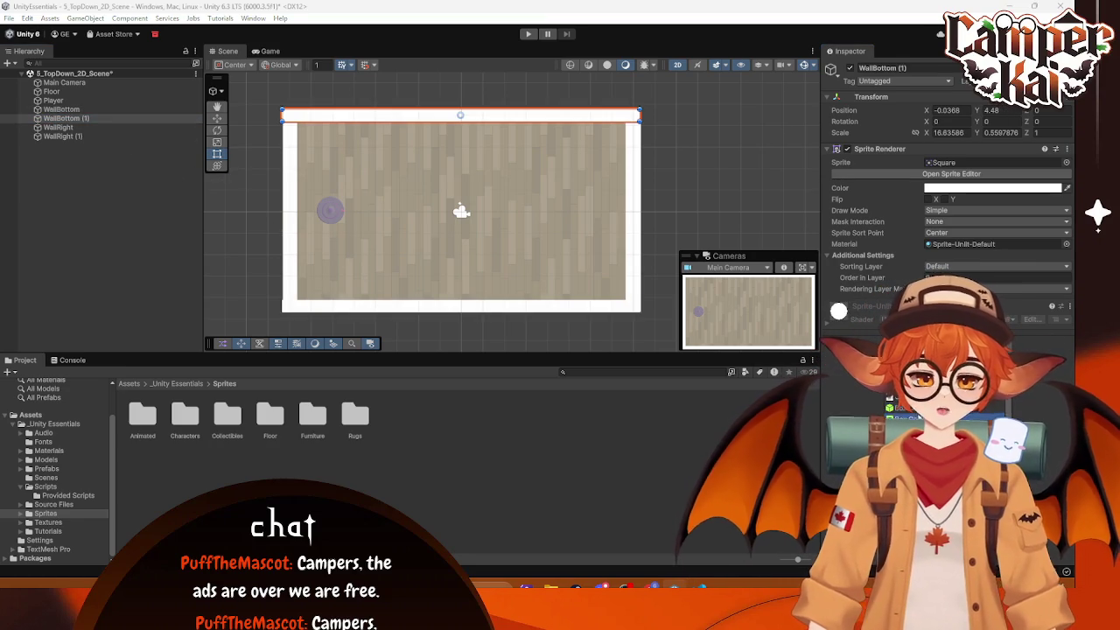
click(642, 207)
click(635, 210)
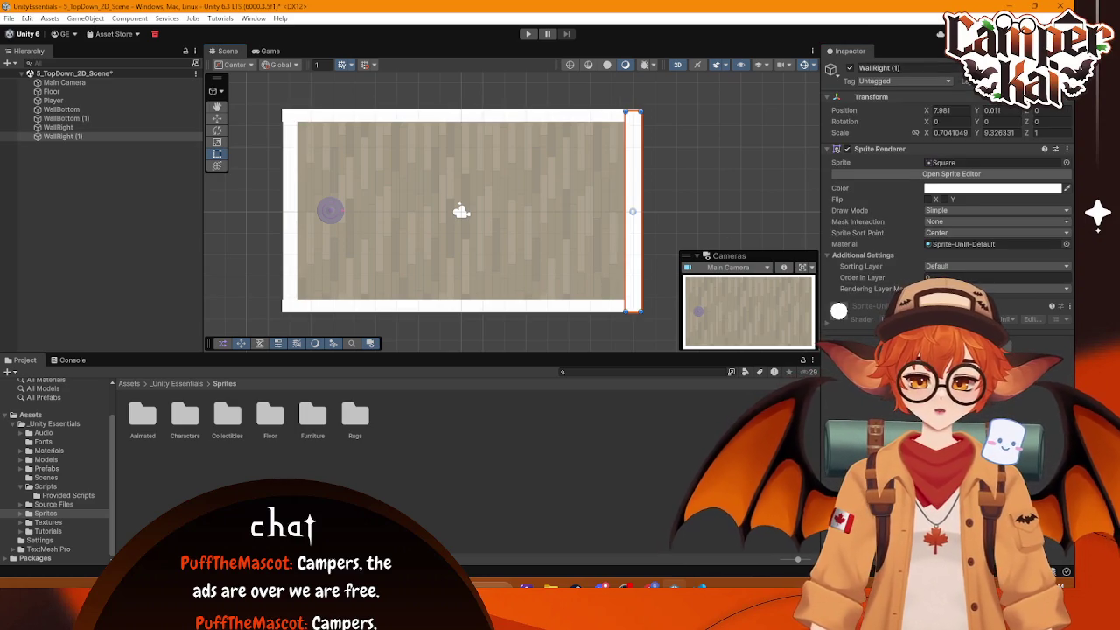
key(Return)
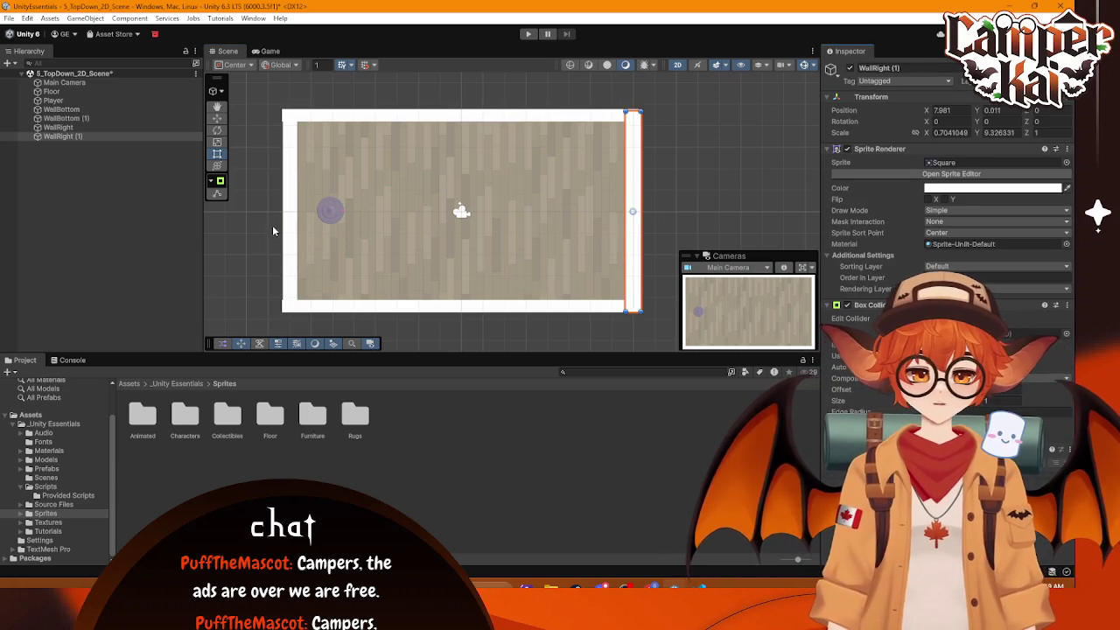
click(289, 223)
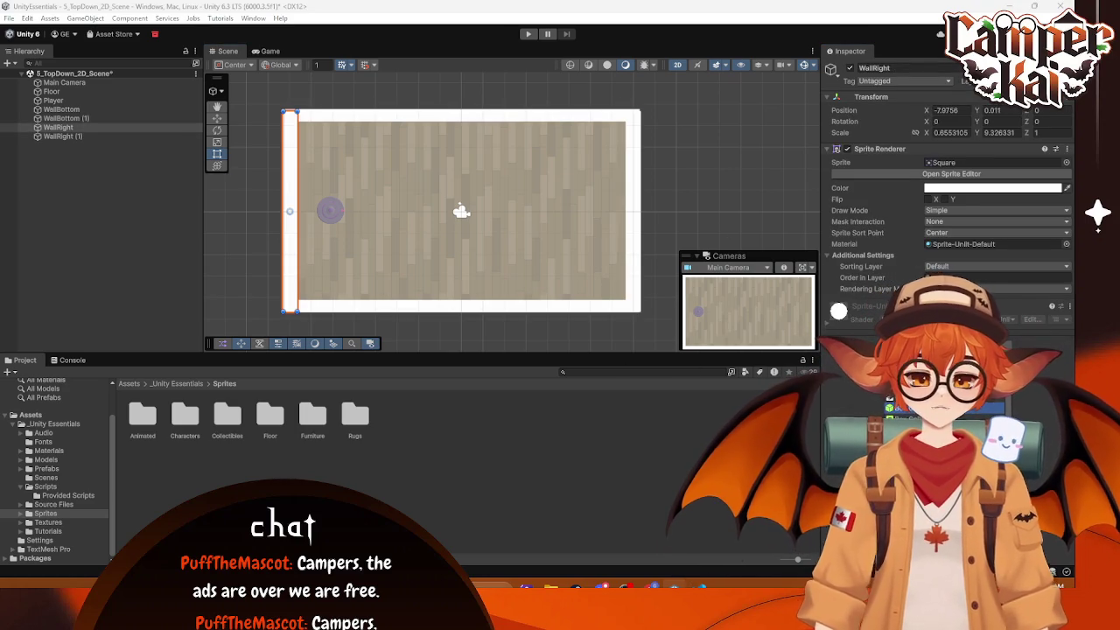
click(684, 145)
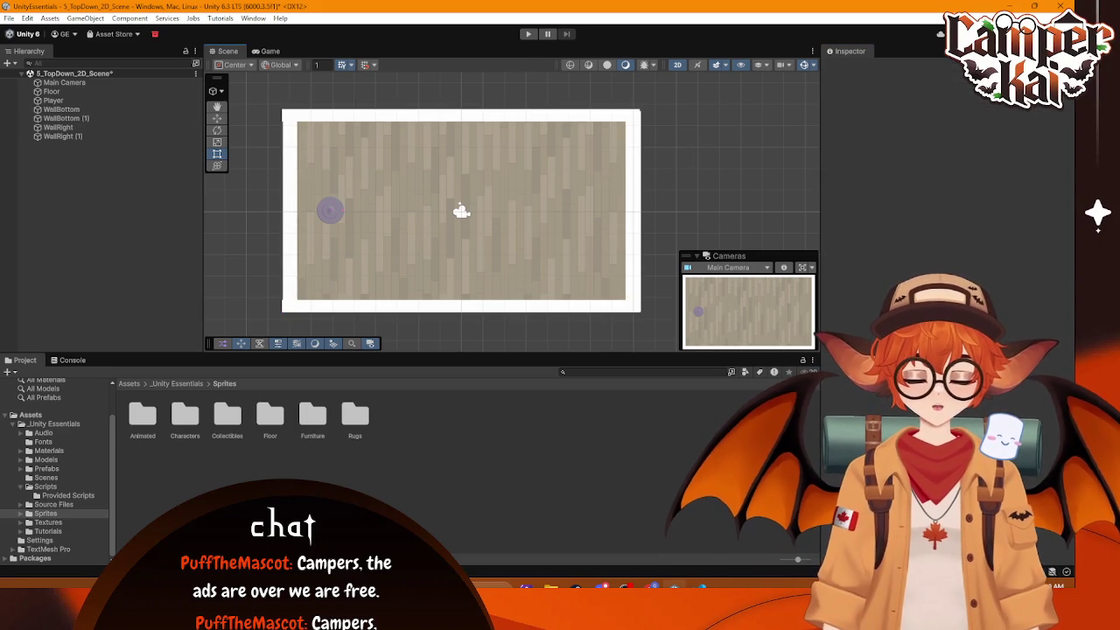
click(527, 33)
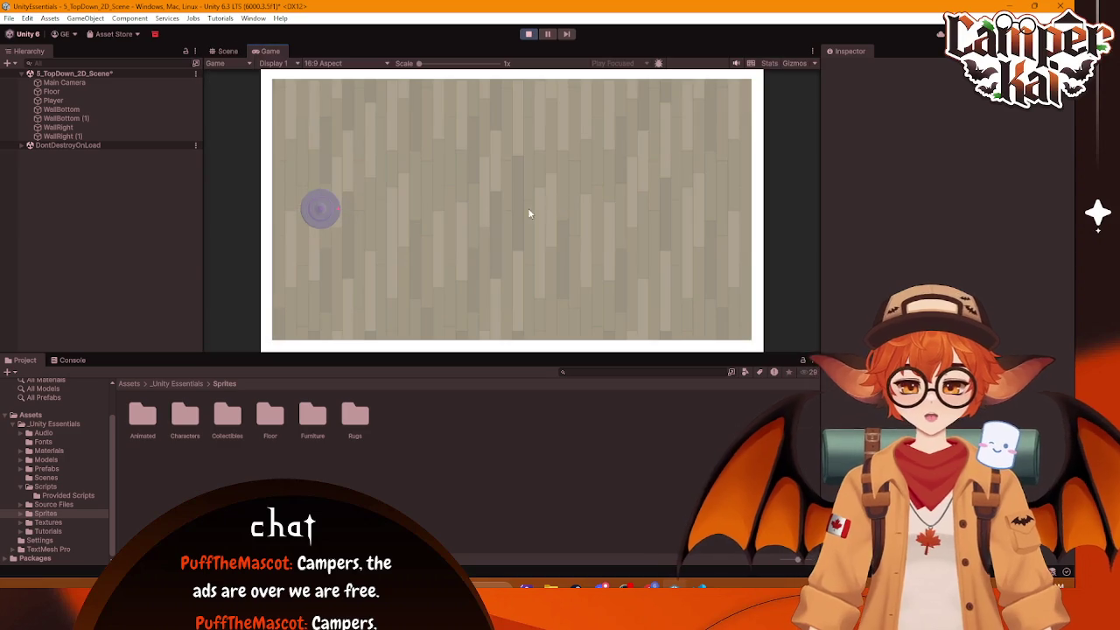
Step: Drive the roomba up to the top wall, then along it into the right wall
key(w)
key(d)
key(a)
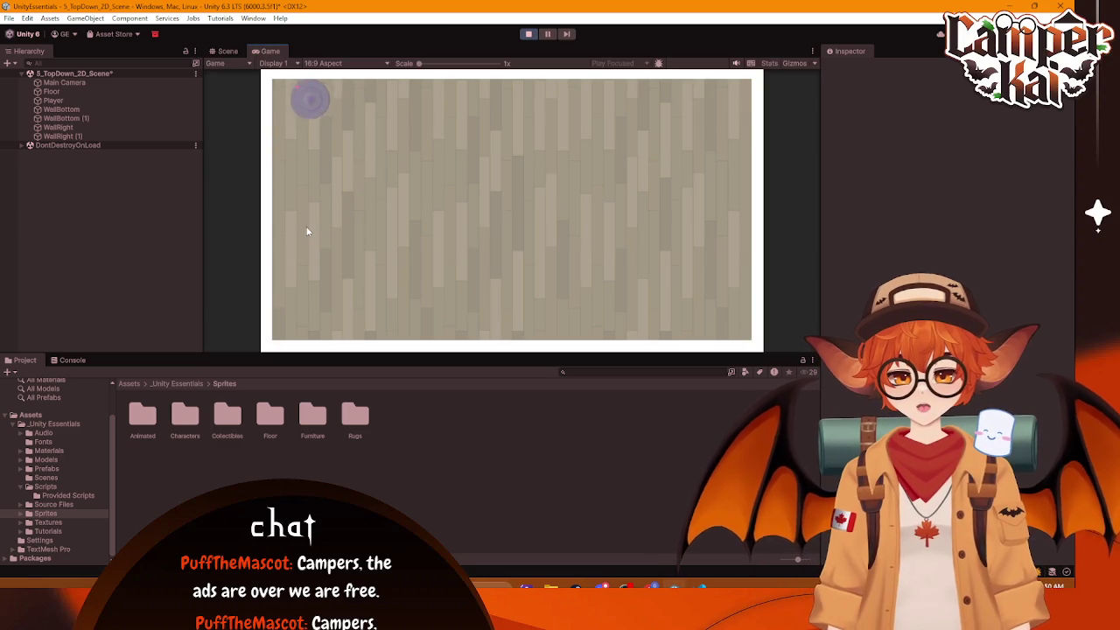
key(d)
key(s)
key(d)
Step: Drive the roomba down and left along the bottom wall to the left wall, then stop playing
key(s)
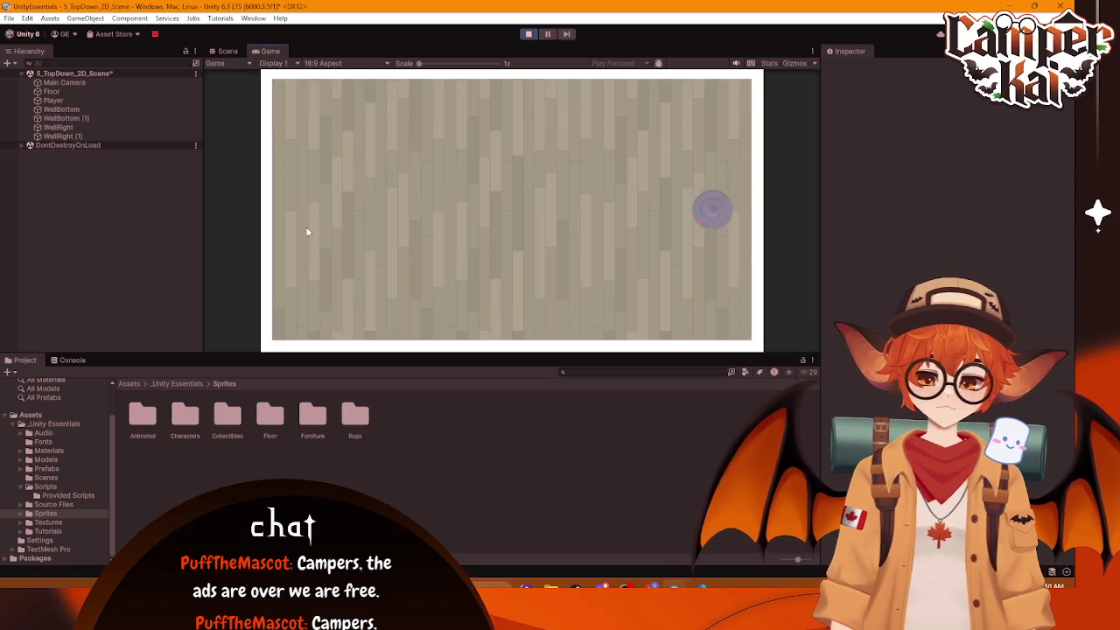
key(s)
key(a)
key(w)
key(a)
key(s)
key(s)
key(a)
key(w)
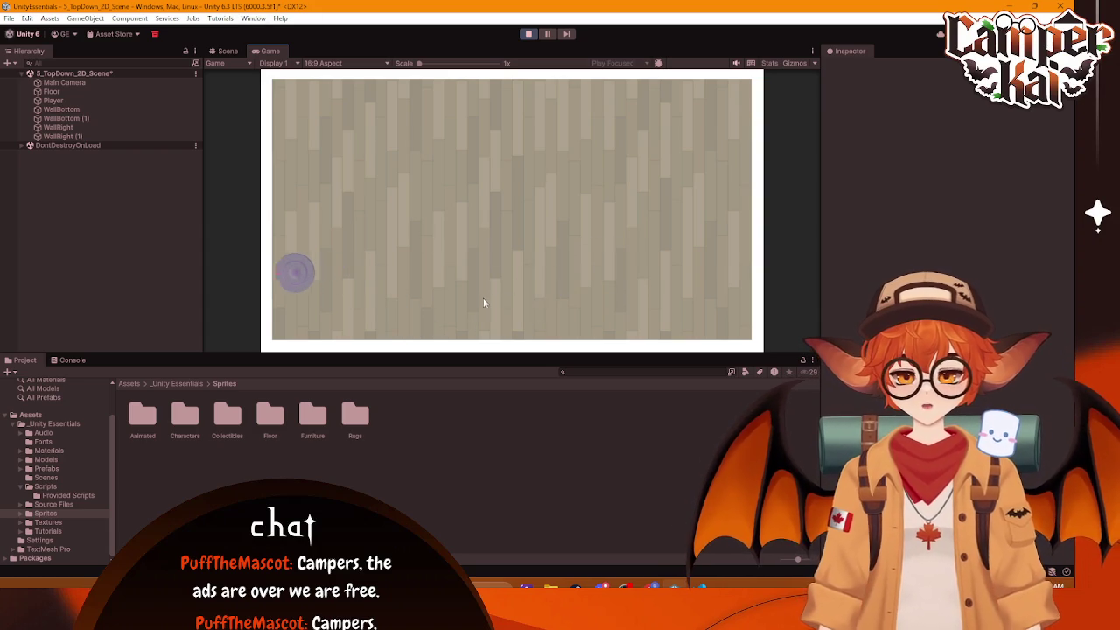
click(527, 34)
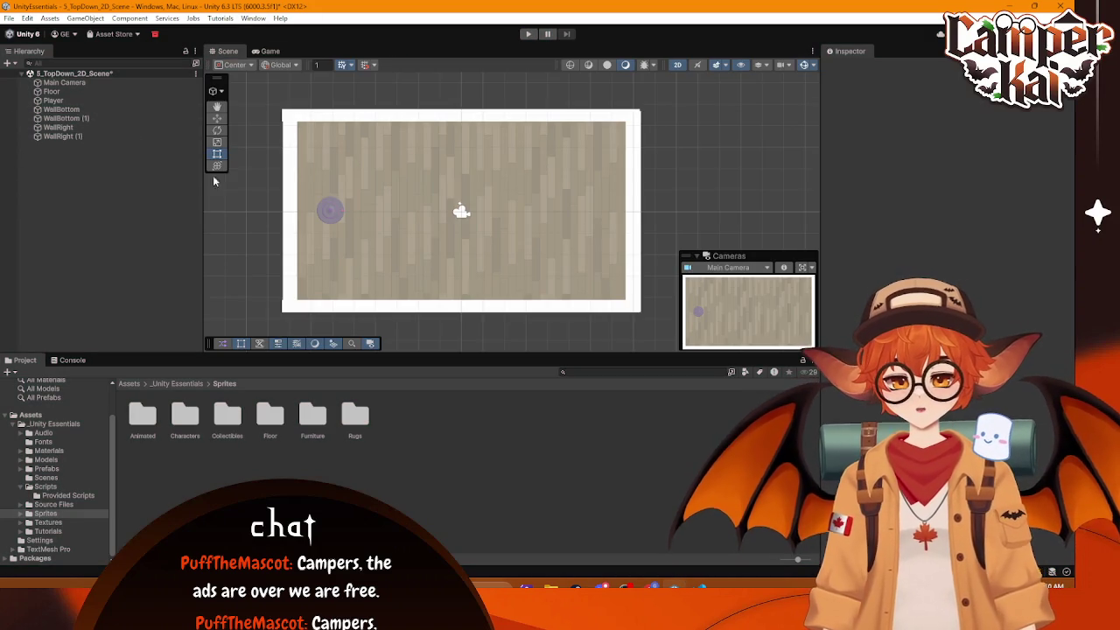
Step: Replace the bottom wall WallBottom's box collider with a newly added one
click(442, 306)
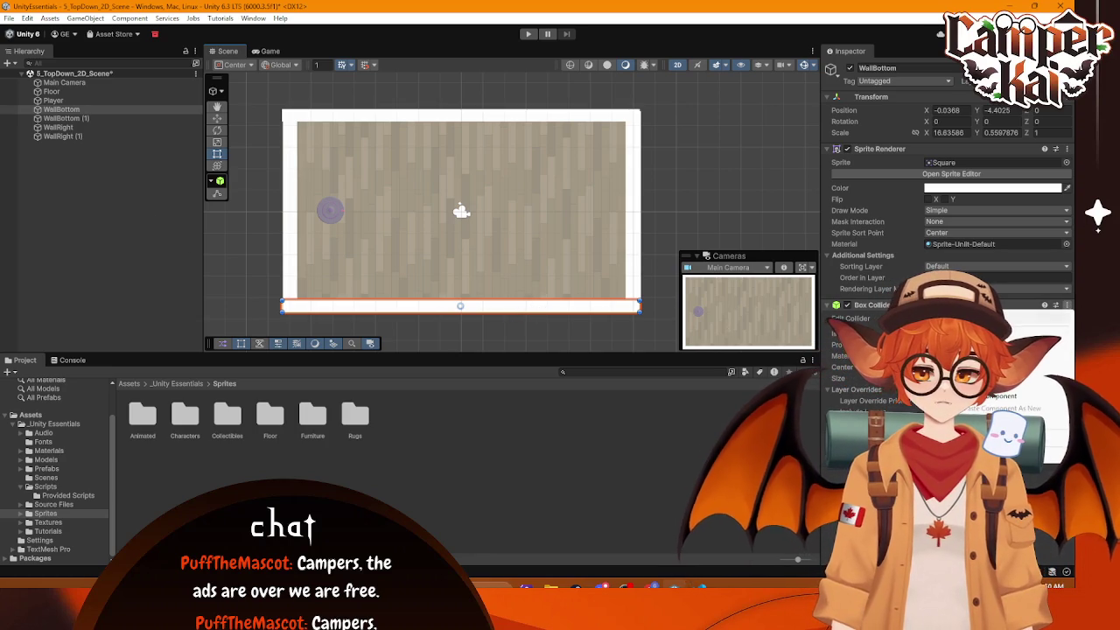
click(1006, 349)
click(949, 350)
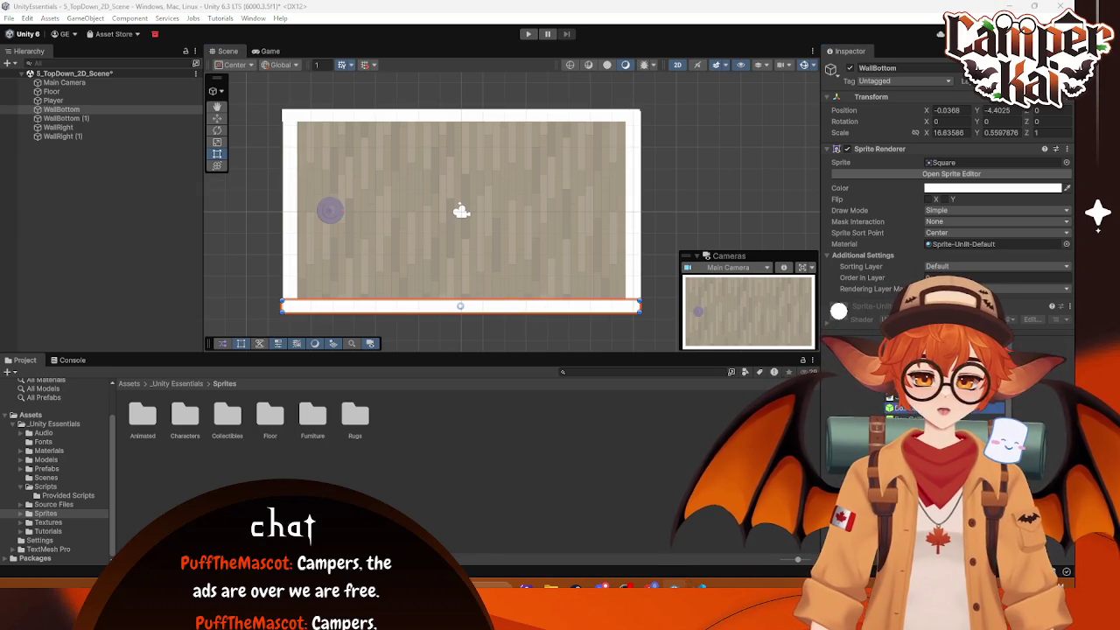
key(Return)
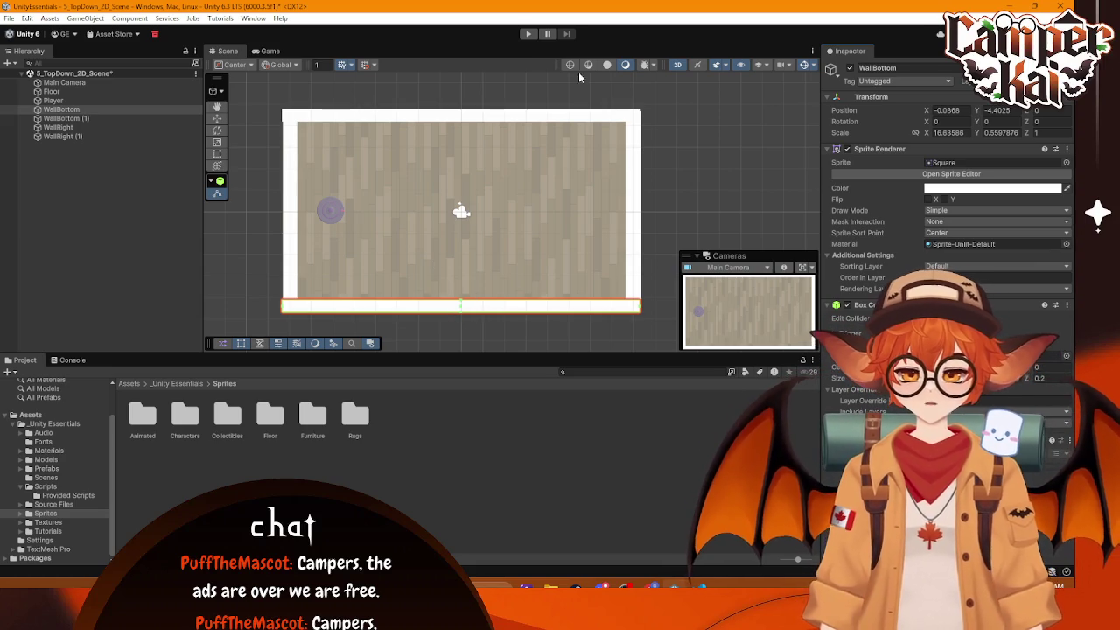
Step: Play-test the room, driving the roomba up to the top wall and down-right, then stop
click(528, 34)
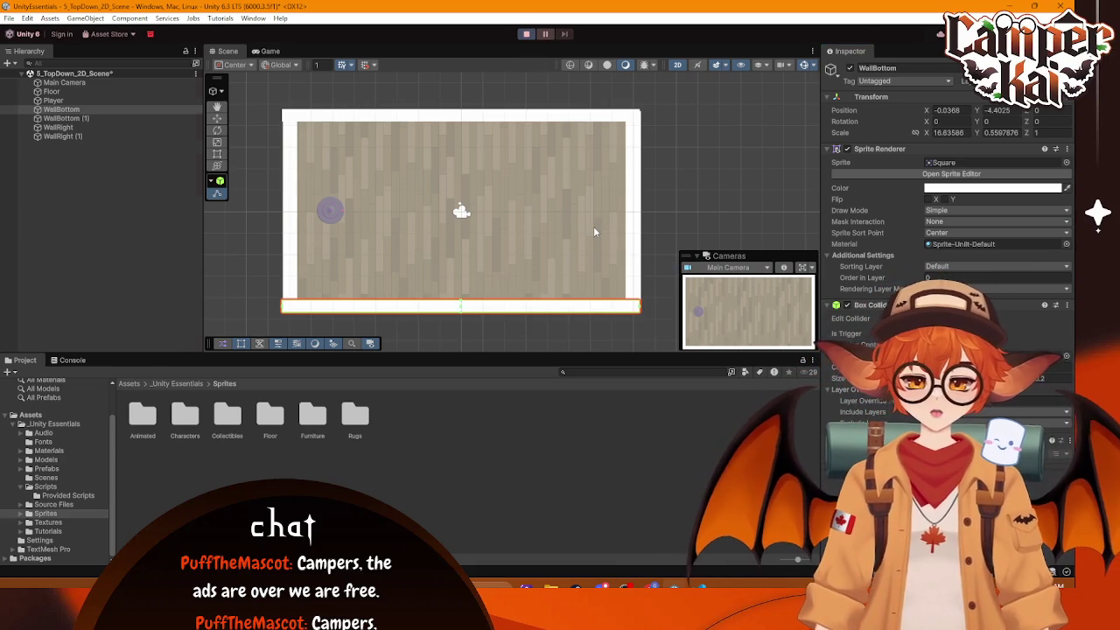
key(w)
key(a)
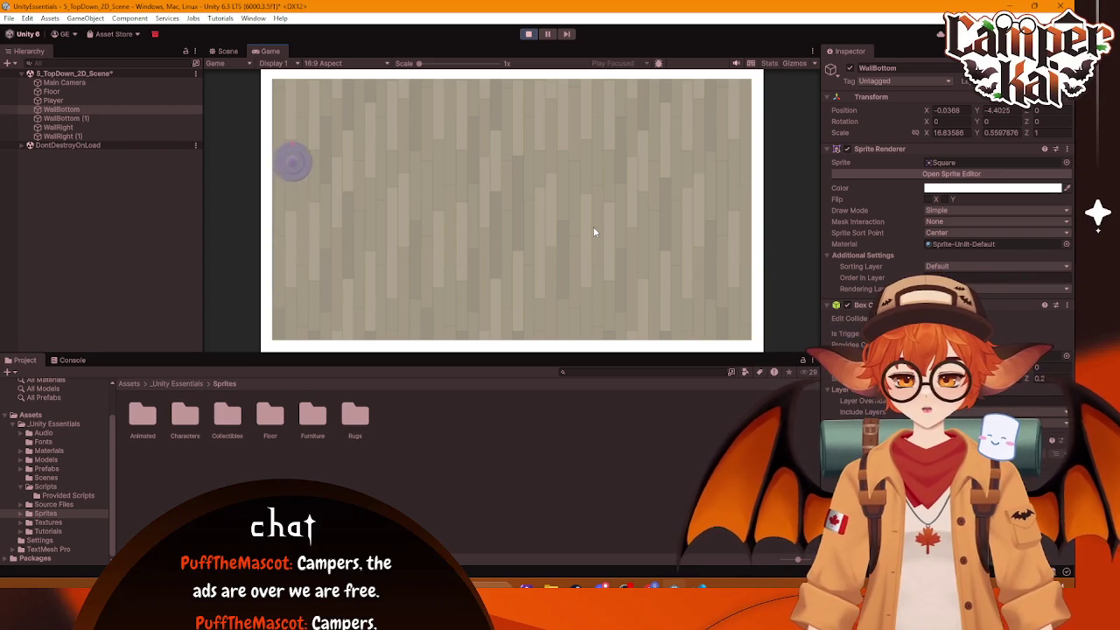
key(d)
key(s)
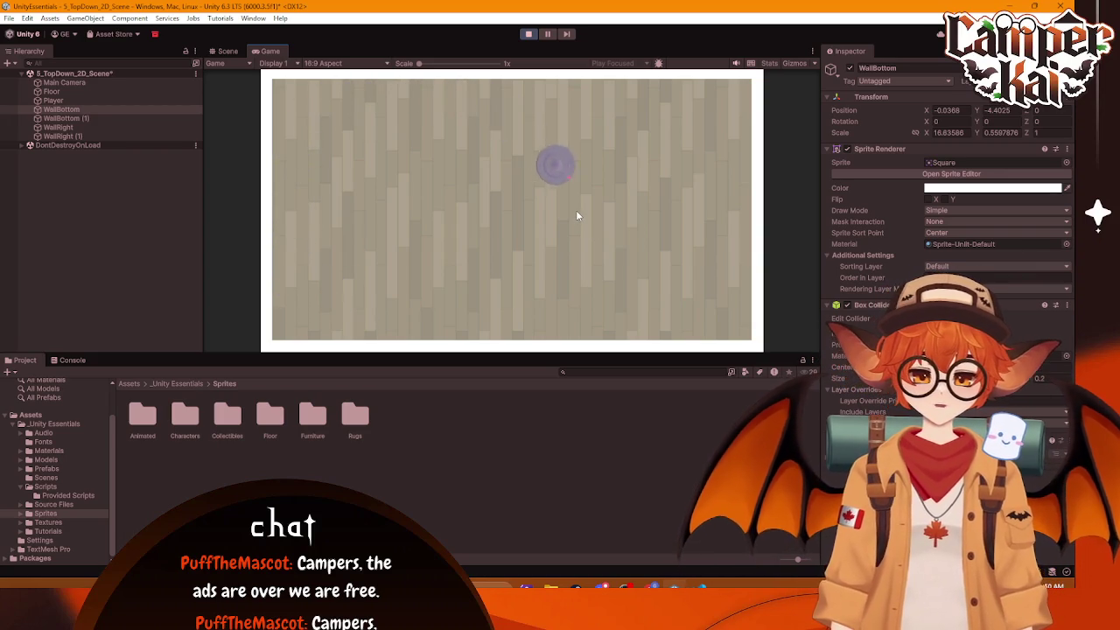
key(d)
key(s)
click(529, 35)
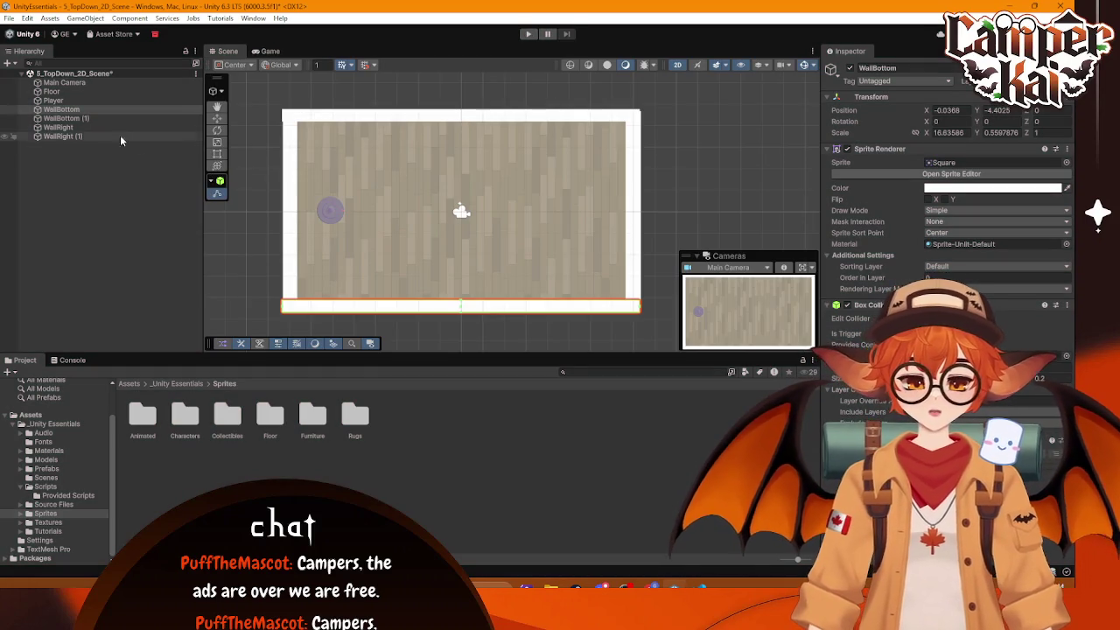
Step: Check each wall's components, then remove WallBottom's box collider and restore it with Ctrl+Z
click(88, 120)
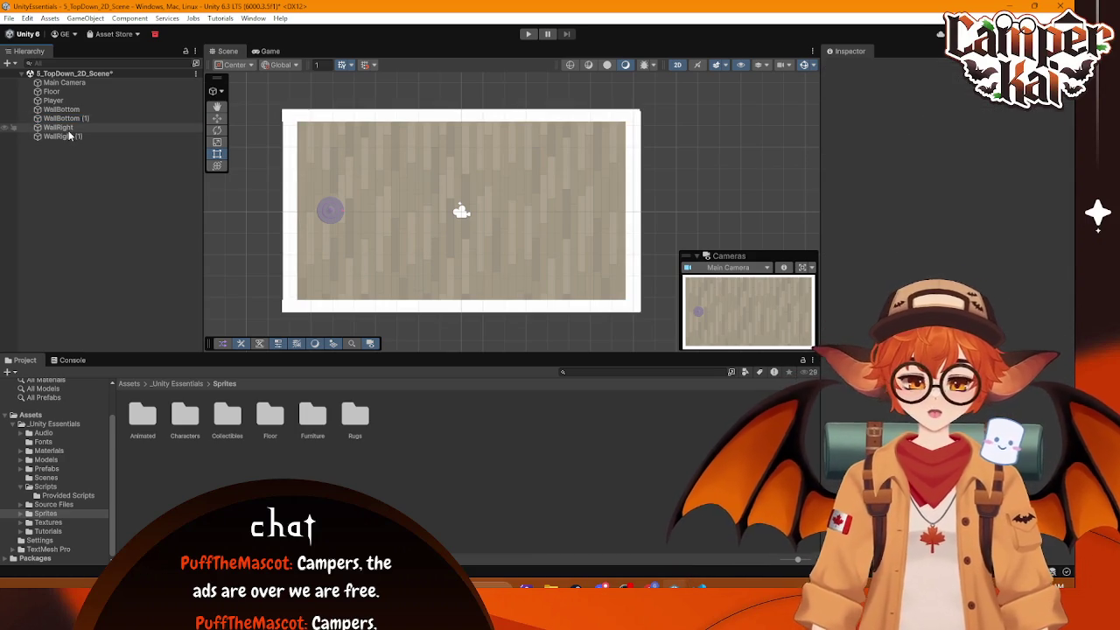
click(70, 129)
click(73, 137)
click(71, 118)
click(70, 110)
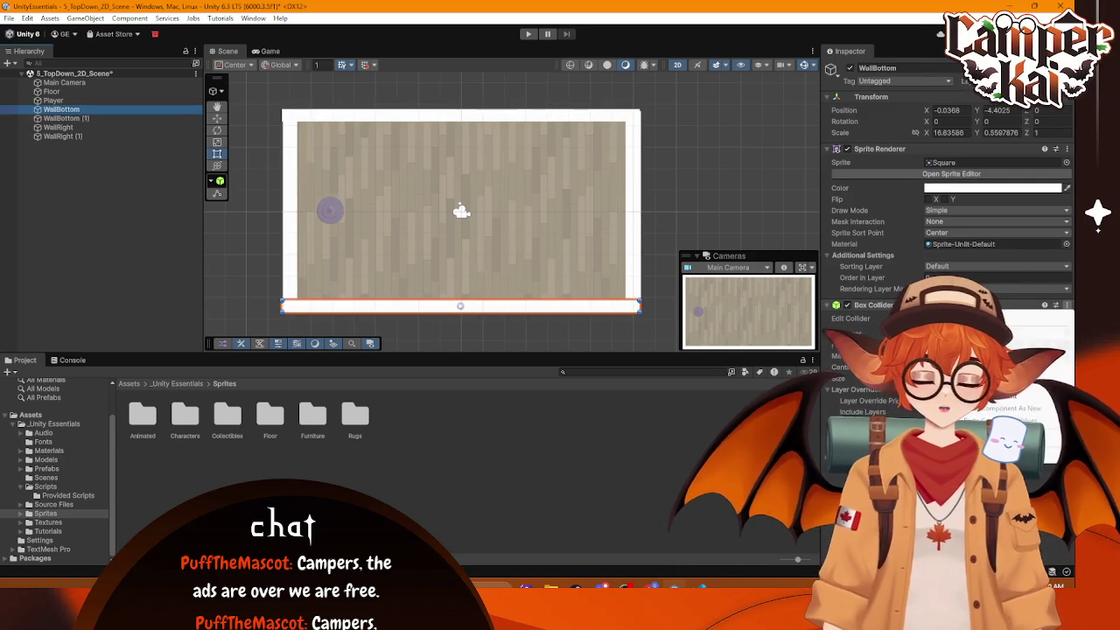
click(1006, 339)
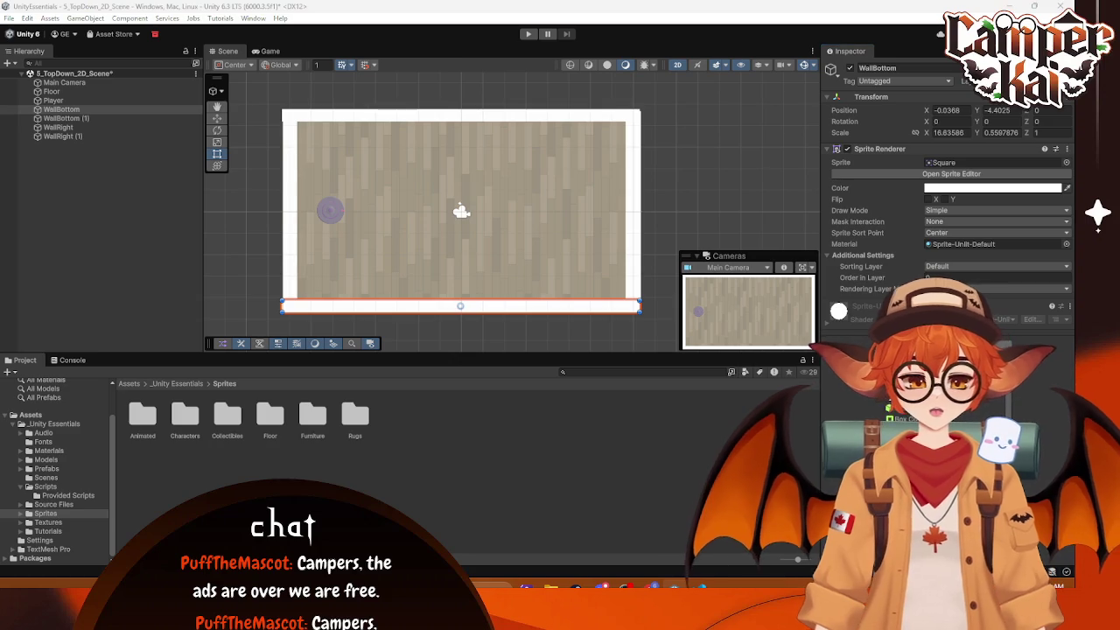
key(ctrl+z)
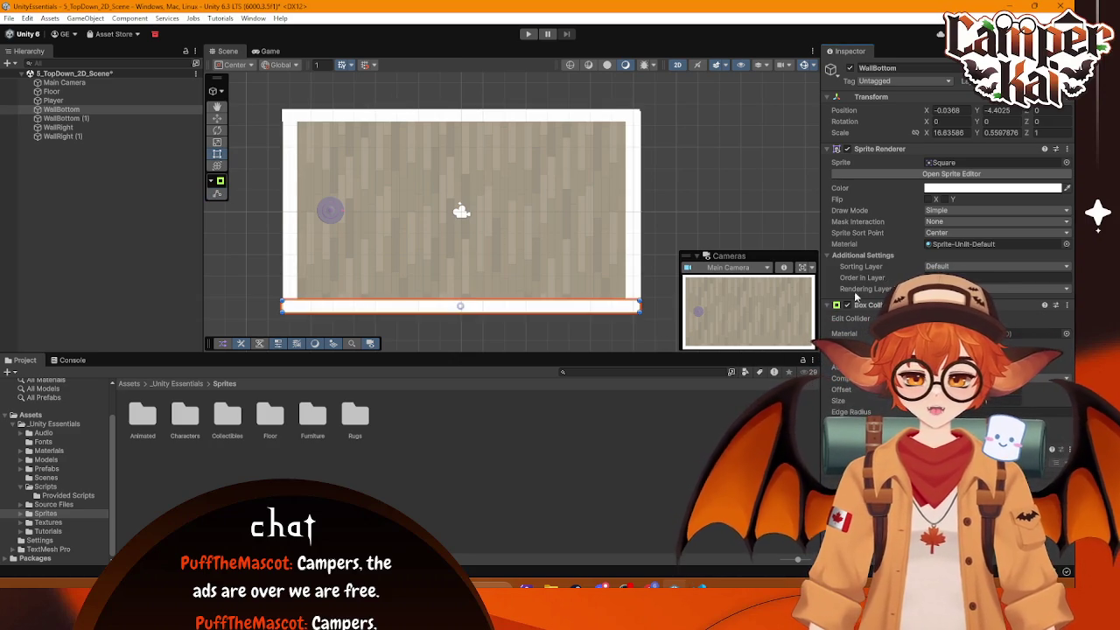
Step: Run a short play test moving the player, then stop and frame WallBottom (1)
click(527, 34)
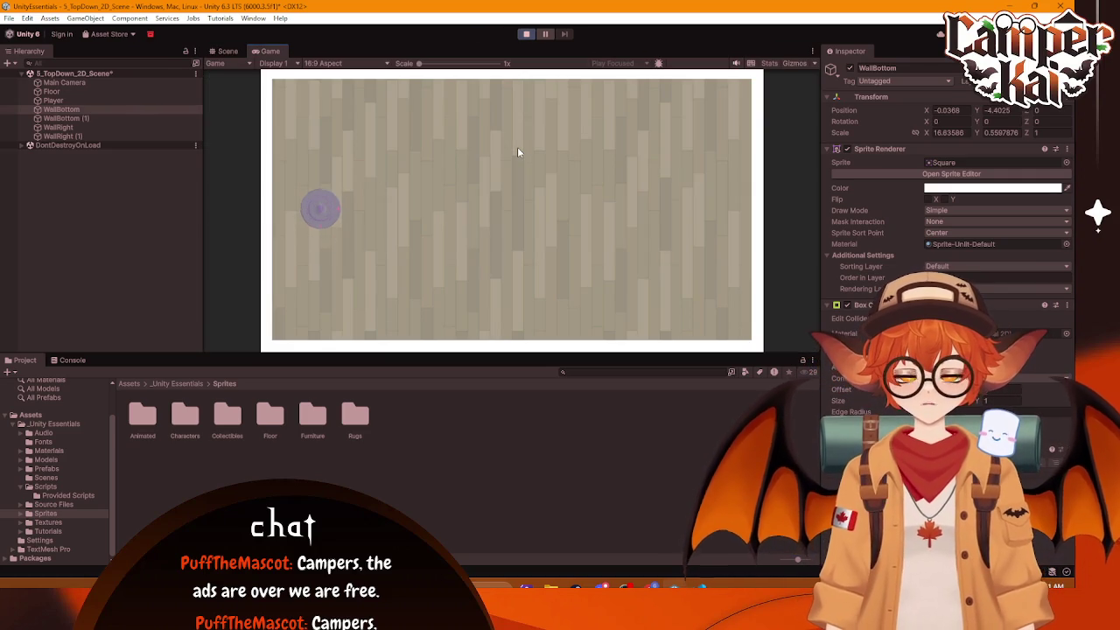
key(w)
key(d)
click(527, 33)
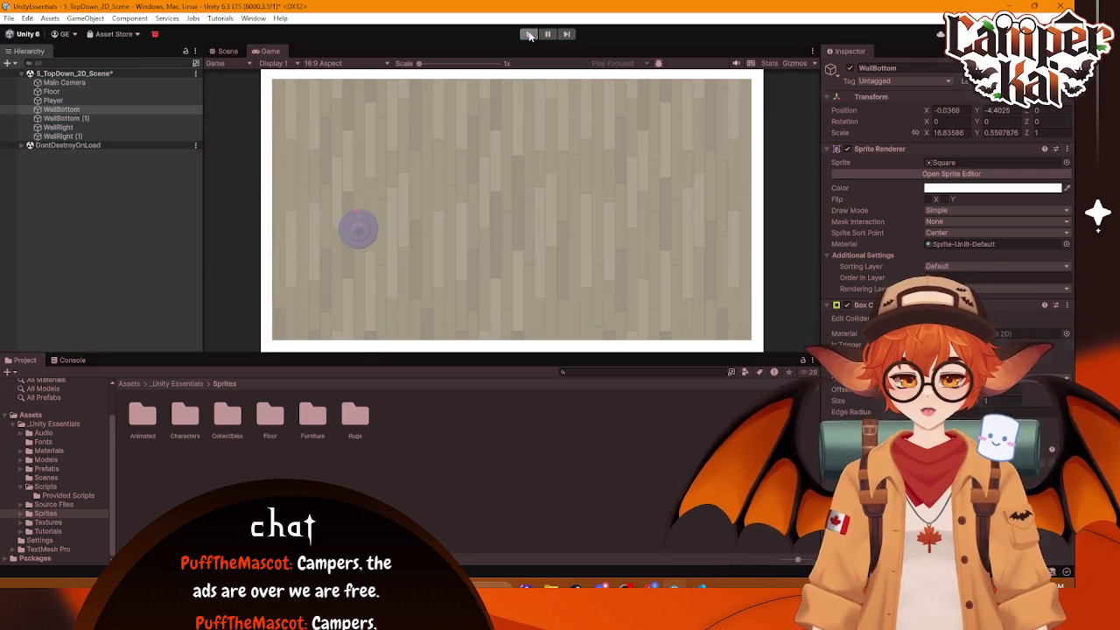
double_click(83, 119)
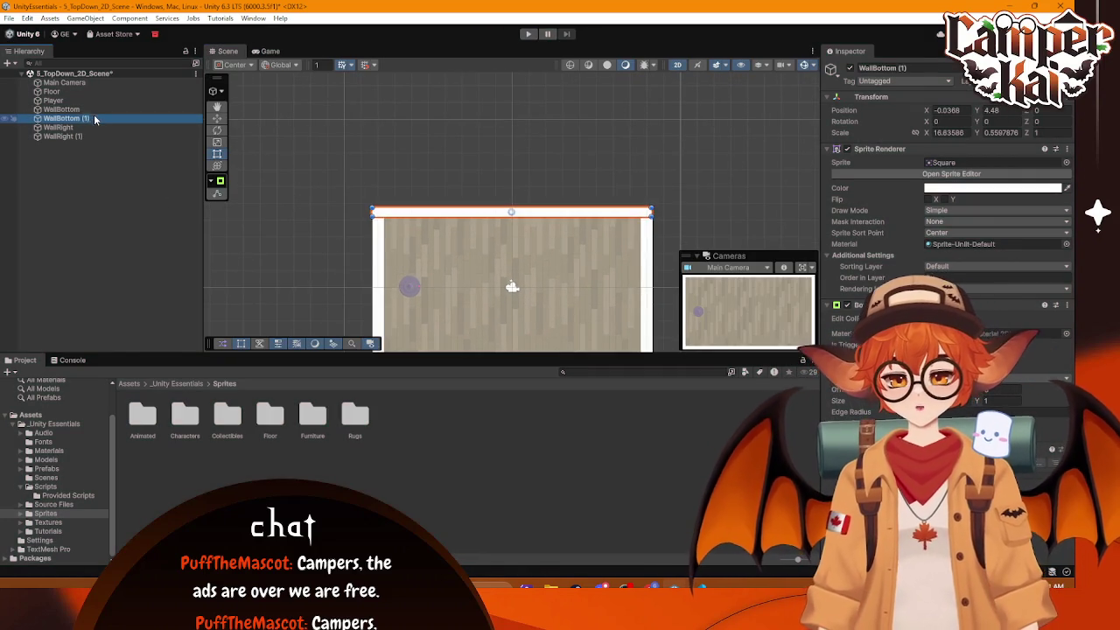
Step: Rename WallBottom (1) to WallTop
click(84, 121)
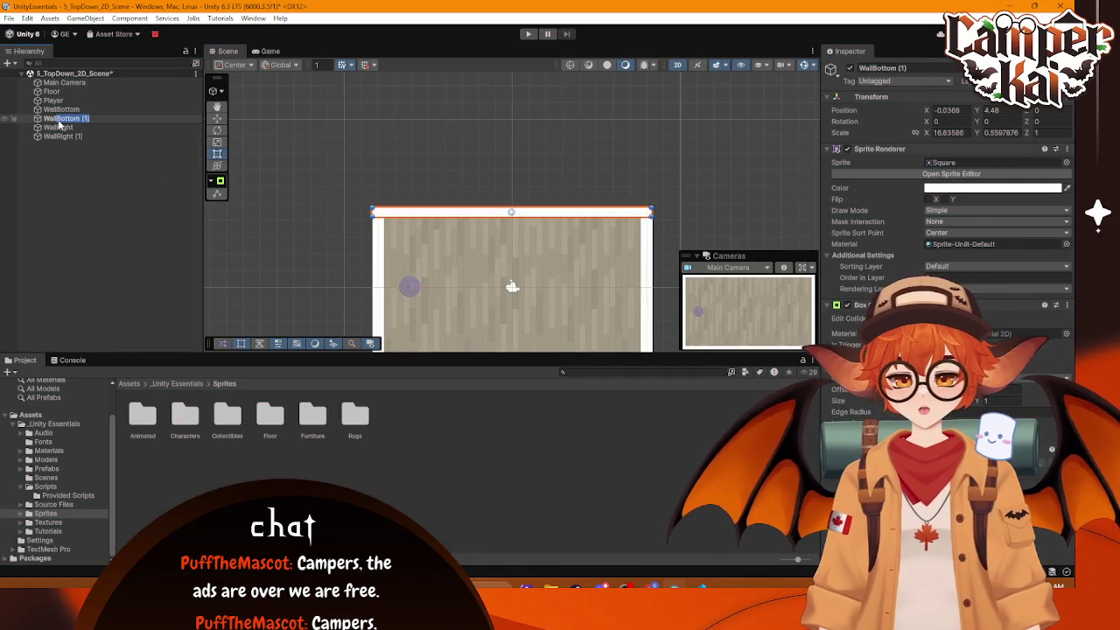
text(WallTop)
key(Return)
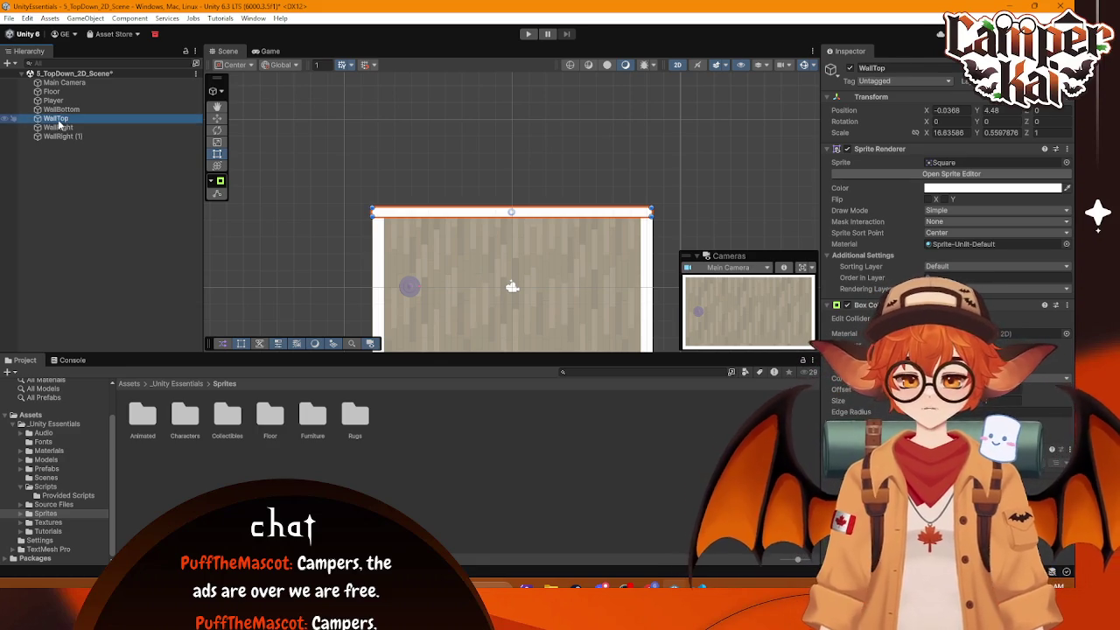
Step: Rename the left wall's object from WallRight to WallLeft
click(95, 138)
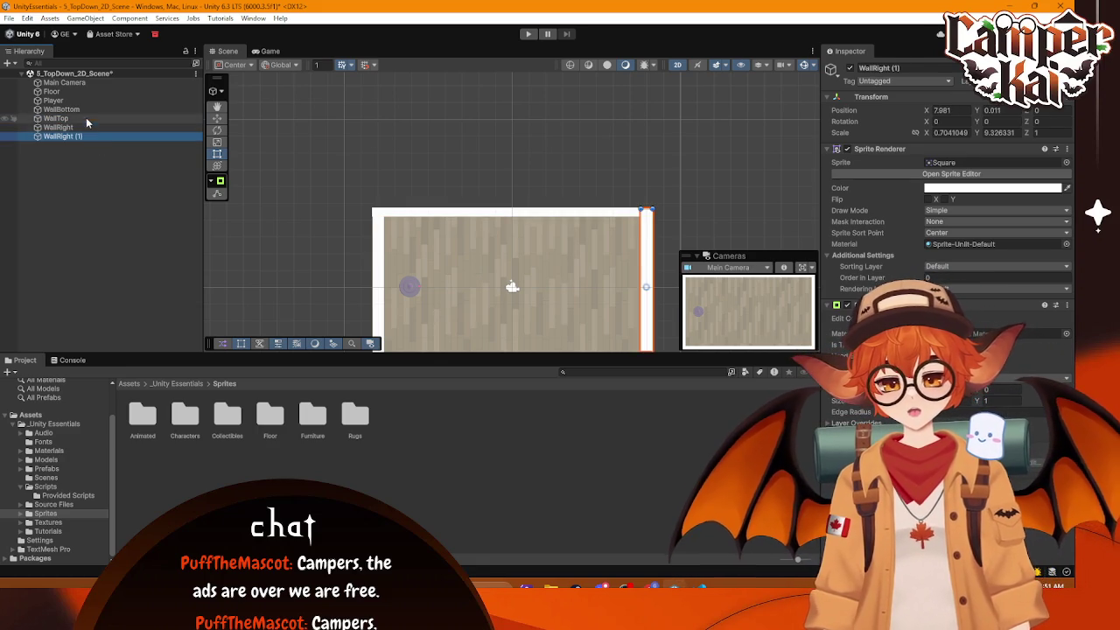
click(88, 137)
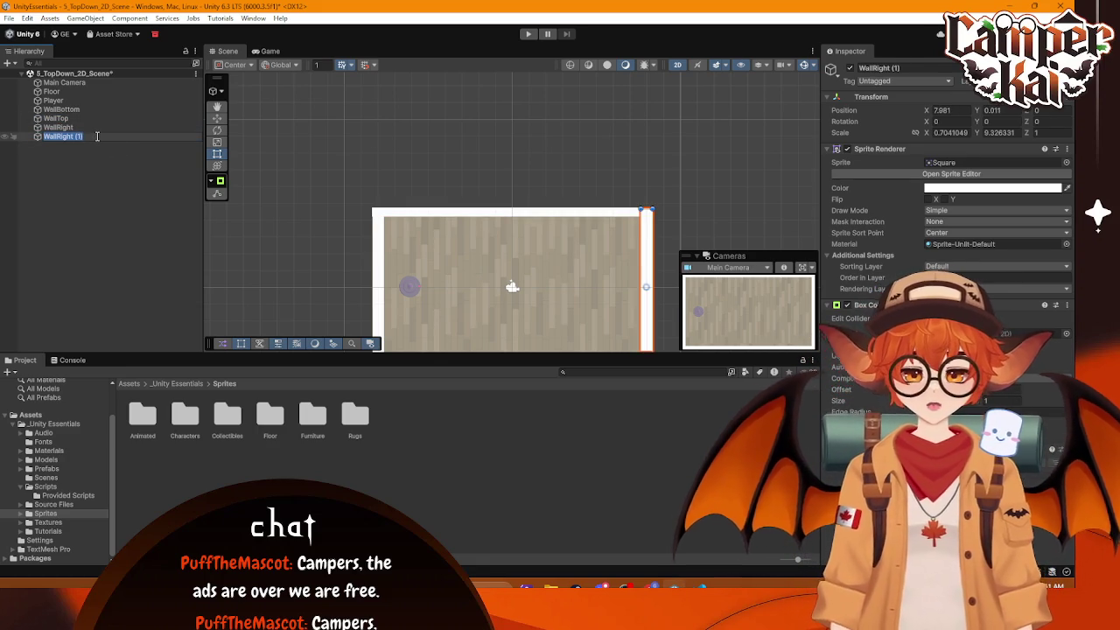
click(86, 128)
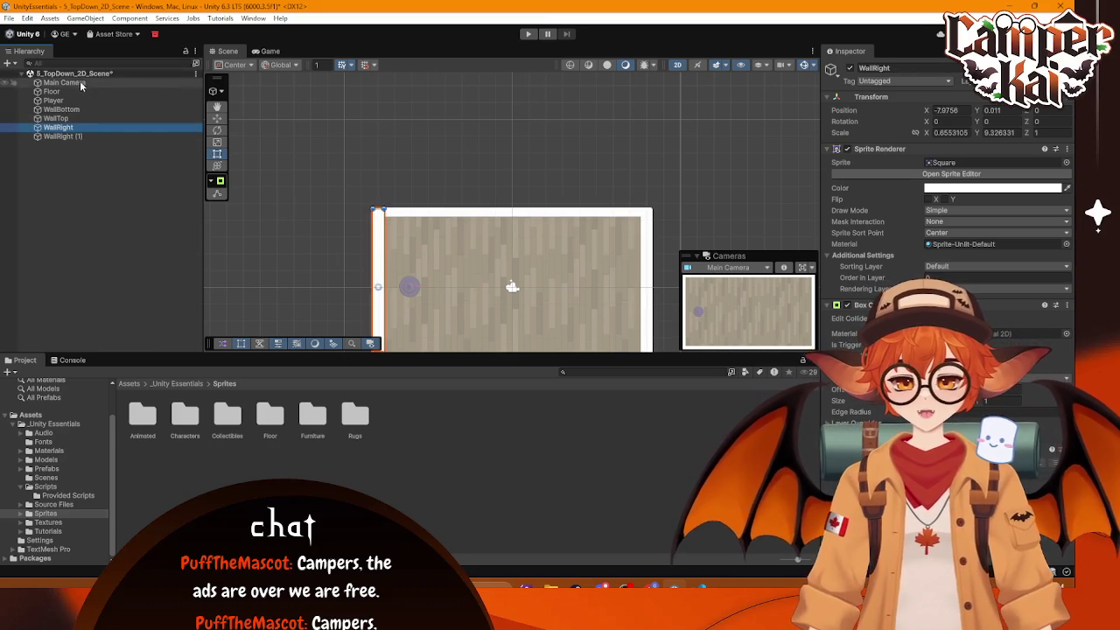
click(108, 130)
key(Right)
key(BackSpace)
key(BackSpace)
key(BackSpace)
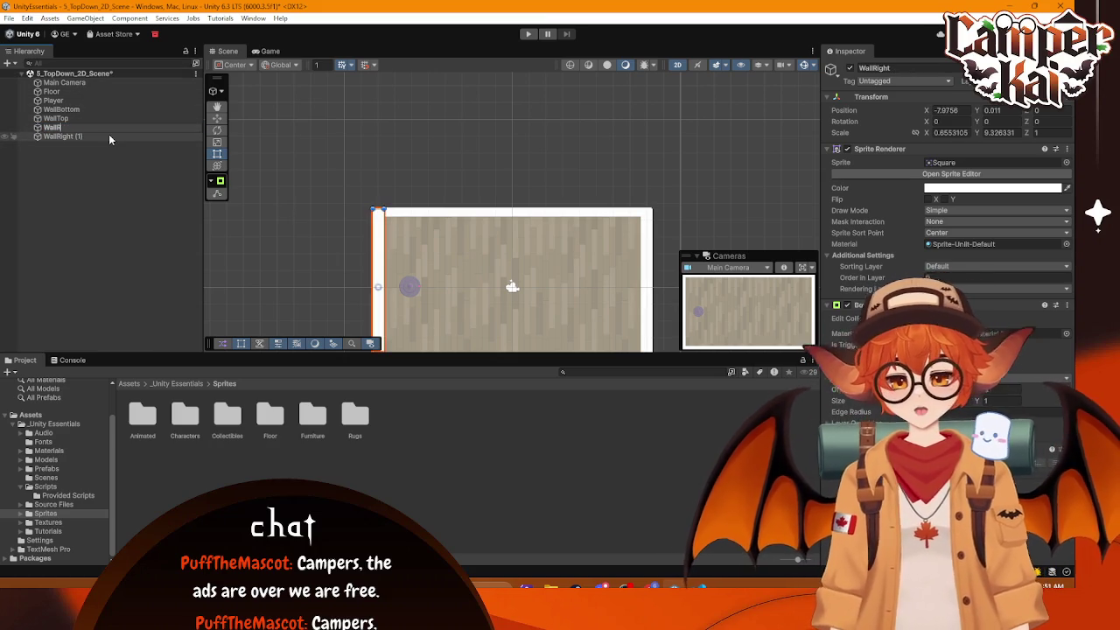
text(Left)
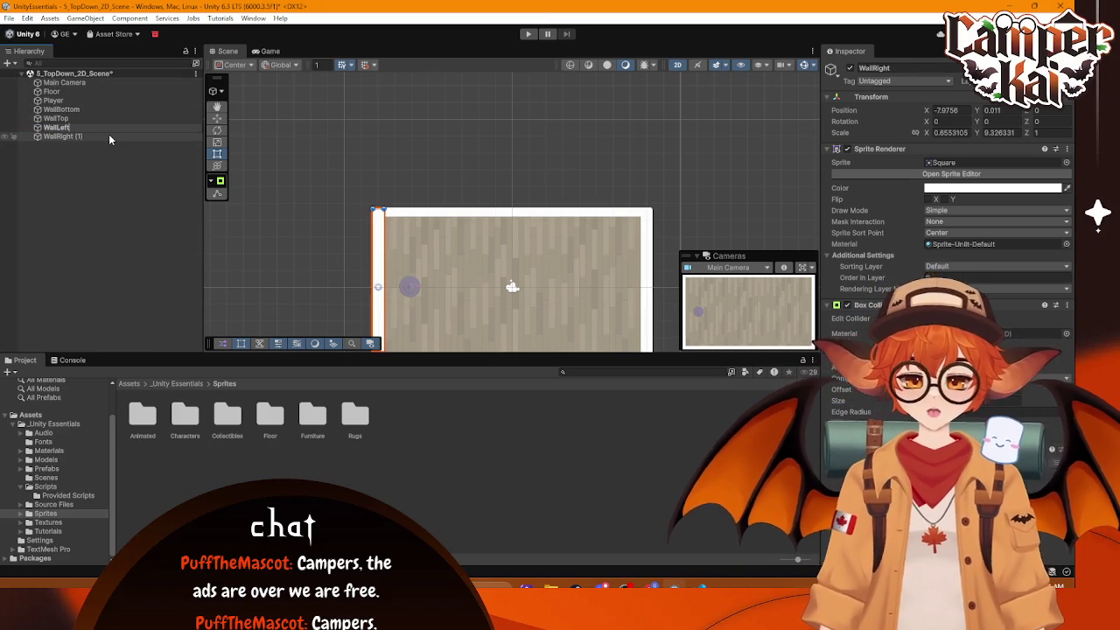
key(Return)
Step: Rename WallRight (1) to WallRight by removing its (1) suffix
click(108, 135)
click(110, 135)
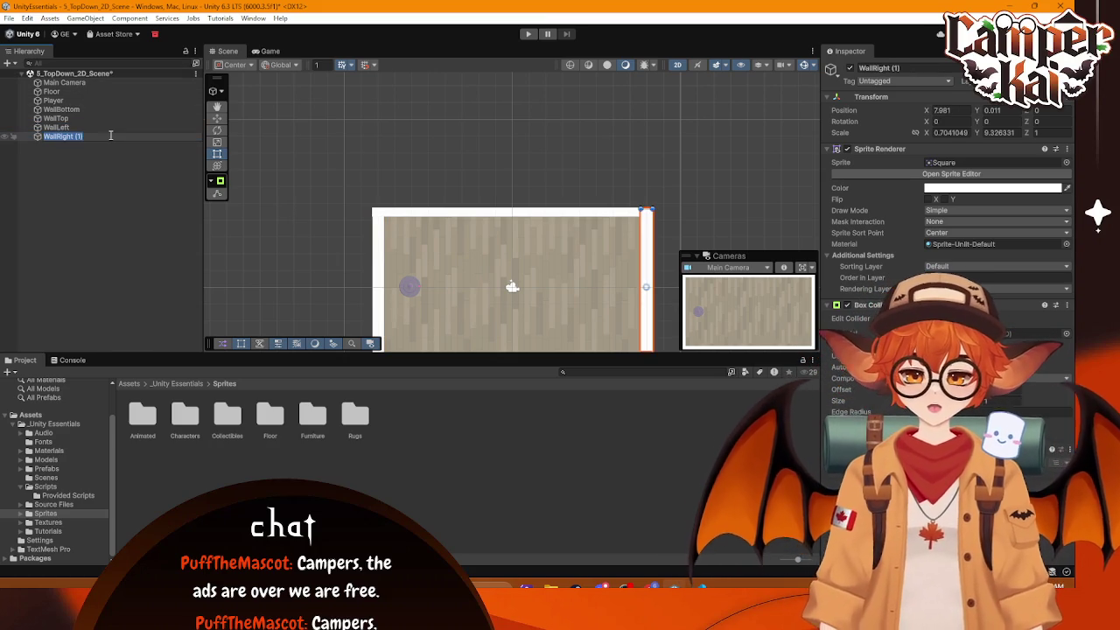
key(Right)
key(BackSpace)
key(BackSpace)
key(BackSpace)
key(Return)
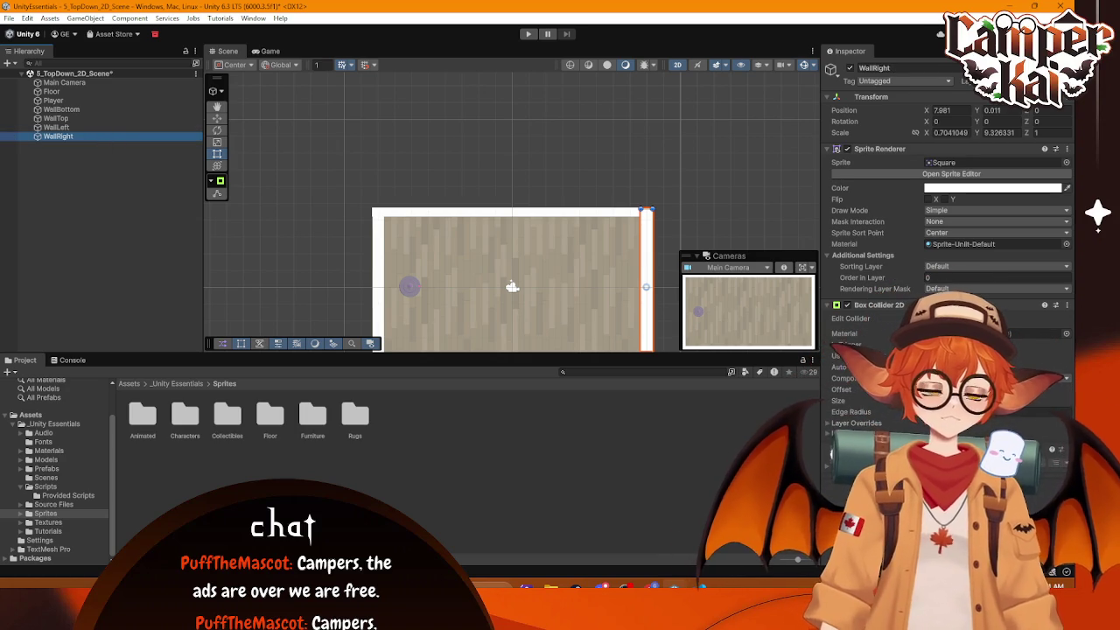
key(alt+Tab)
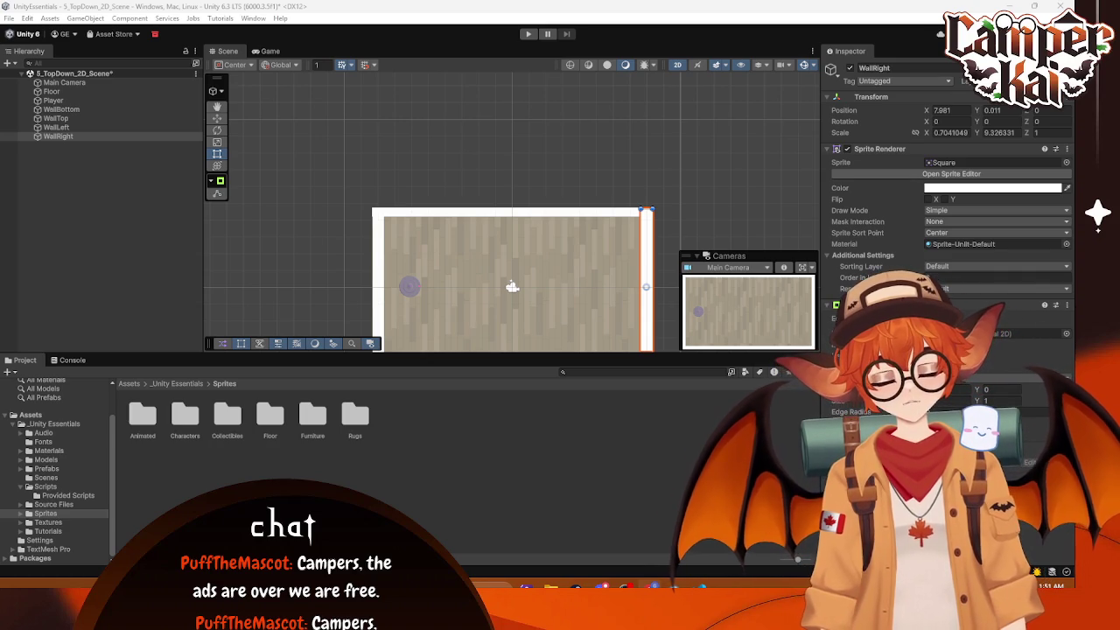
click(61, 109)
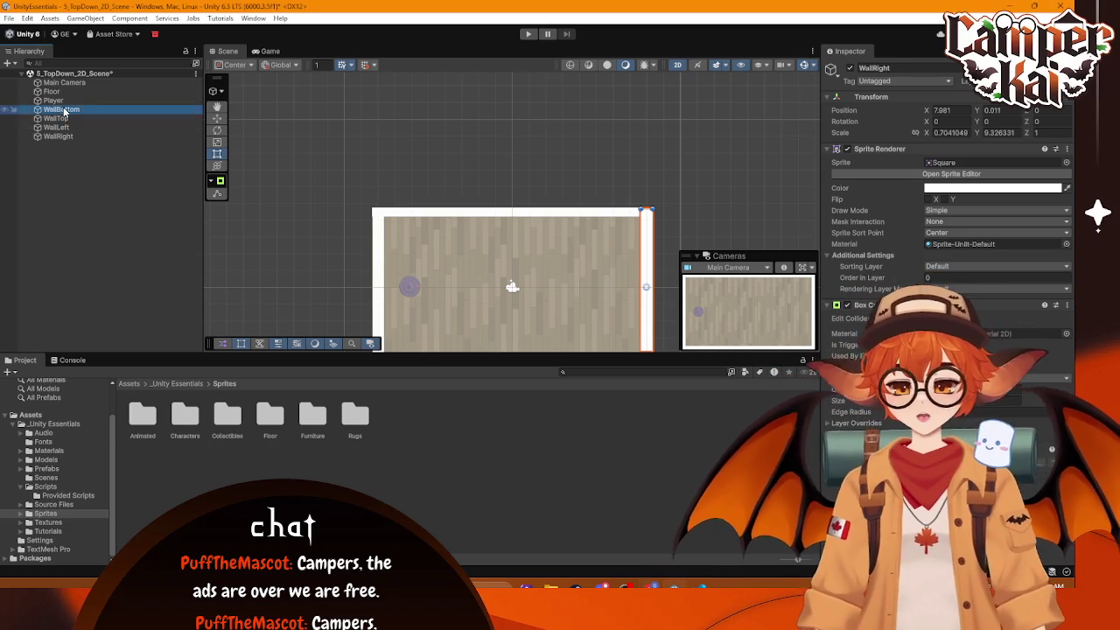
Step: Parent all four walls under a new empty named 'Walls', collapse it, and open the Furniture folder
shift+click(70, 137)
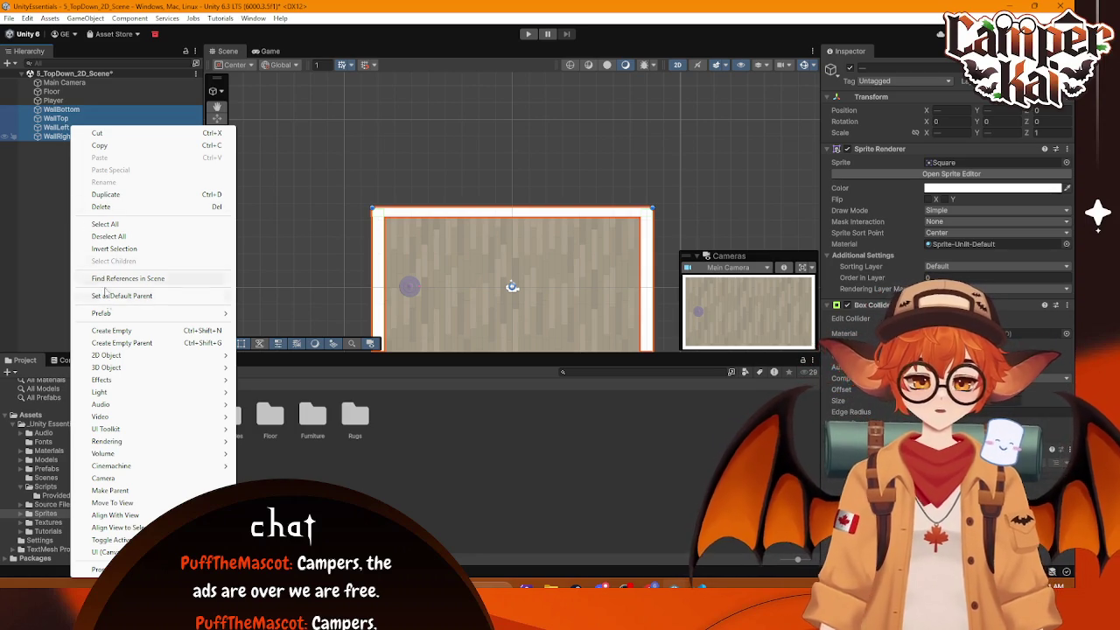
click(122, 342)
text(Wall)
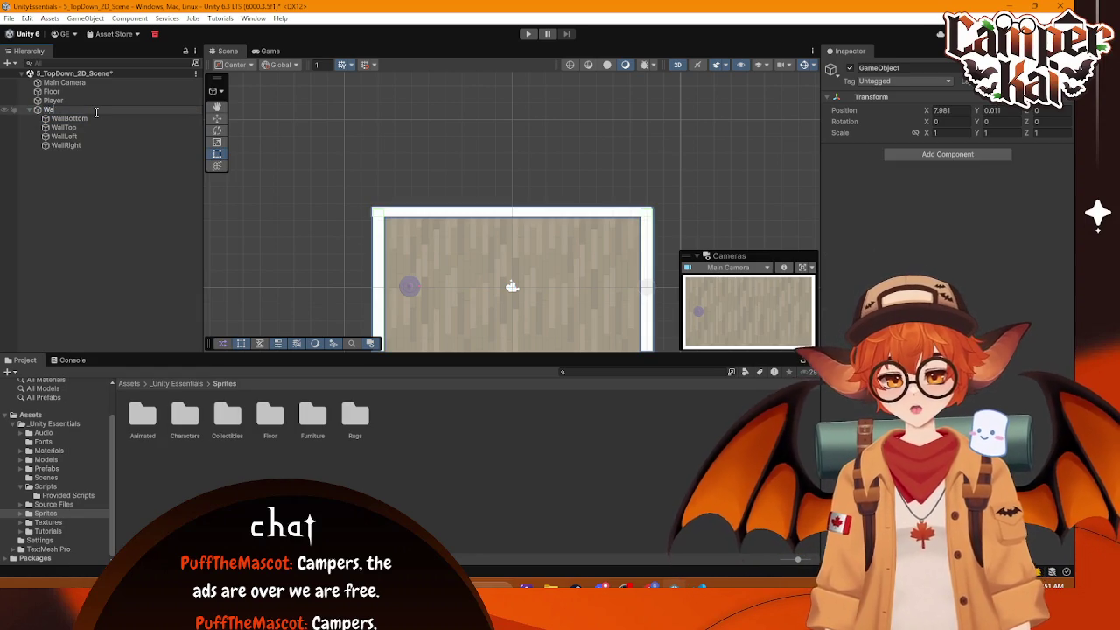
text(s)
key(Return)
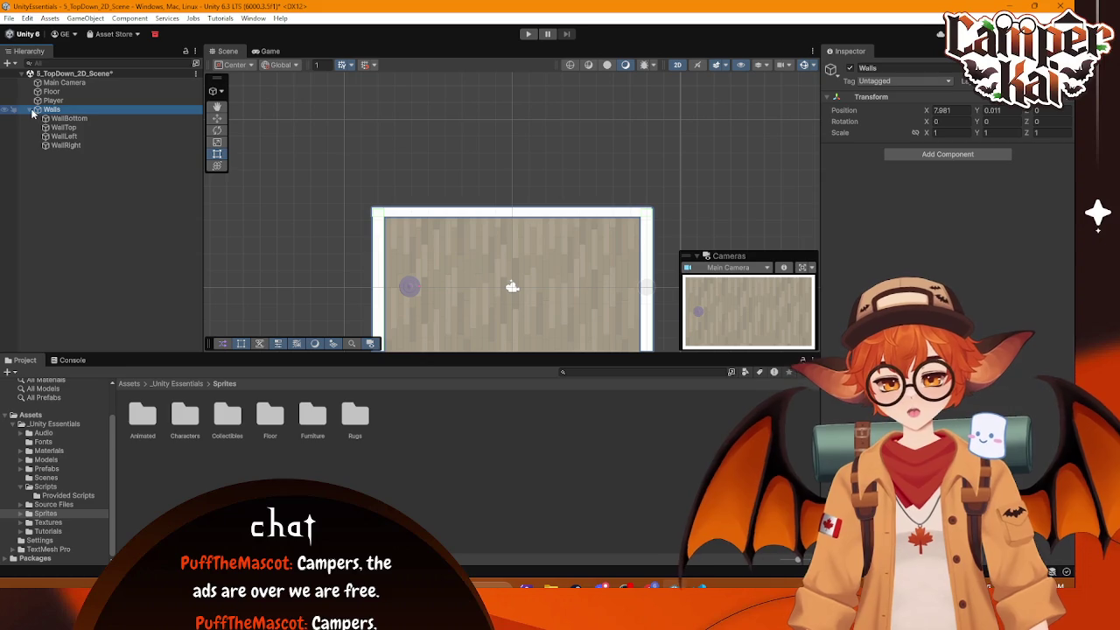
click(30, 109)
key(alt+Tab)
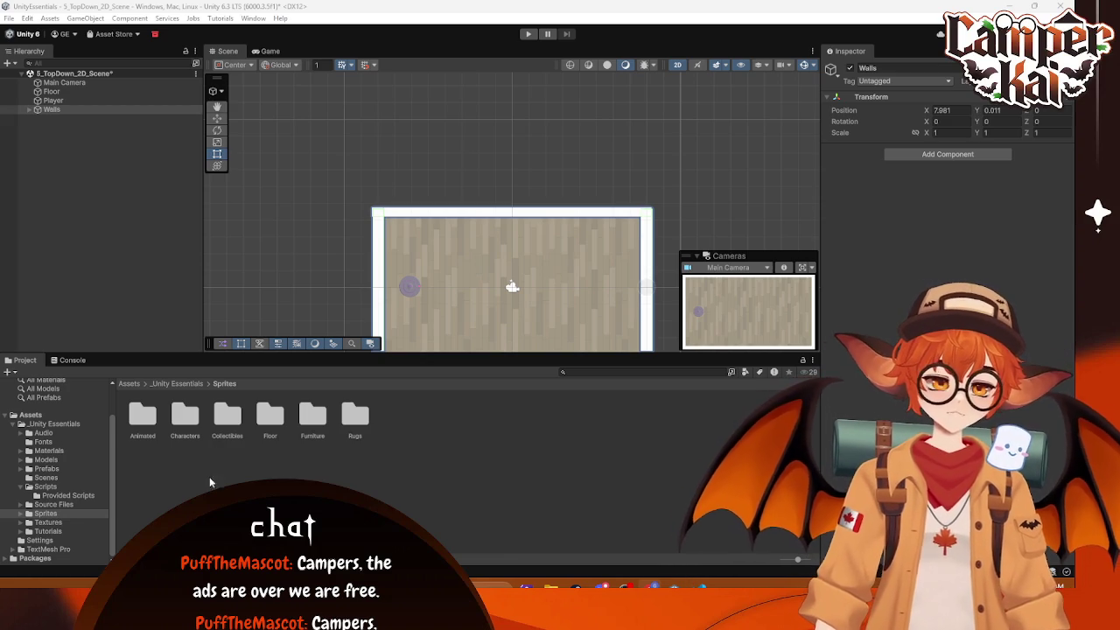
click(310, 416)
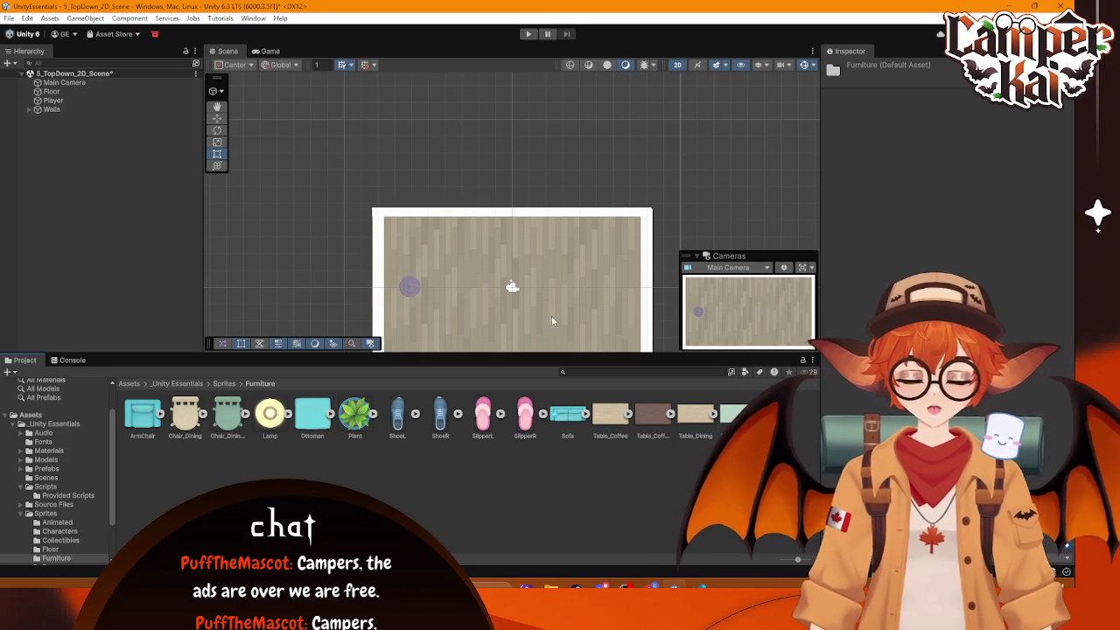
Step: Zoom in on the room and place a Table_Coffee sprite at its centre
scroll(554, 315, up, 1)
mouse_move(555, 310)
mouse_down()
mouse_move(537, 206)
mouse_move(557, 240)
mouse_up()
scroll(638, 199, up, 2)
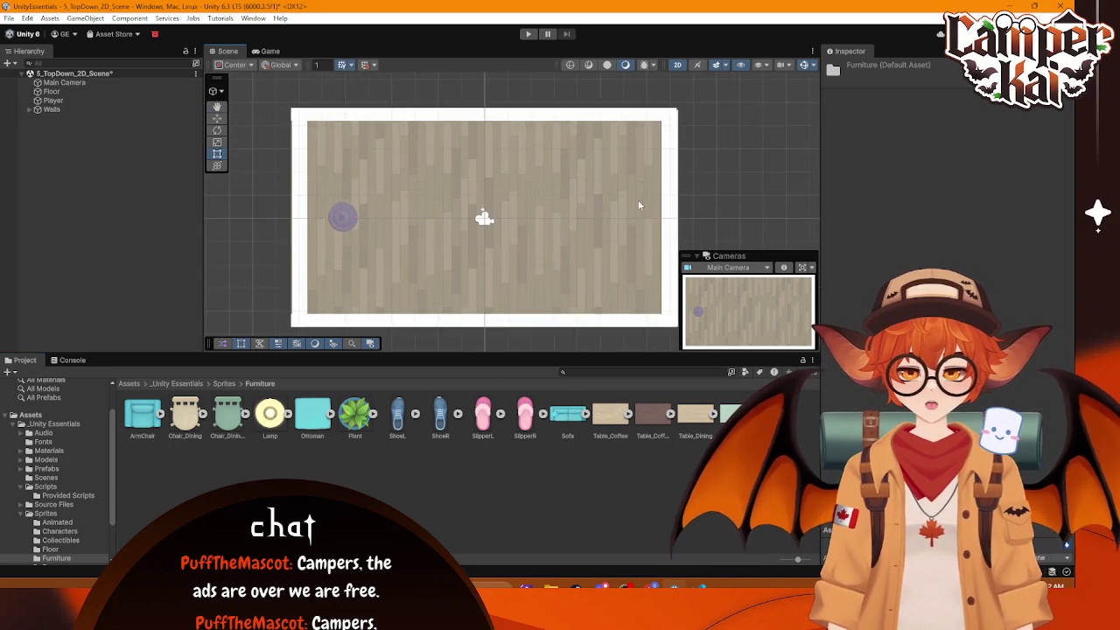
mouse_move(607, 418)
mouse_down()
mouse_move(503, 223)
mouse_move(586, 180)
mouse_move(592, 159)
mouse_move(648, 164)
mouse_up()
drag(581, 217, 525, 233)
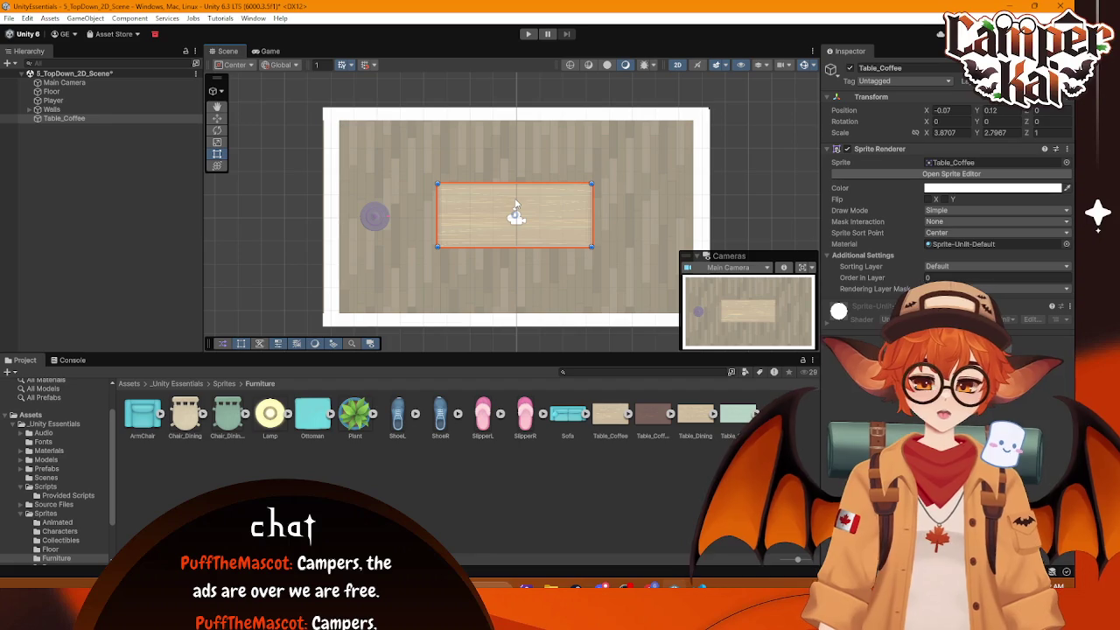
Step: Add a Sofa near the top wall, stretched wider on both sides and made deeper
mouse_move(568, 415)
mouse_down()
mouse_move(563, 253)
mouse_move(542, 159)
mouse_move(595, 161)
mouse_up()
drag(464, 154, 439, 150)
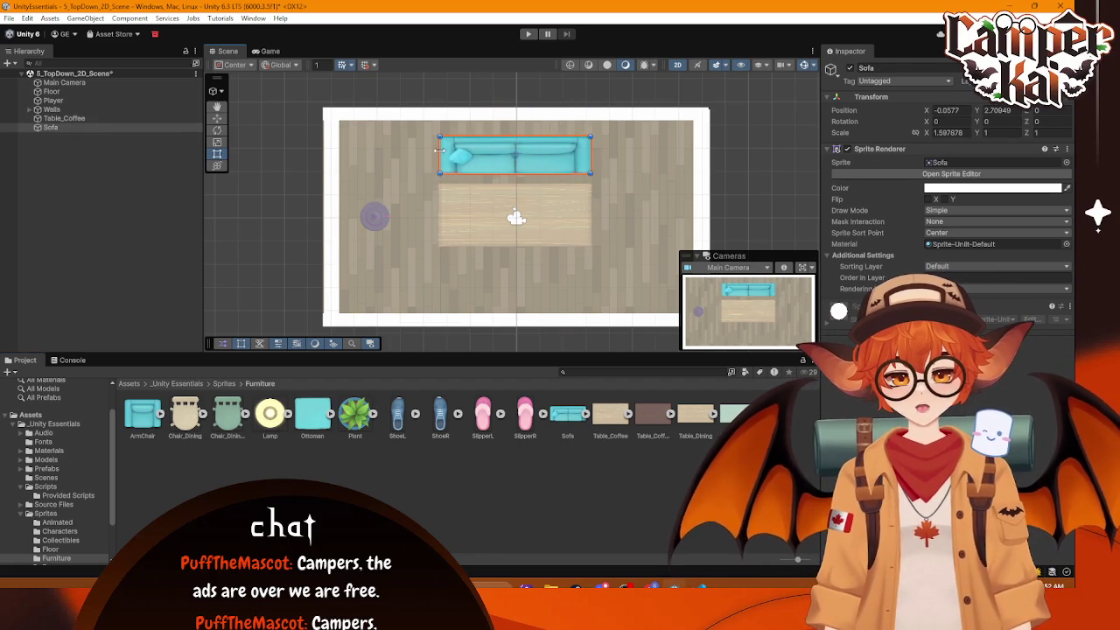
mouse_move(512, 136)
mouse_down()
mouse_move(513, 117)
mouse_move(512, 154)
mouse_up()
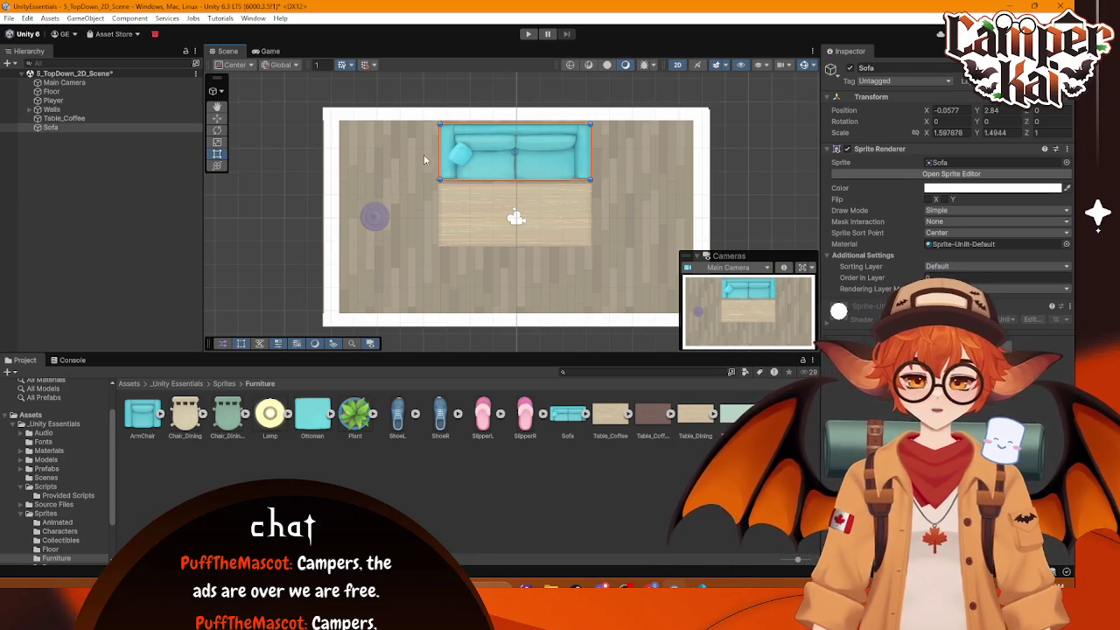
drag(439, 154, 420, 154)
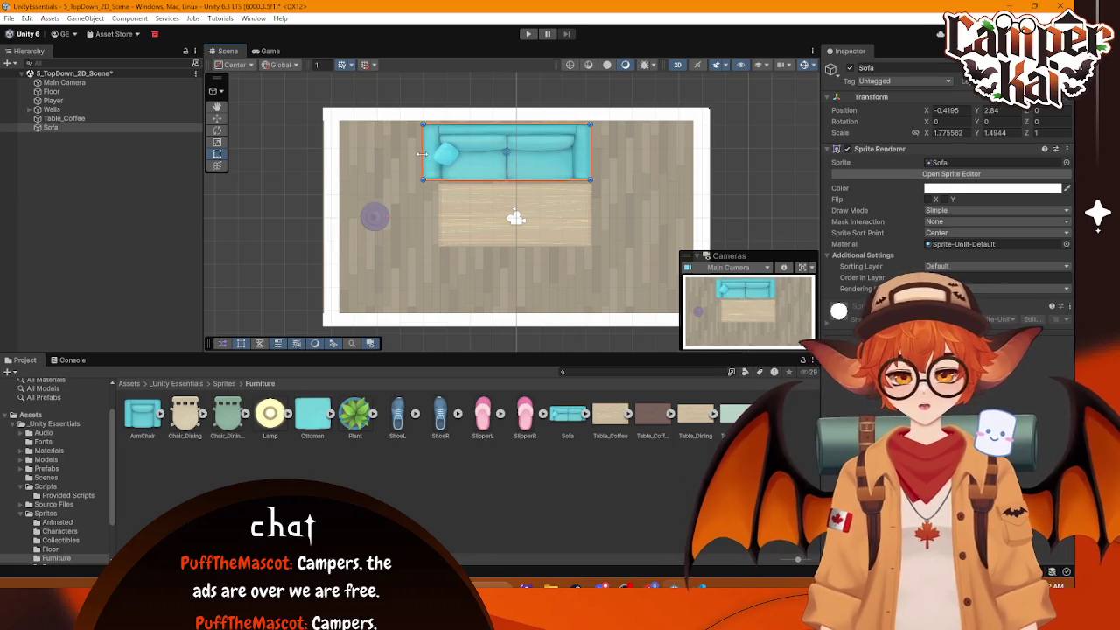
drag(590, 154, 612, 154)
drag(560, 182, 539, 192)
Step: Lower the coffee table, shift the sofa slightly up-left, and add an ArmChair on the right
click(491, 230)
drag(491, 229, 501, 270)
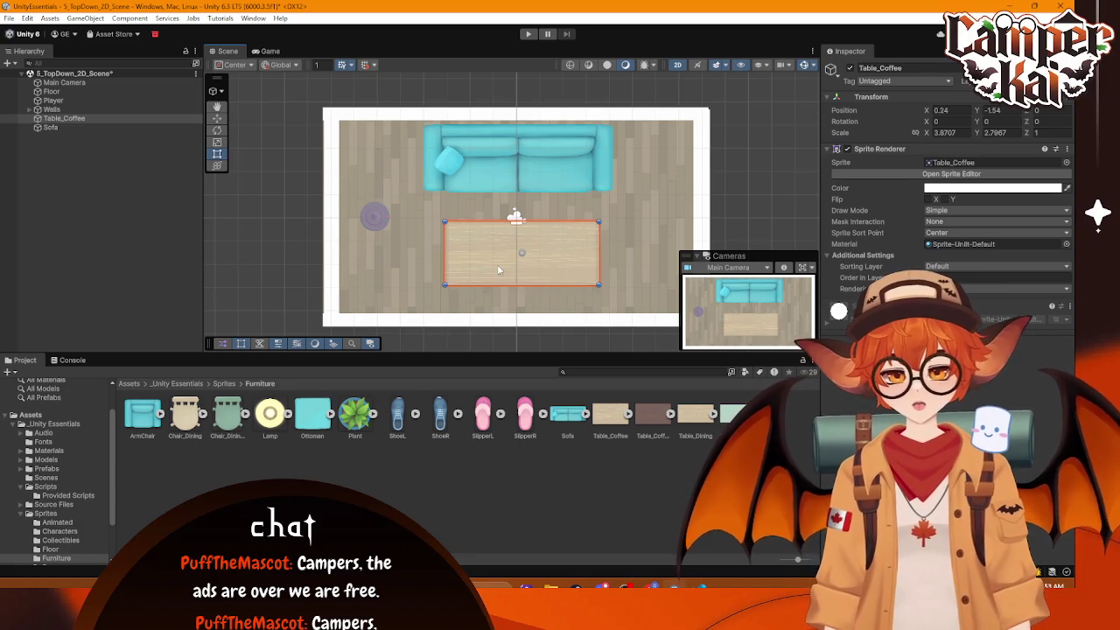
click(518, 149)
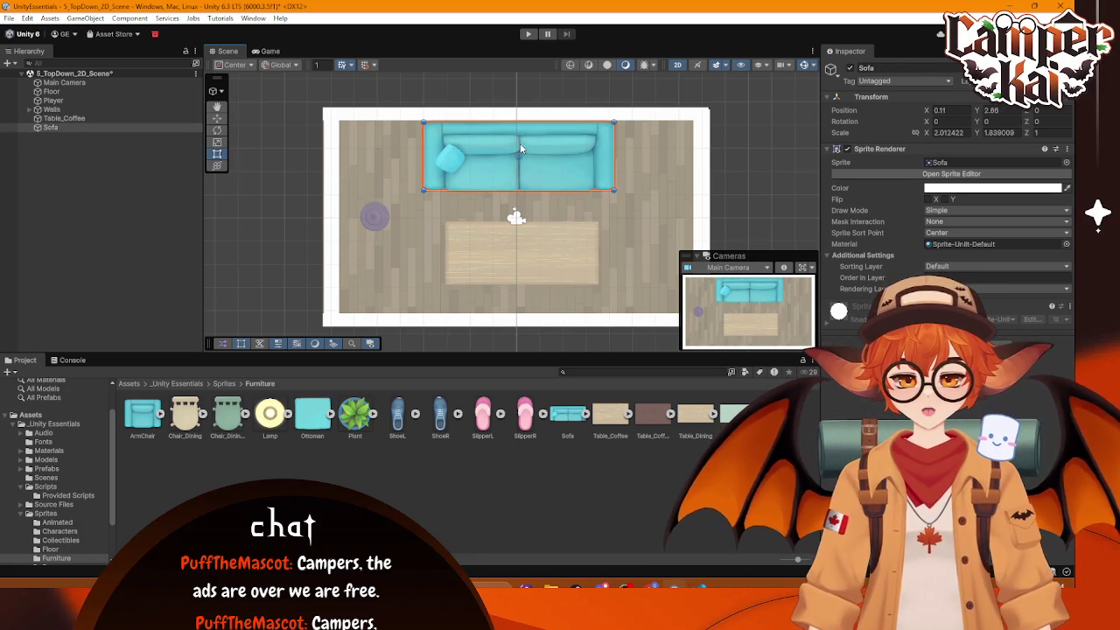
click(517, 255)
drag(517, 255, 562, 259)
drag(556, 166, 550, 157)
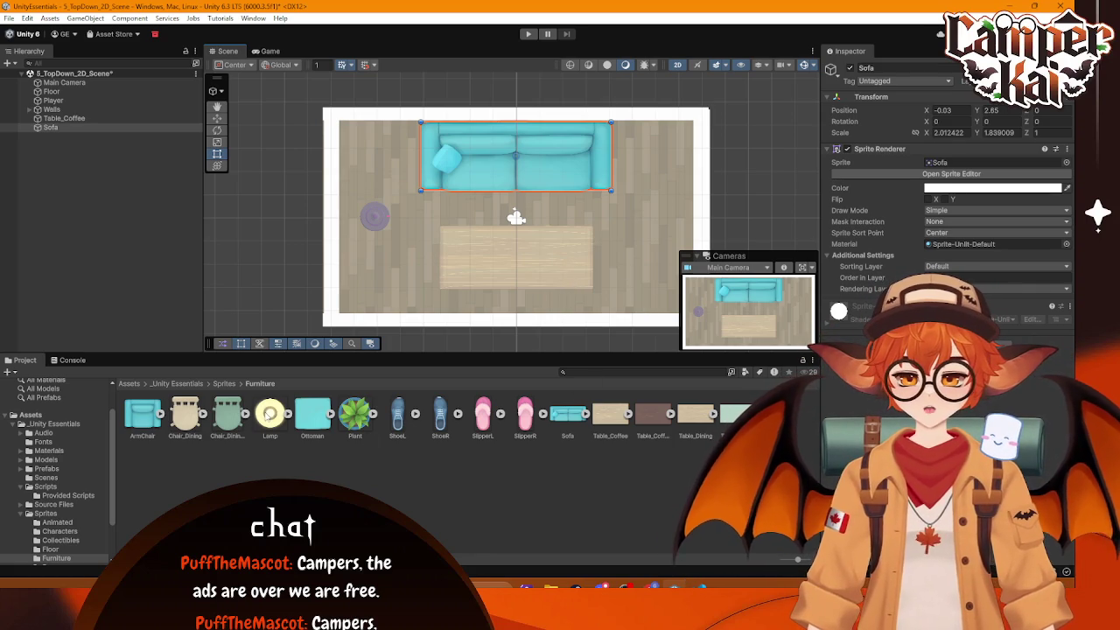
mouse_move(143, 416)
mouse_down()
mouse_move(671, 261)
mouse_move(645, 245)
mouse_up()
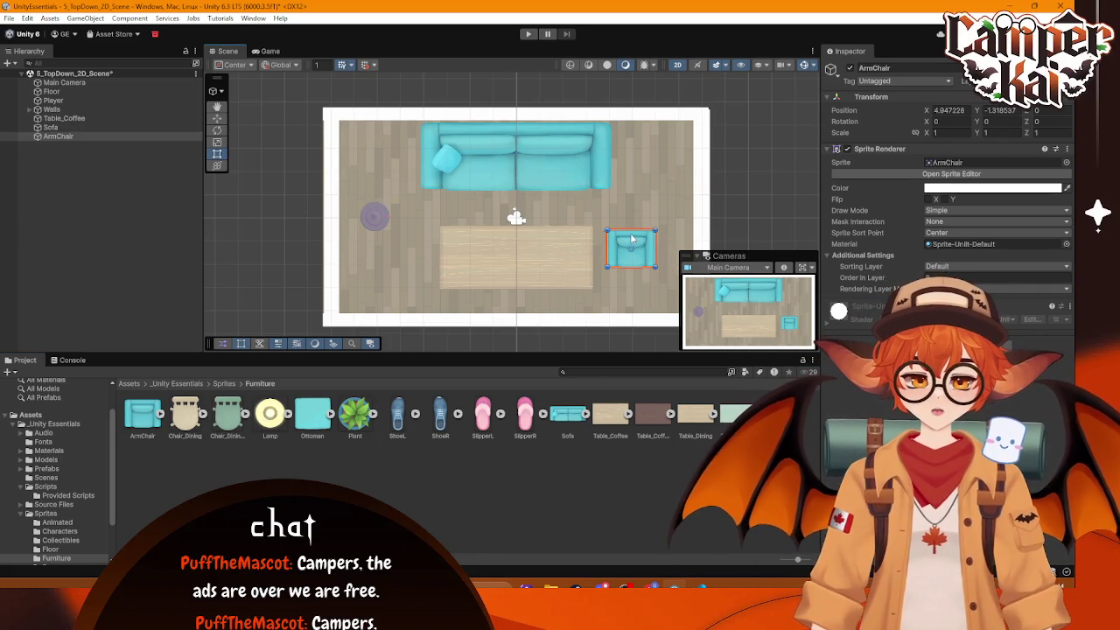
Step: Rotate the armchair a quarter turn, setting its Rotation Z to -90
key(w)
key(e)
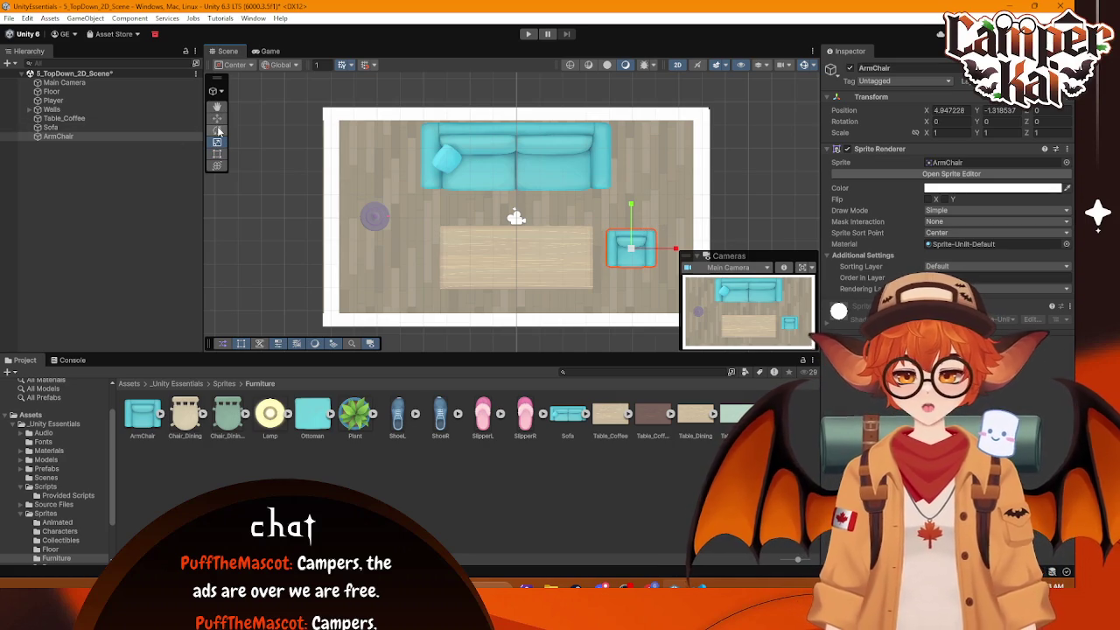
mouse_move(674, 231)
mouse_down()
mouse_move(642, 417)
mouse_move(704, 363)
mouse_up()
click(1048, 121)
text(-90)
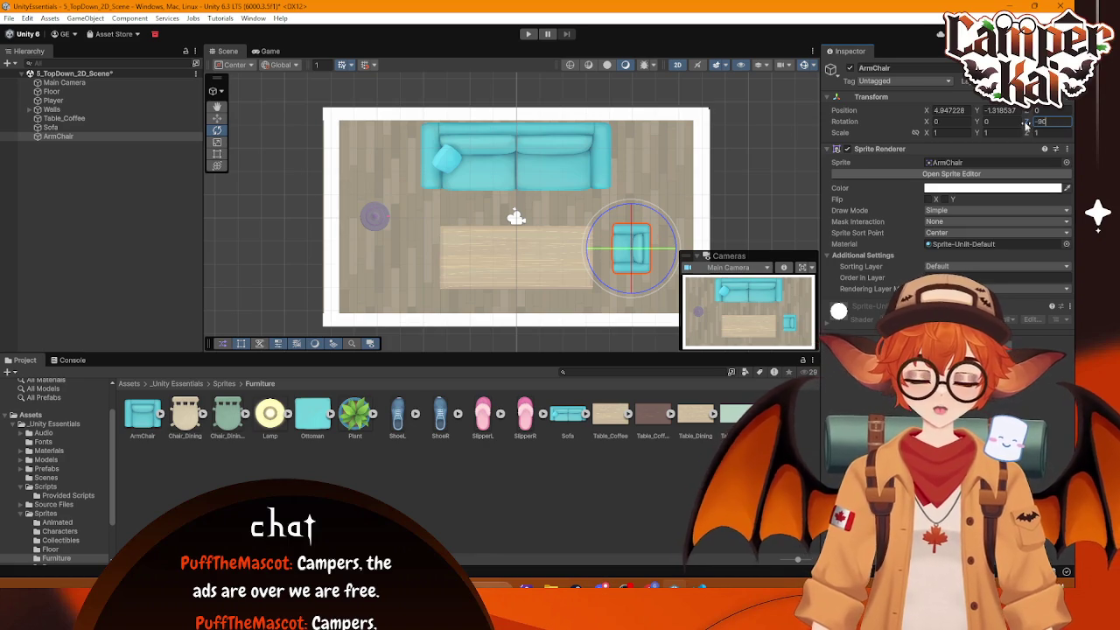
click(217, 119)
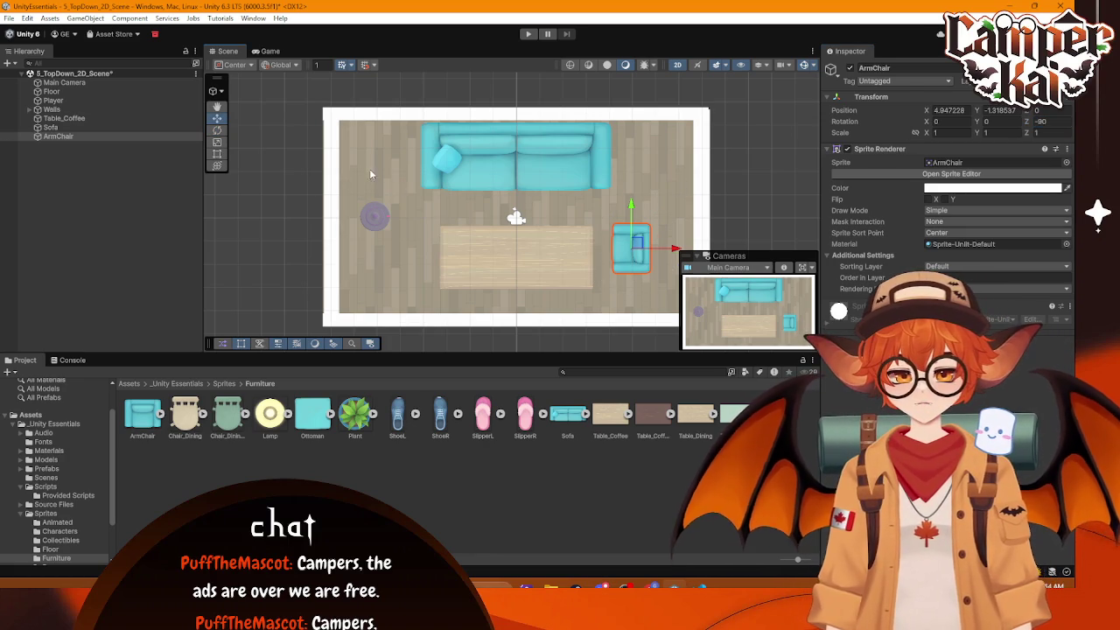
Step: Stretch the armchair taller toward the sofa, then place a Lamp in the top-right corner
click(217, 154)
mouse_move(631, 225)
mouse_down()
mouse_move(631, 183)
mouse_move(675, 235)
mouse_move(650, 257)
mouse_move(665, 253)
mouse_up()
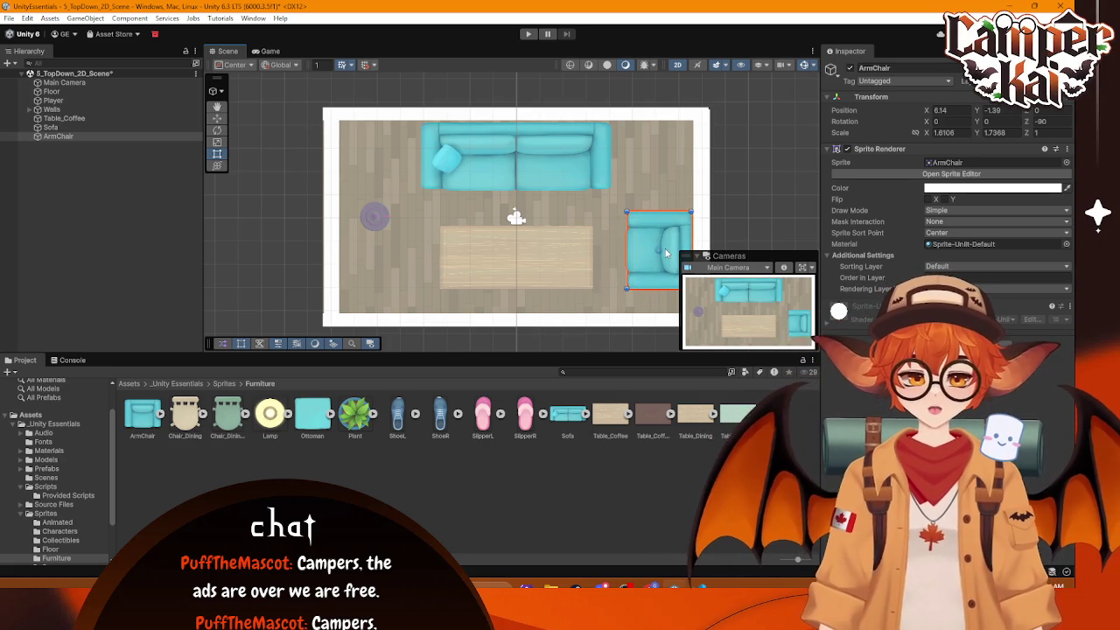
click(736, 165)
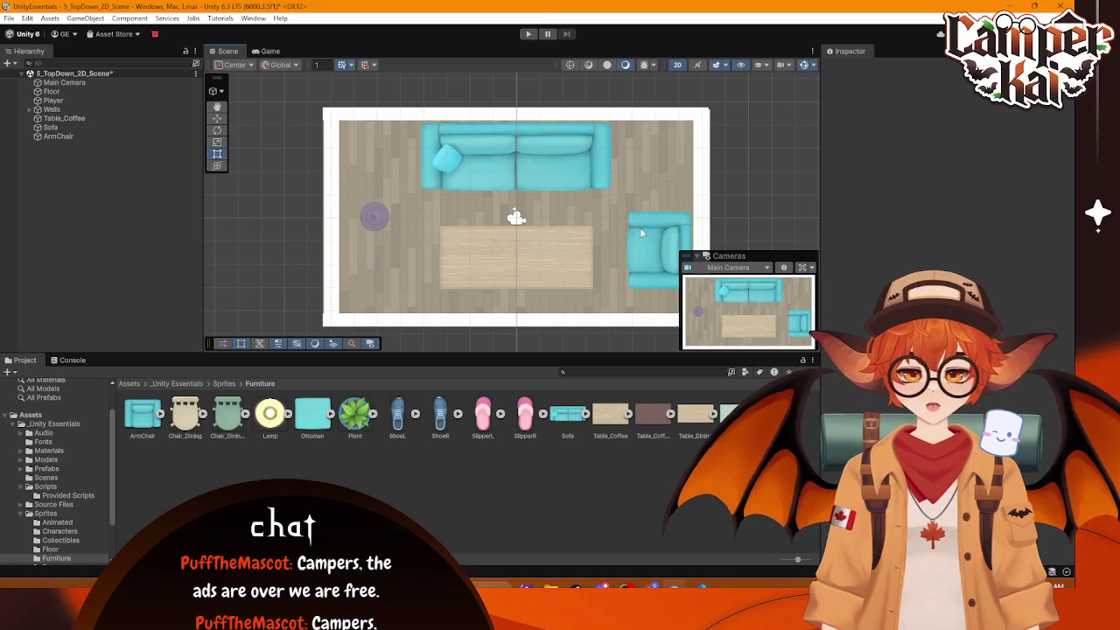
mouse_move(262, 429)
mouse_down()
mouse_move(269, 413)
mouse_move(663, 167)
mouse_move(670, 147)
mouse_move(636, 186)
mouse_move(642, 178)
mouse_up()
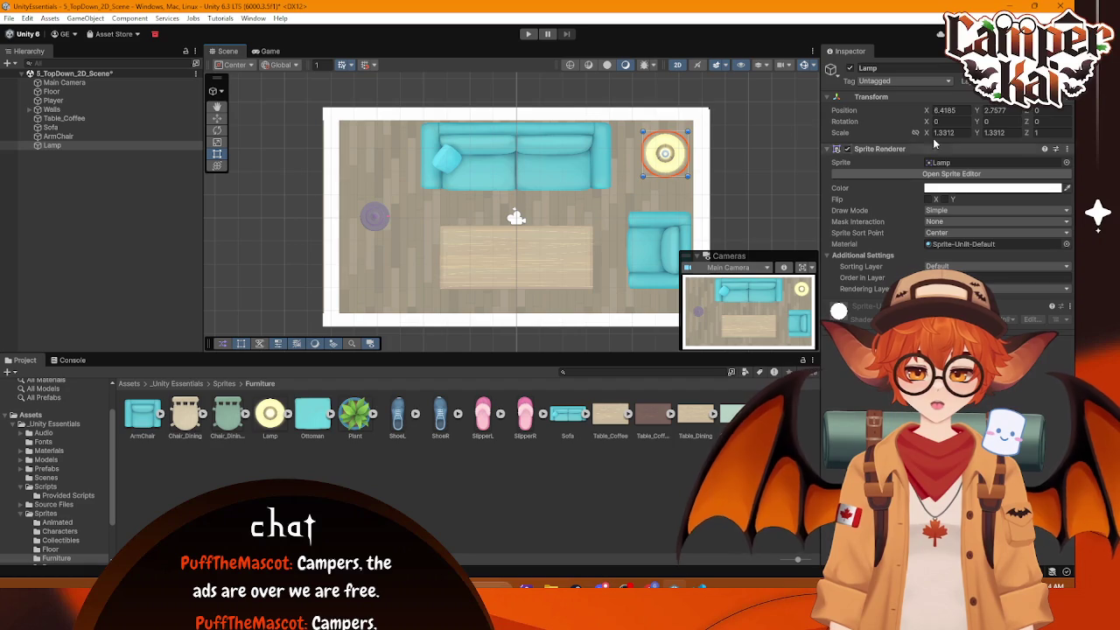
Step: Scale the lamp to 1.25 on X and Y and nudge it into the corner
click(962, 132)
text(1.25)
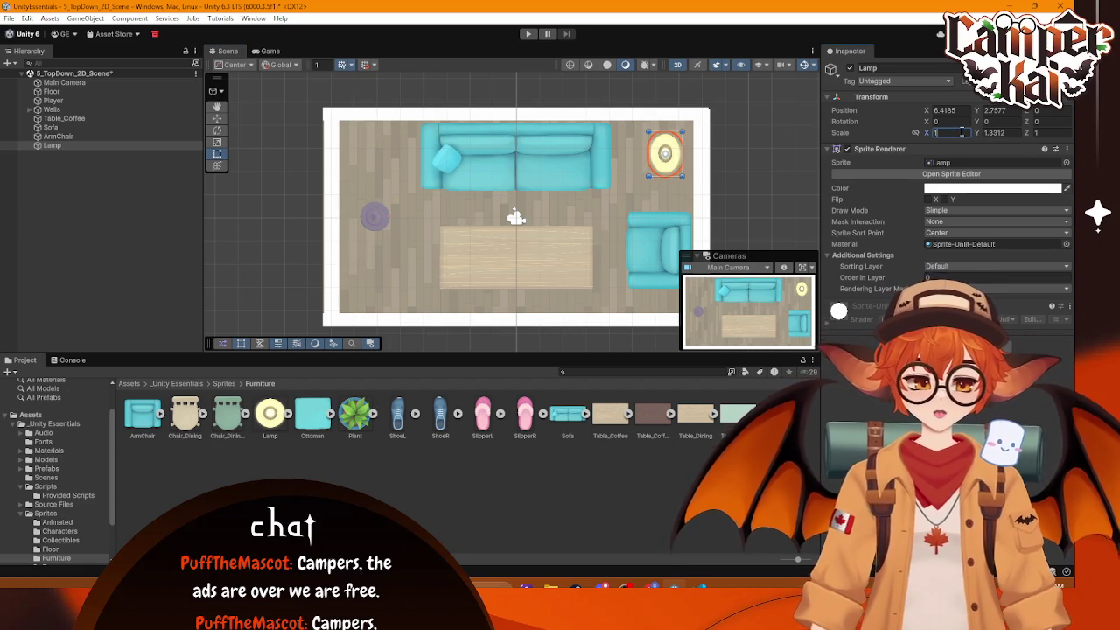
click(992, 132)
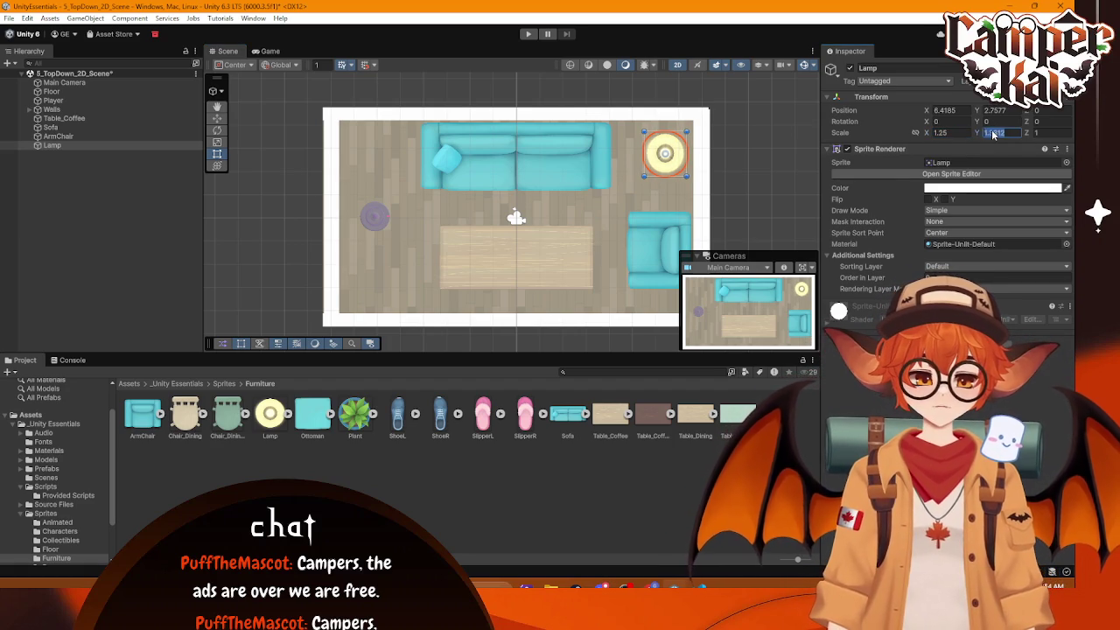
text(1.25)
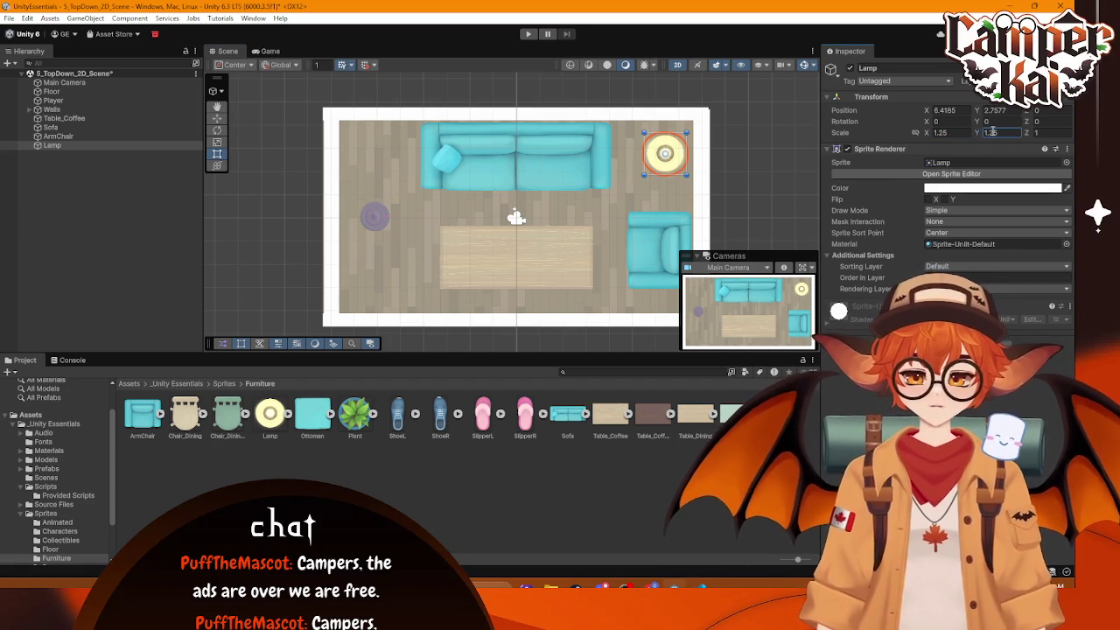
click(669, 163)
drag(667, 155, 670, 147)
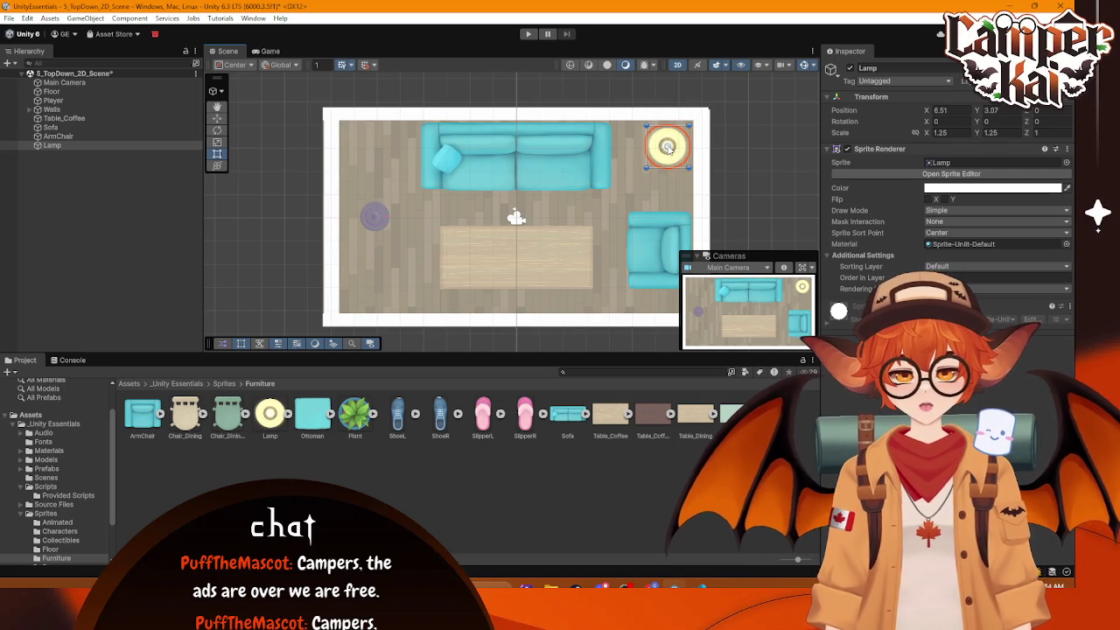
click(765, 232)
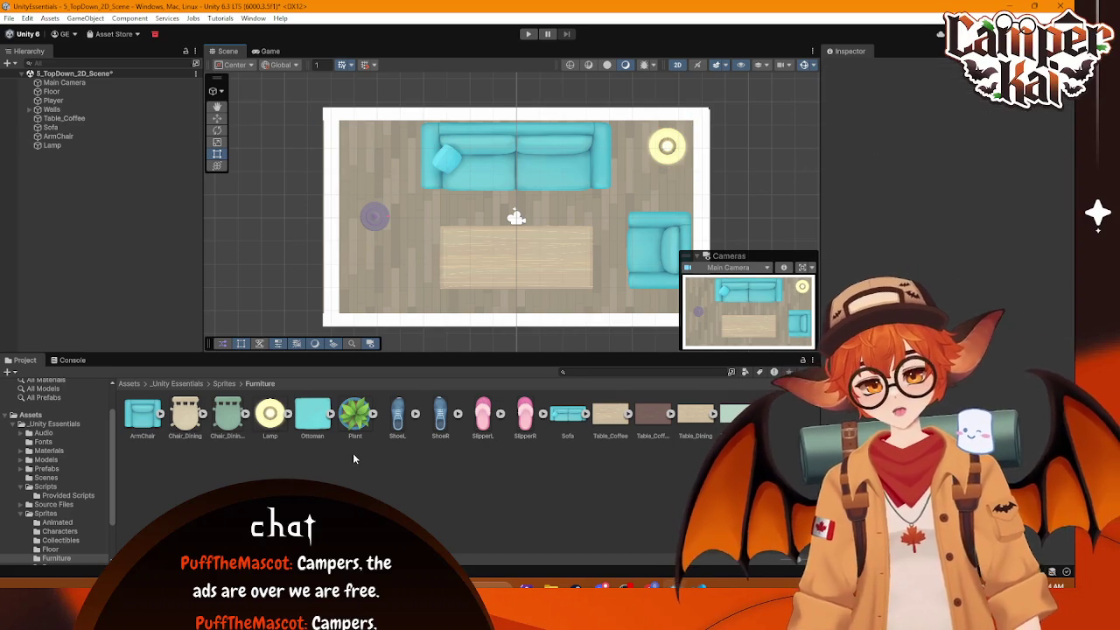
Step: Place a Plant in the top-left corner scaled to 1.25, then open the Sprites > Rugs folder
drag(362, 418, 357, 142)
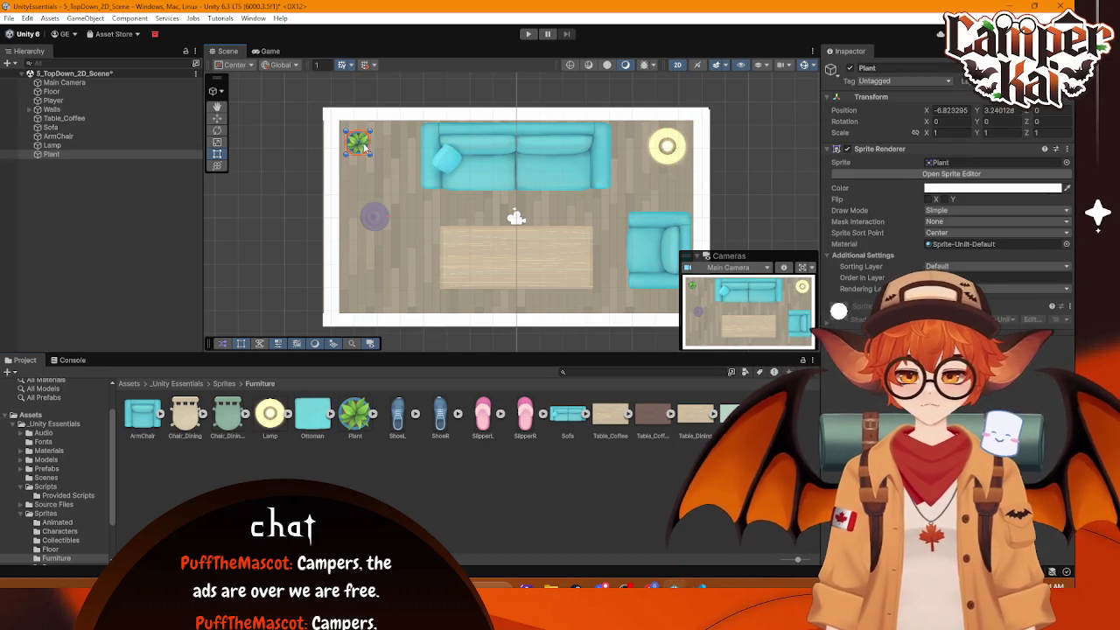
click(946, 134)
text(1.25)
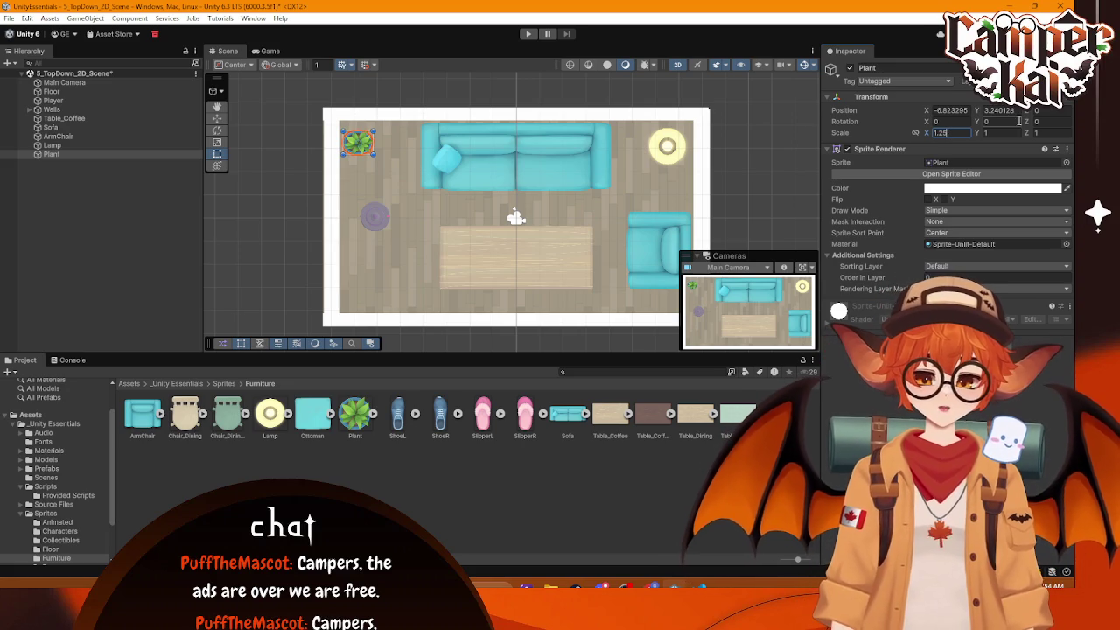
click(1000, 134)
text(.25)
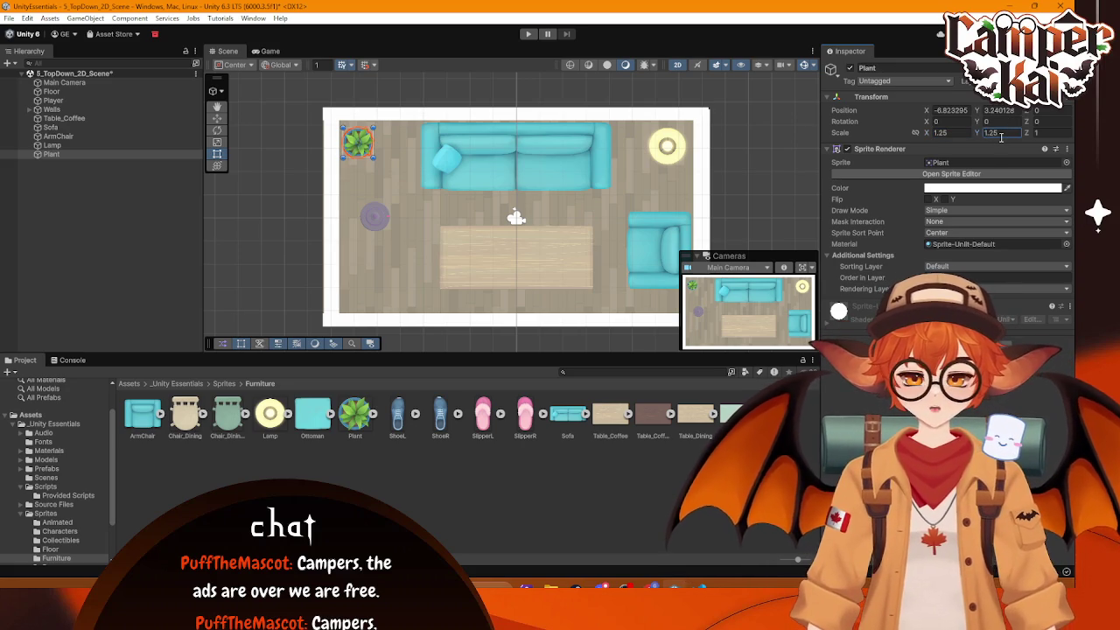
key(Return)
drag(366, 143, 367, 140)
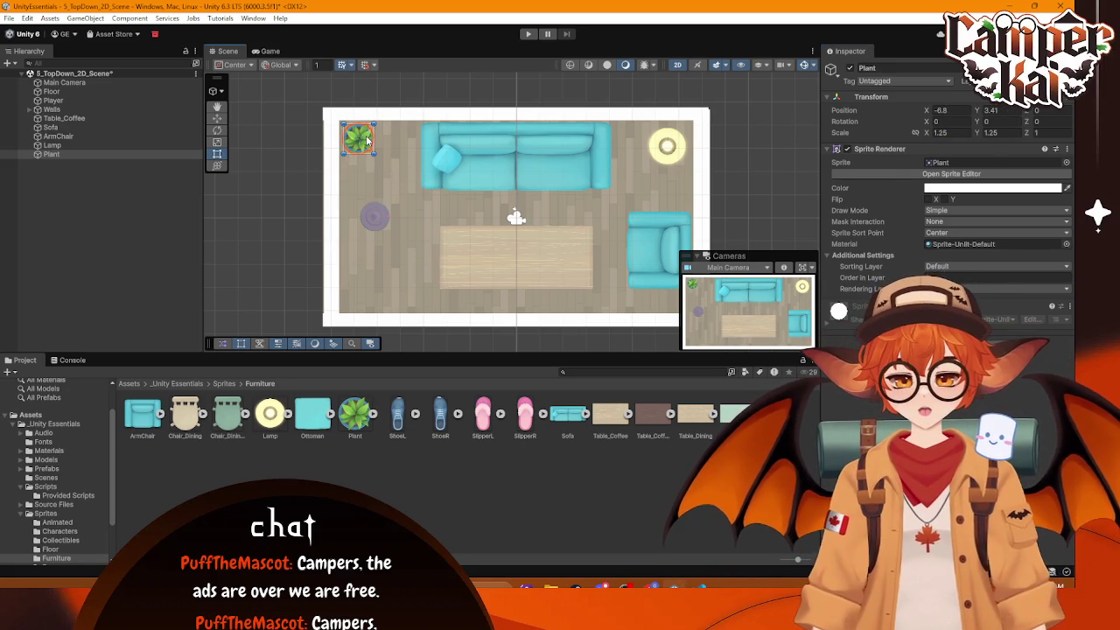
click(398, 183)
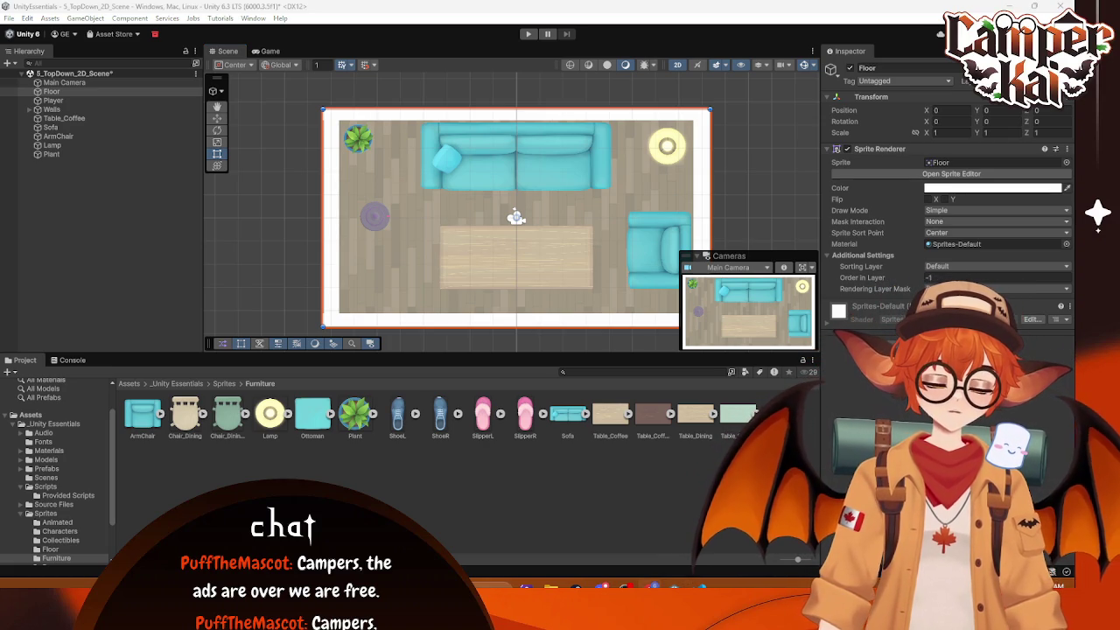
click(218, 384)
double_click(355, 411)
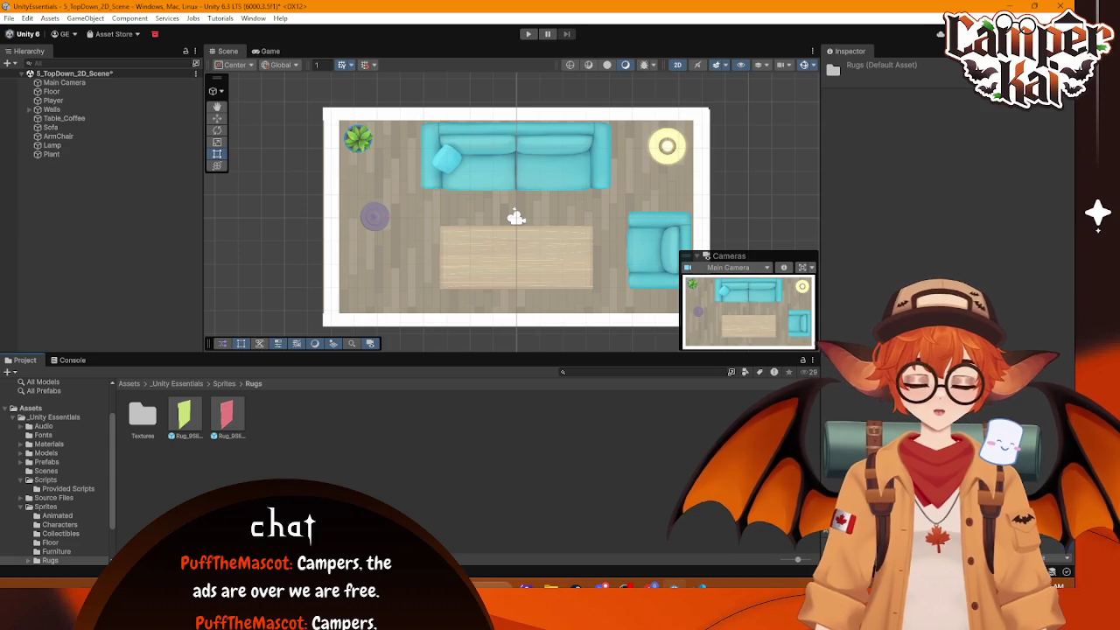
Step: Drop the Rug_9Slice Pink sprite into the centre of the room and reselect it
click(184, 416)
mouse_move(226, 418)
mouse_down()
mouse_move(518, 178)
mouse_move(517, 221)
mouse_up()
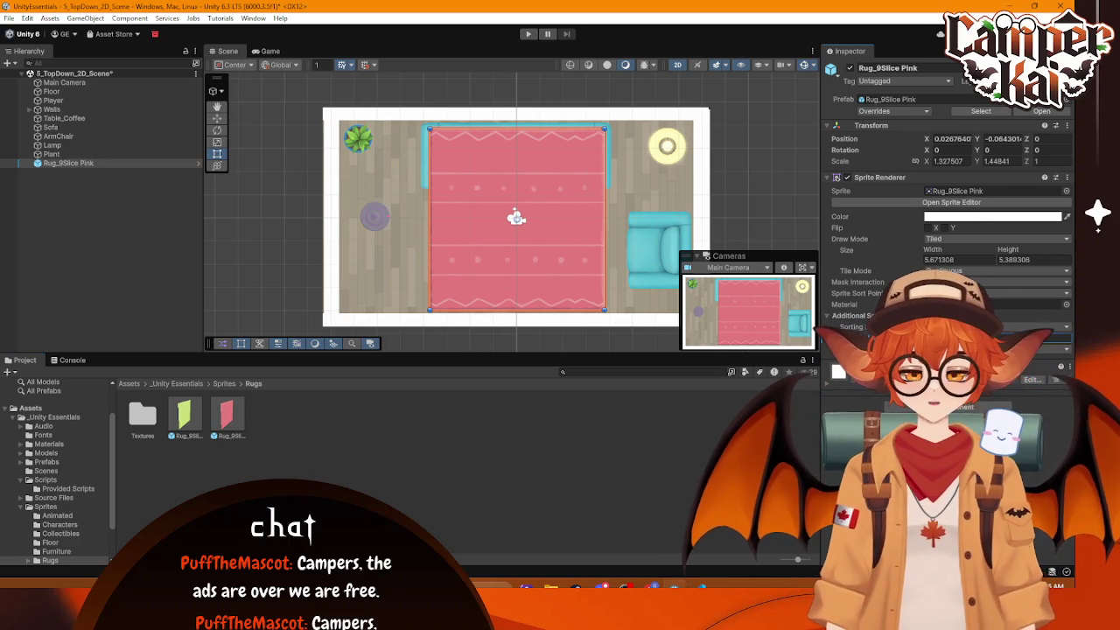
click(497, 245)
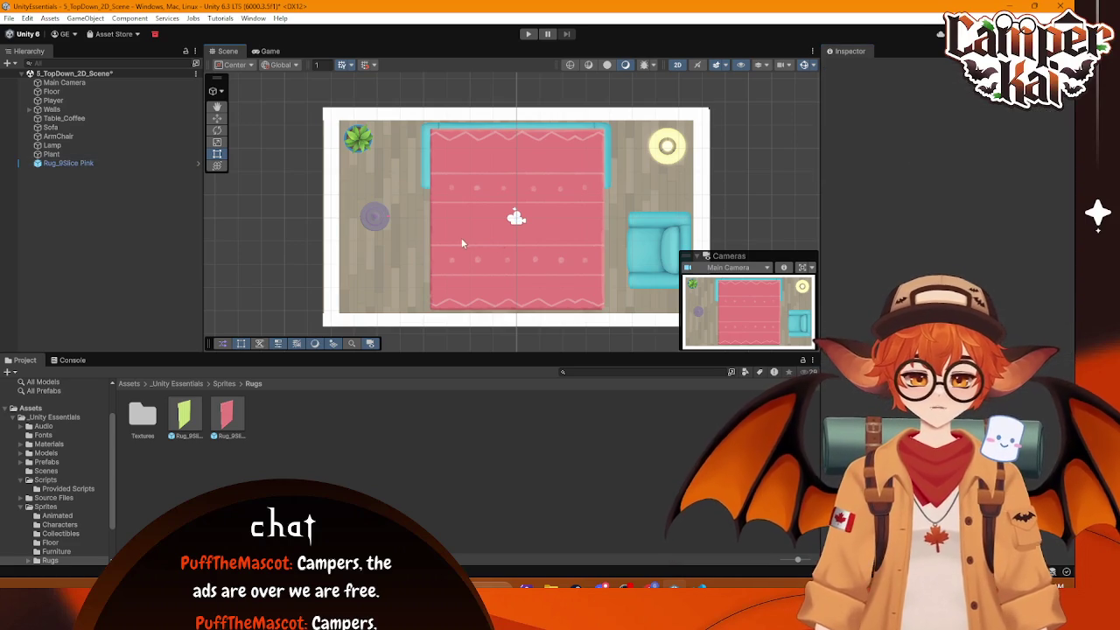
click(470, 229)
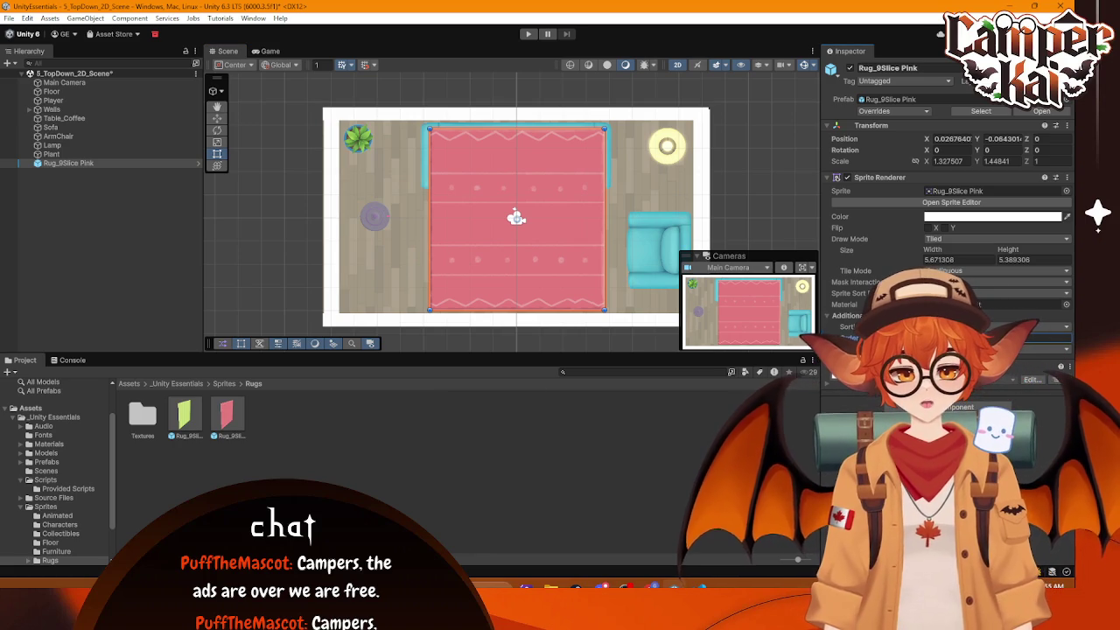
Step: Select the Player and edit its Sprite Renderer Order in Layer field
click(54, 92)
click(58, 102)
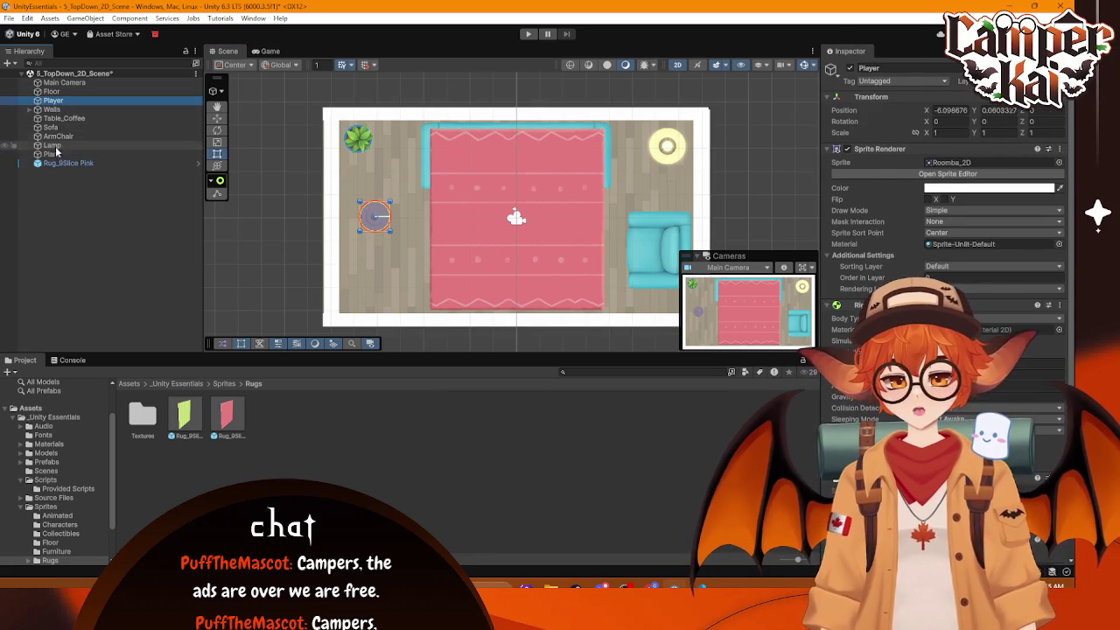
shift+click(53, 153)
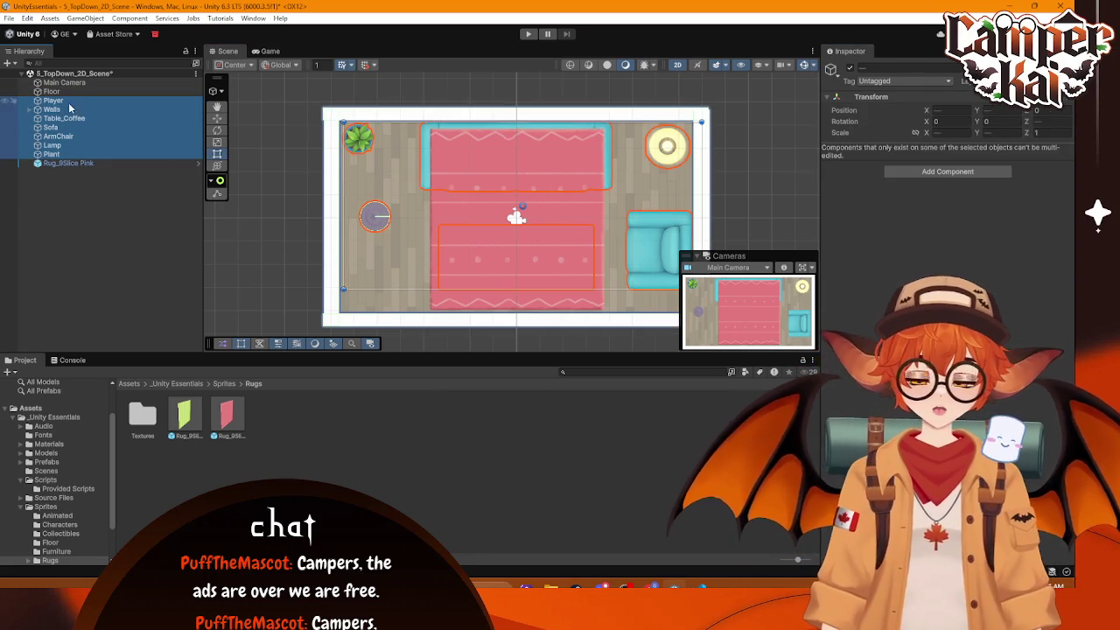
click(68, 105)
scroll(945, 219, down, 1)
click(938, 247)
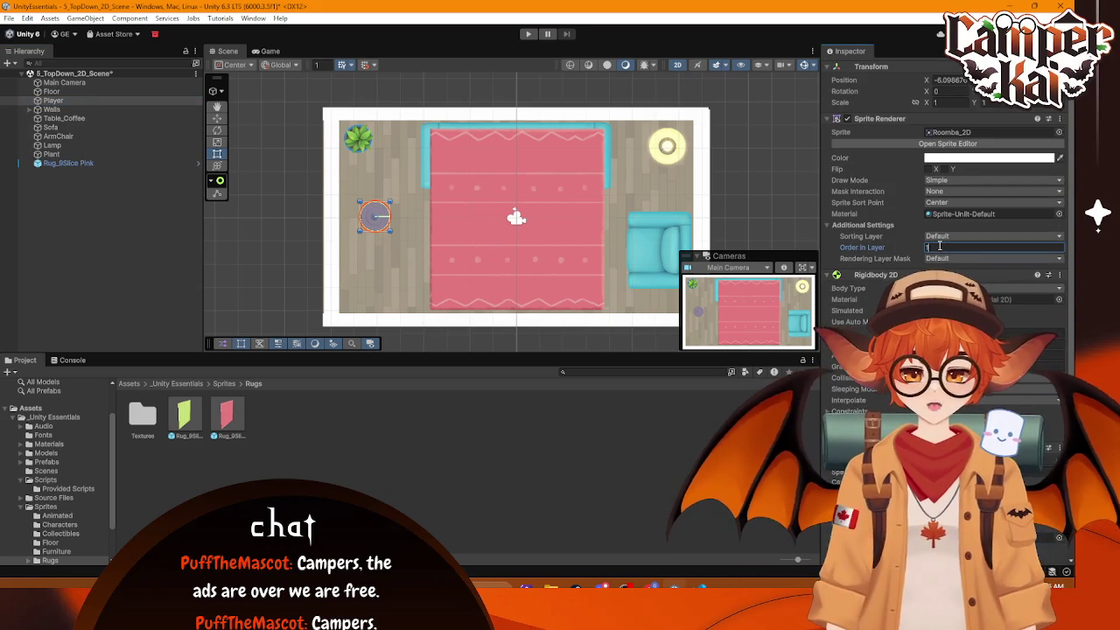
Step: Set the sofa's and coffee table's Order in Layer to 1
click(105, 109)
click(112, 118)
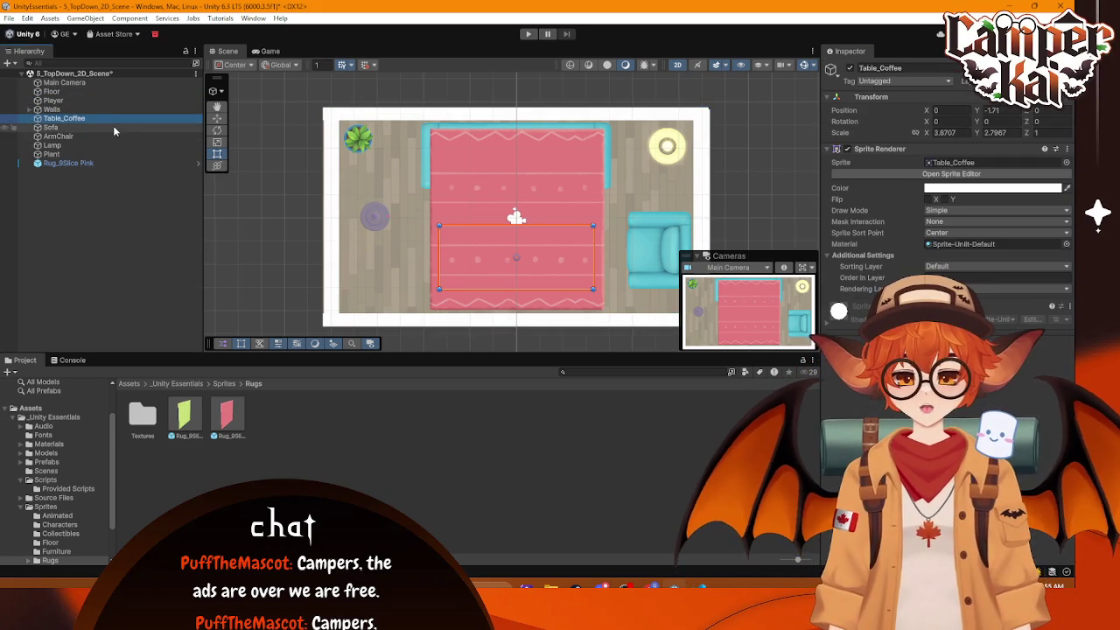
click(113, 127)
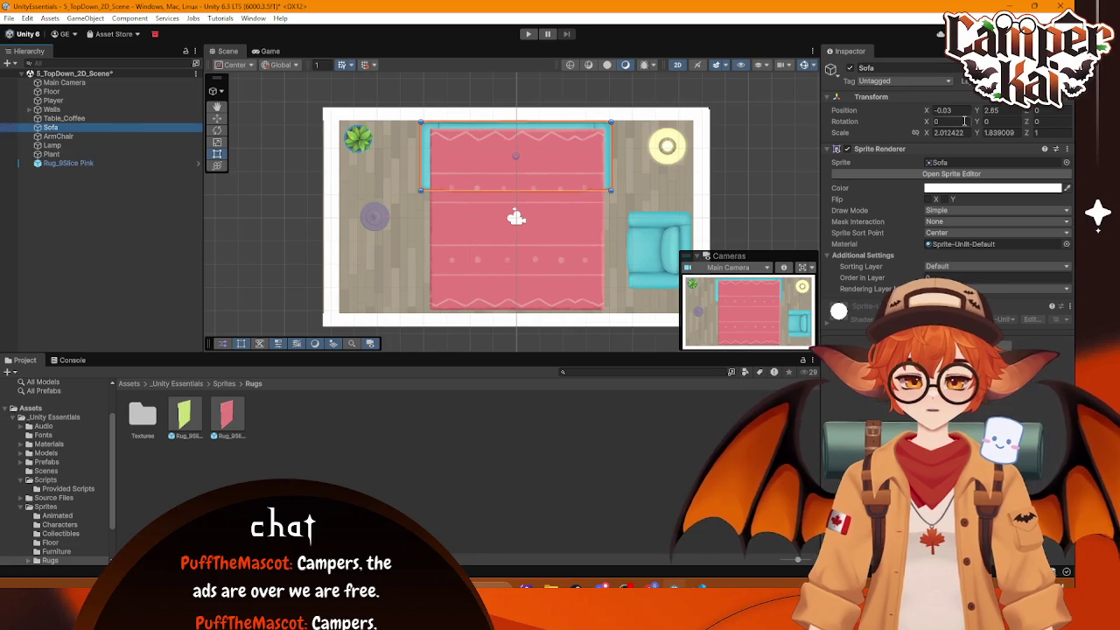
click(962, 277)
text(1)
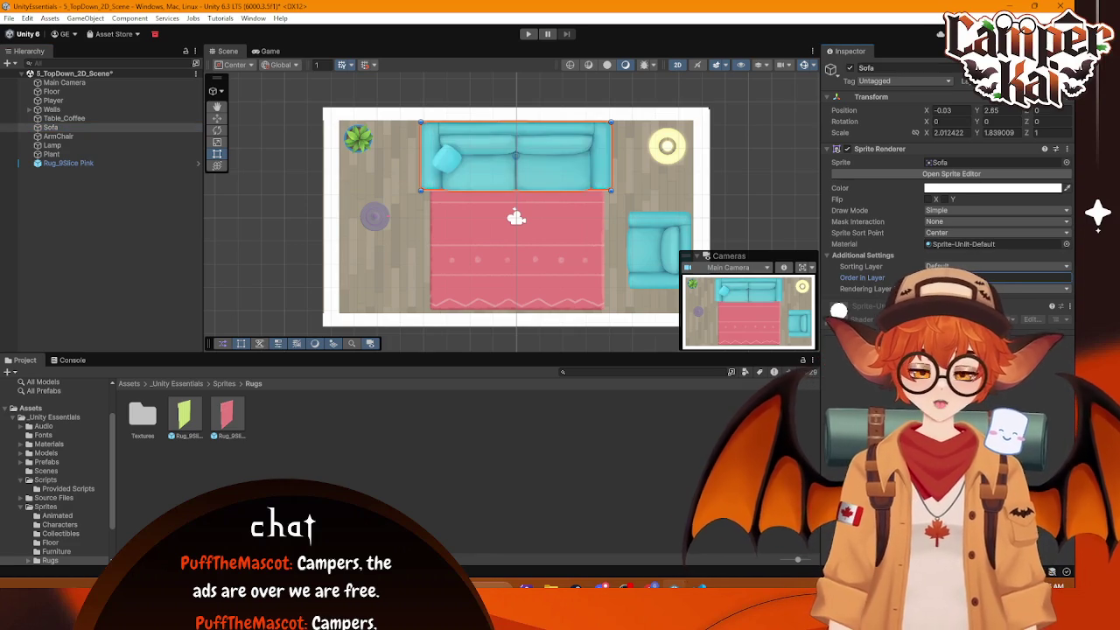
click(63, 118)
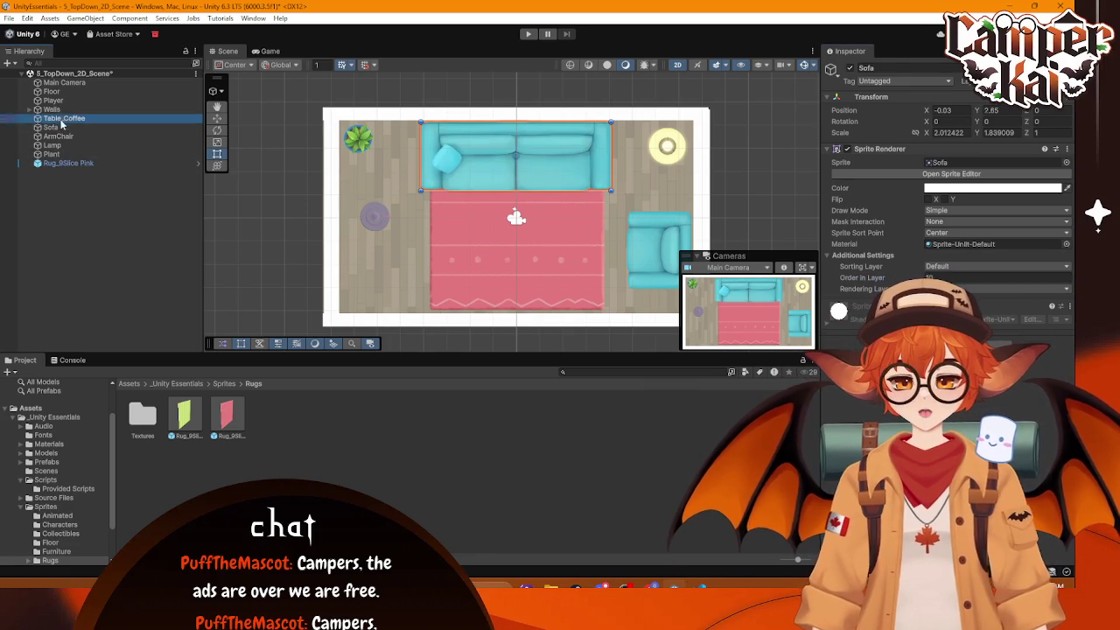
text(1)
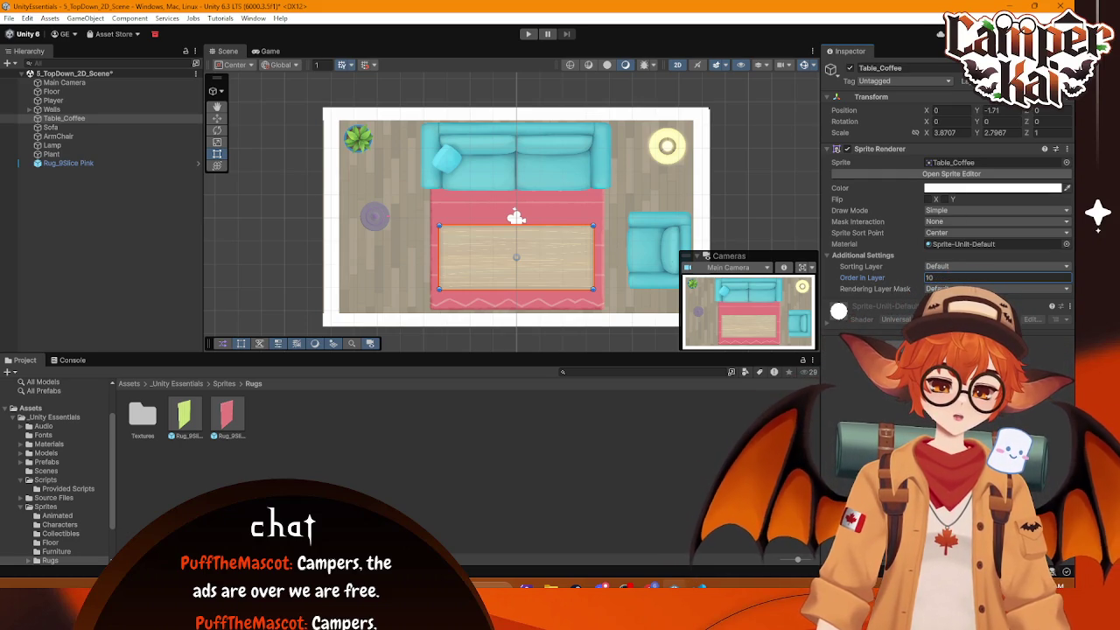
Step: Check the armchair's and lamp's draw order, then set the Plant's Order in Layer to 10
click(643, 220)
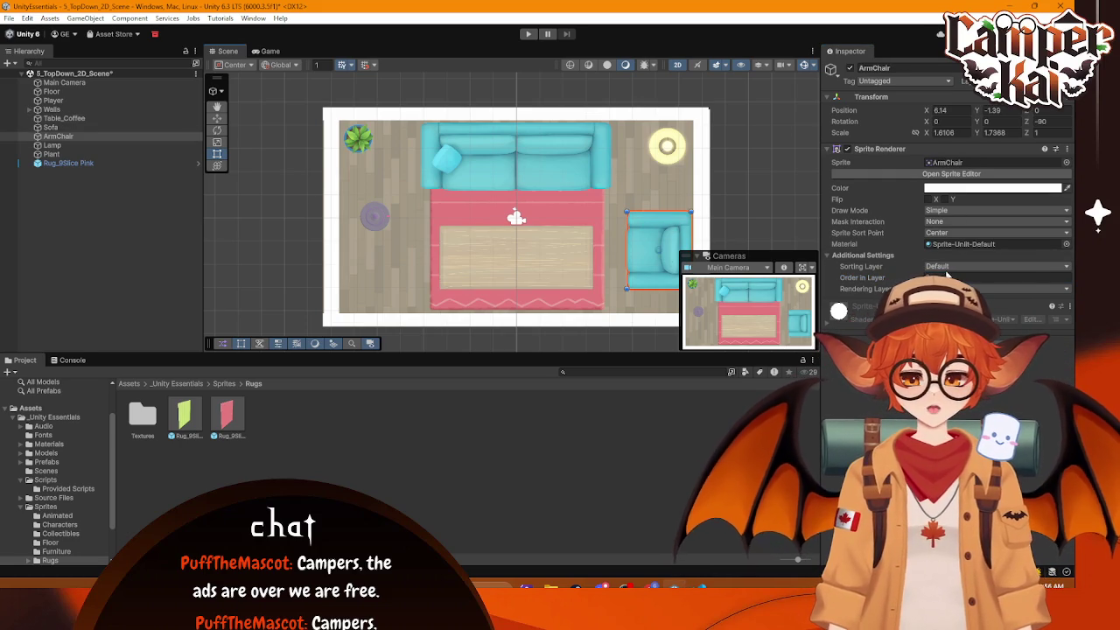
click(1054, 278)
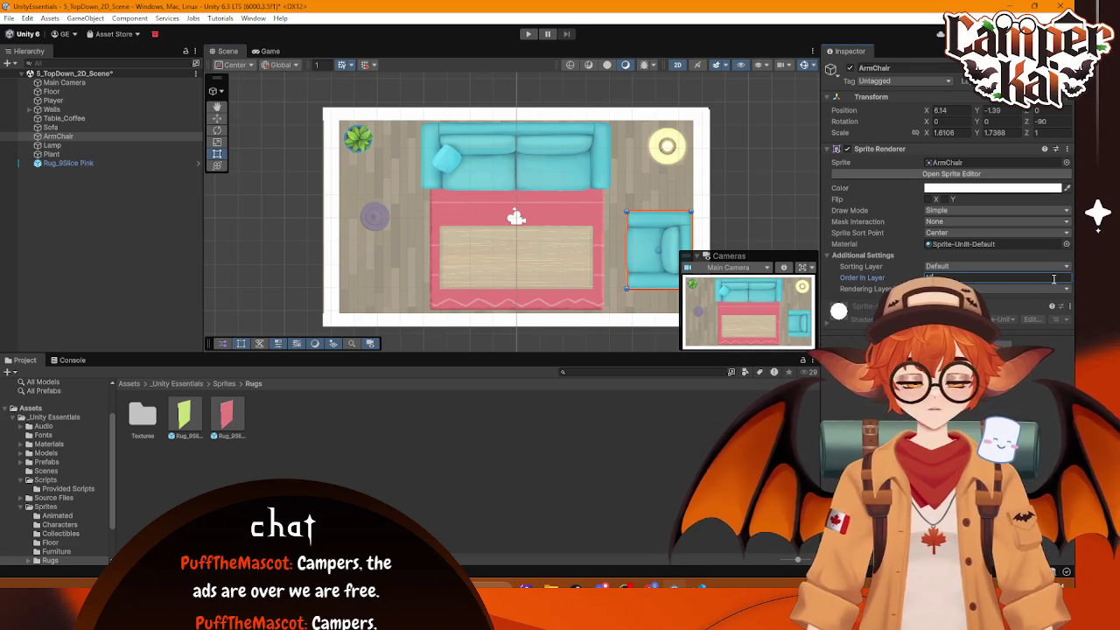
click(666, 146)
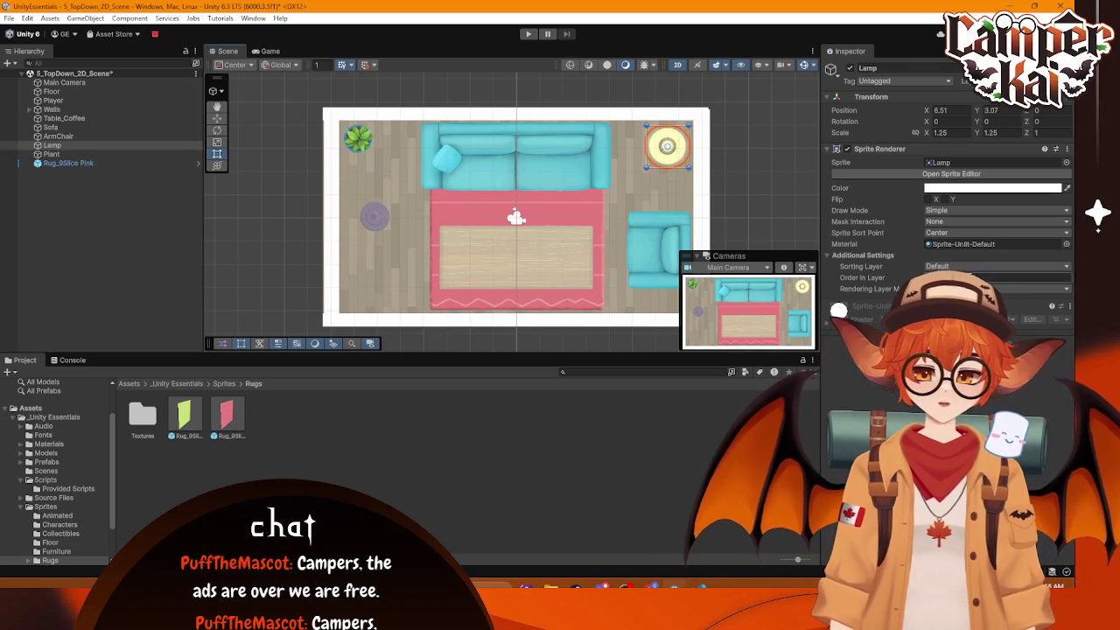
click(359, 139)
click(941, 277)
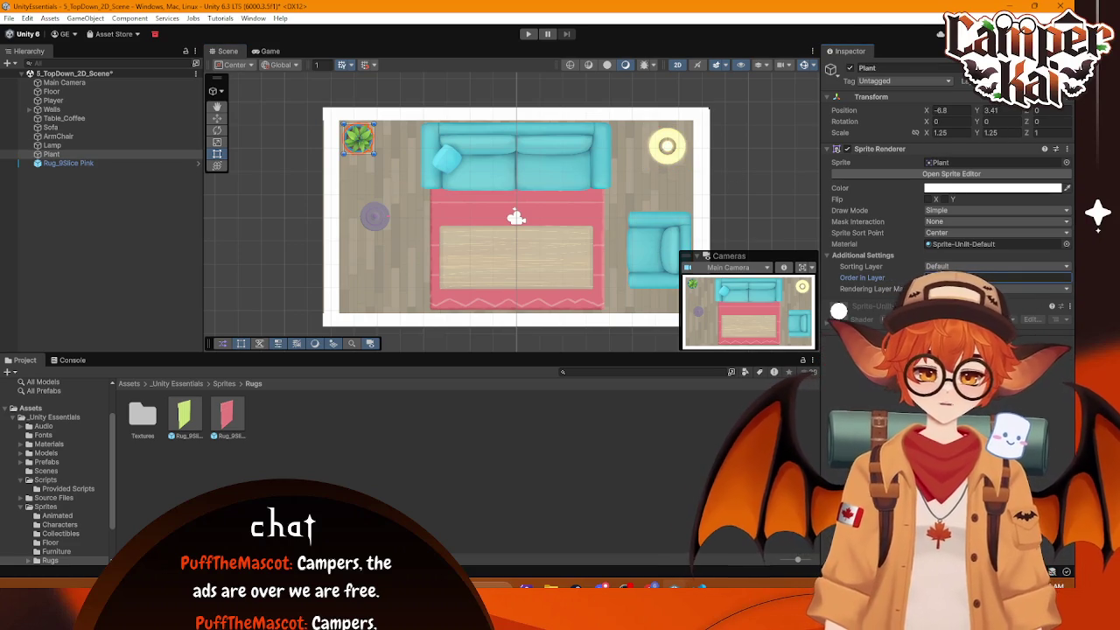
text(10)
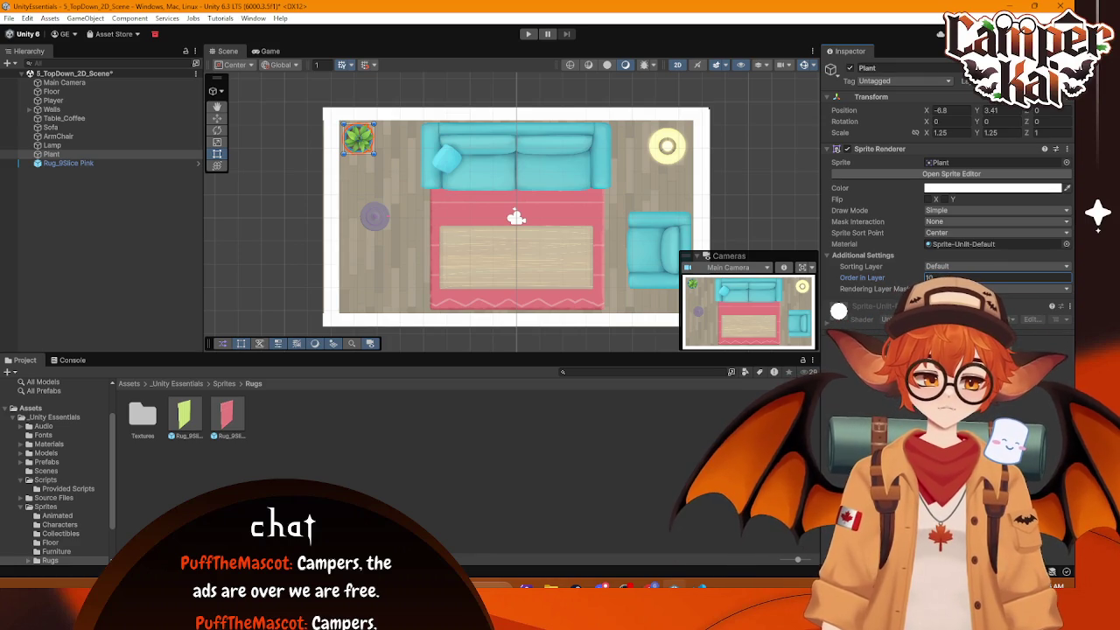
click(570, 219)
Step: Drag the rug's edges out to the left and right walls and trim it to about 10.89 by 5.07
drag(603, 218, 679, 221)
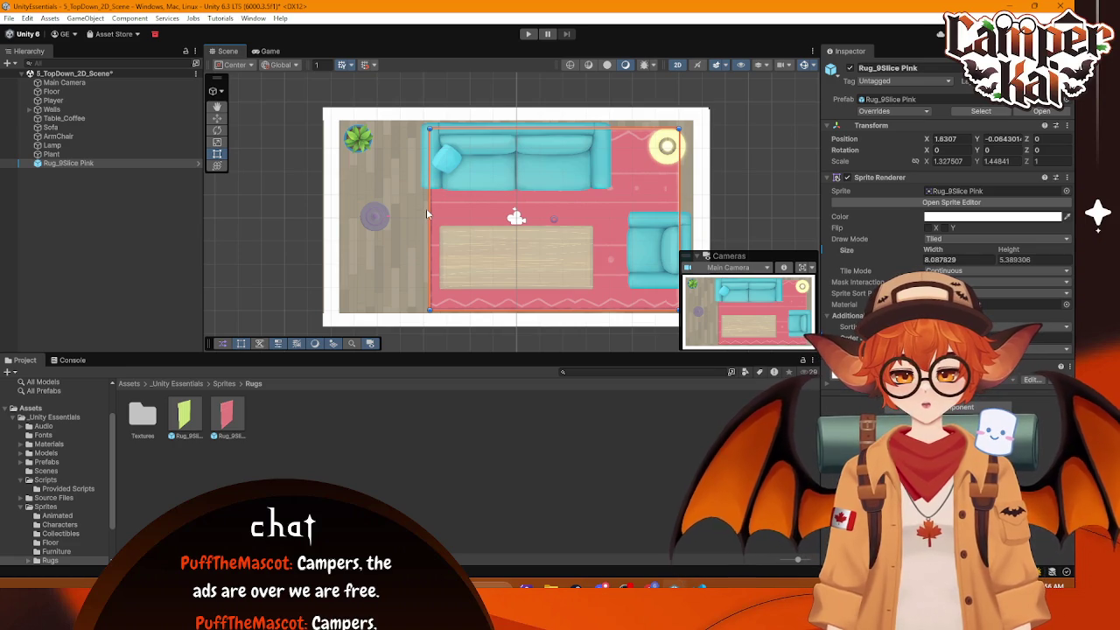
drag(427, 212, 344, 208)
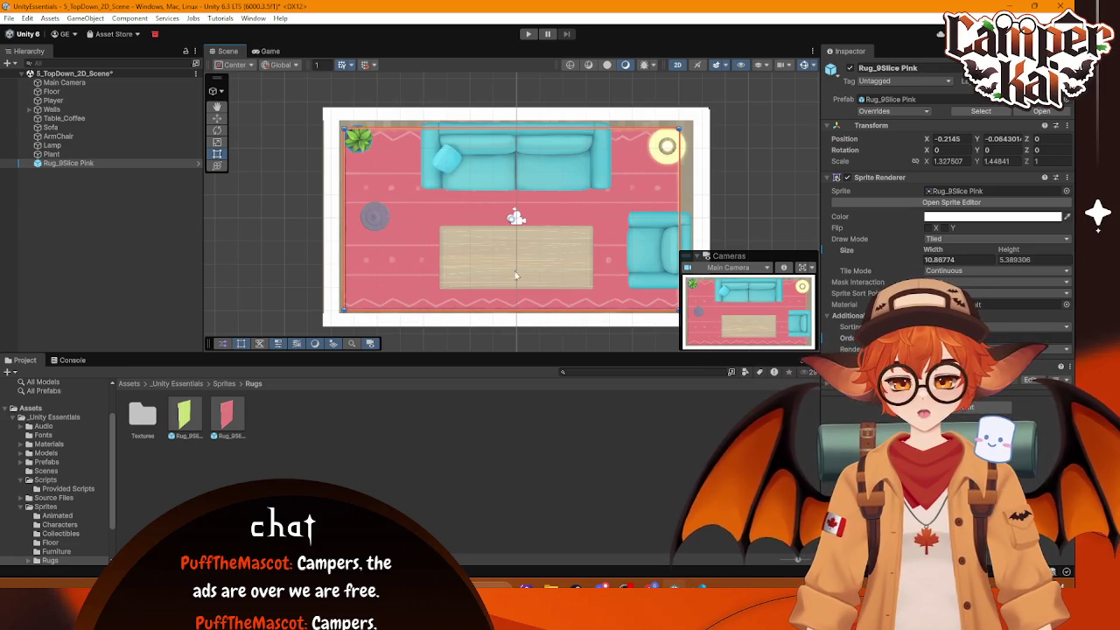
drag(515, 307, 516, 301)
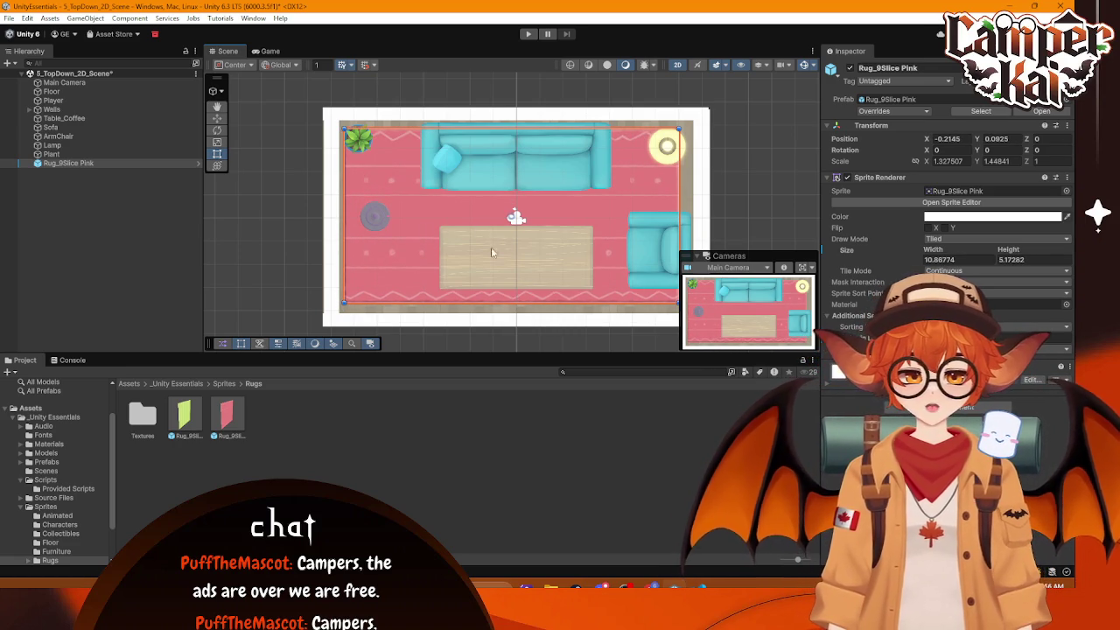
drag(345, 183, 350, 182)
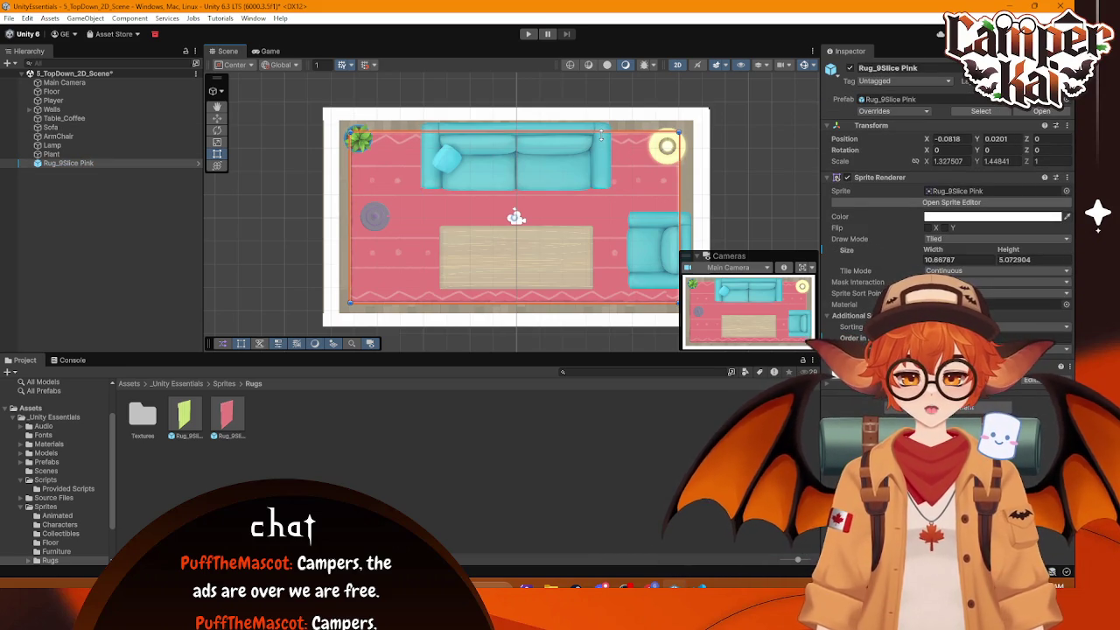
click(802, 158)
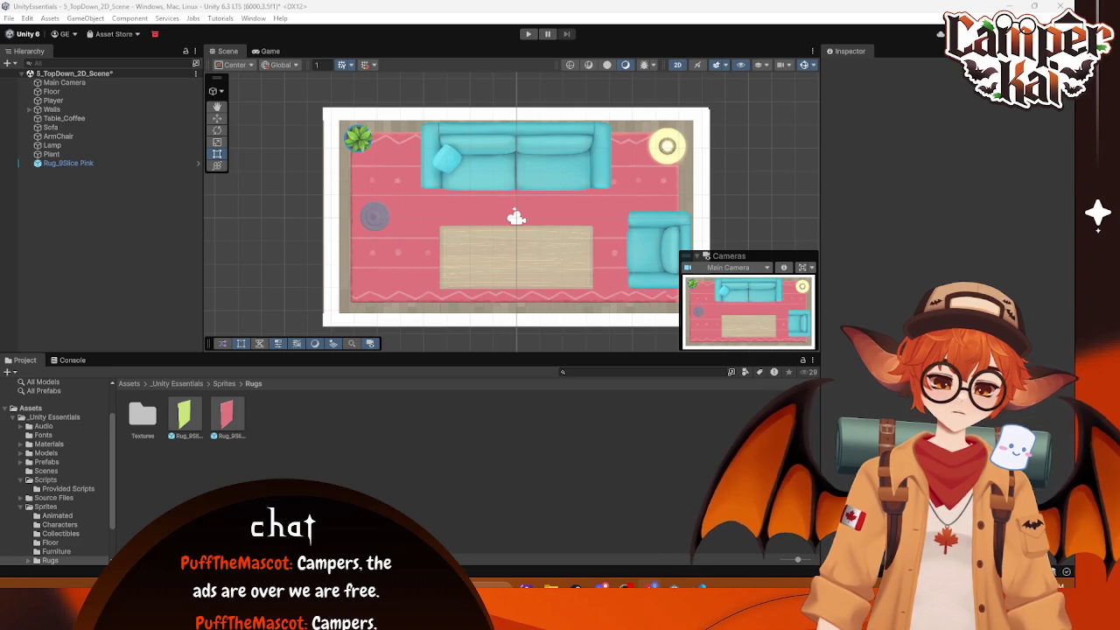
click(221, 429)
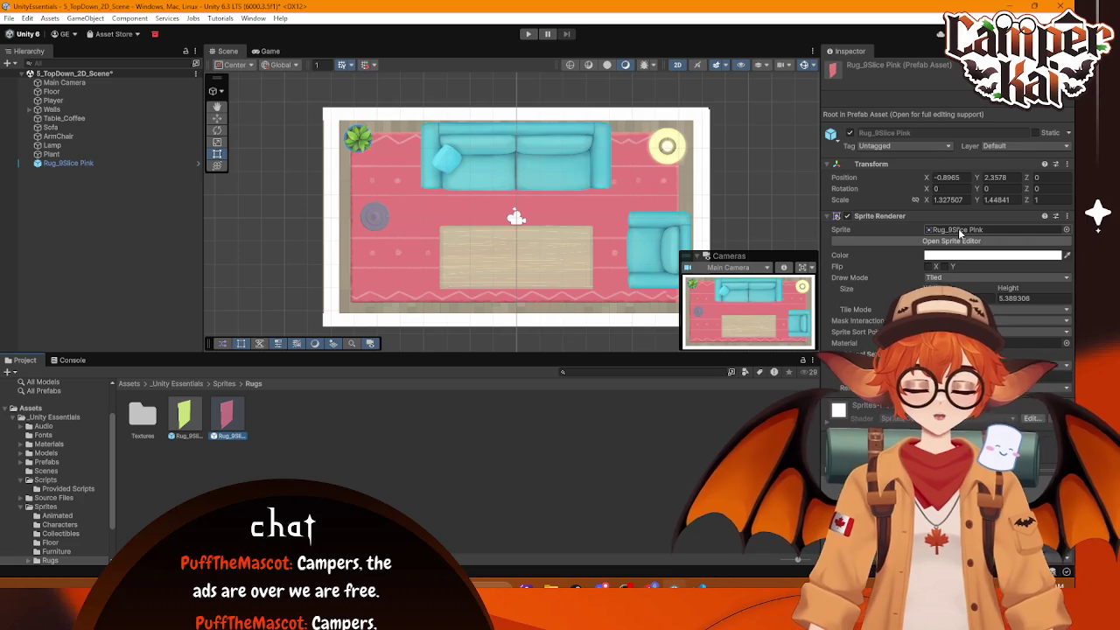
click(954, 240)
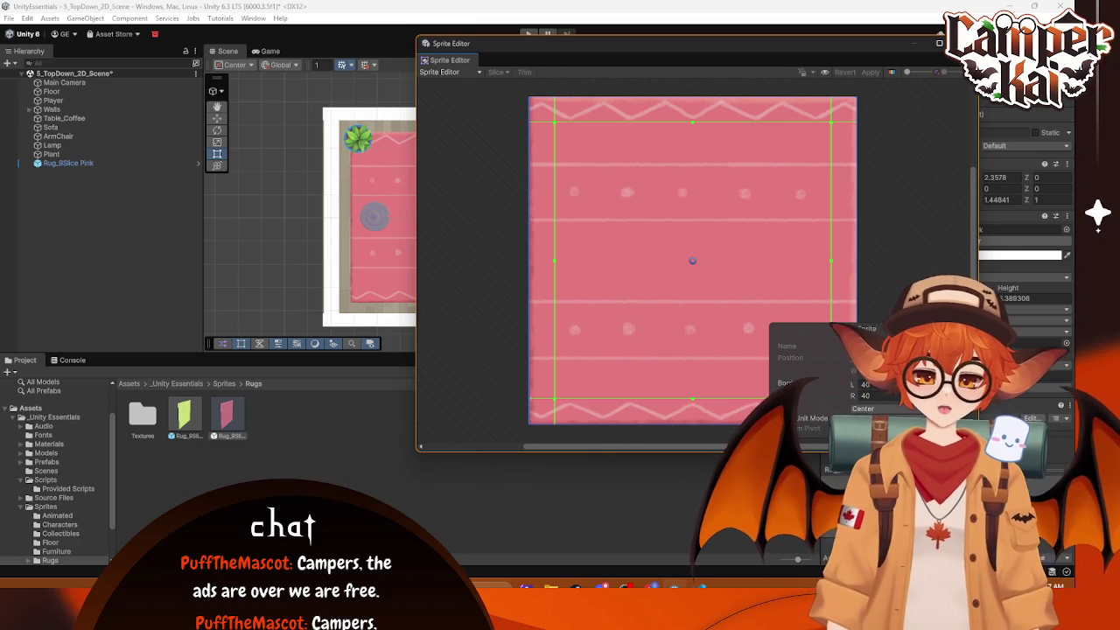
click(939, 43)
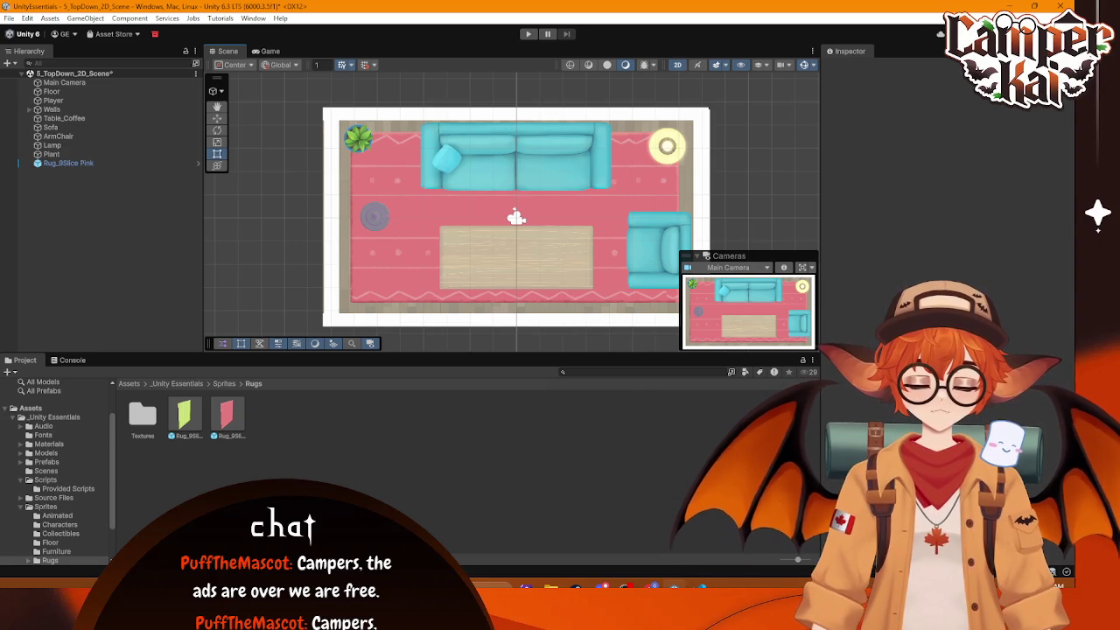
Step: Add a Rigidbody 2D to the sofa, then to all the selected furniture objects
click(521, 175)
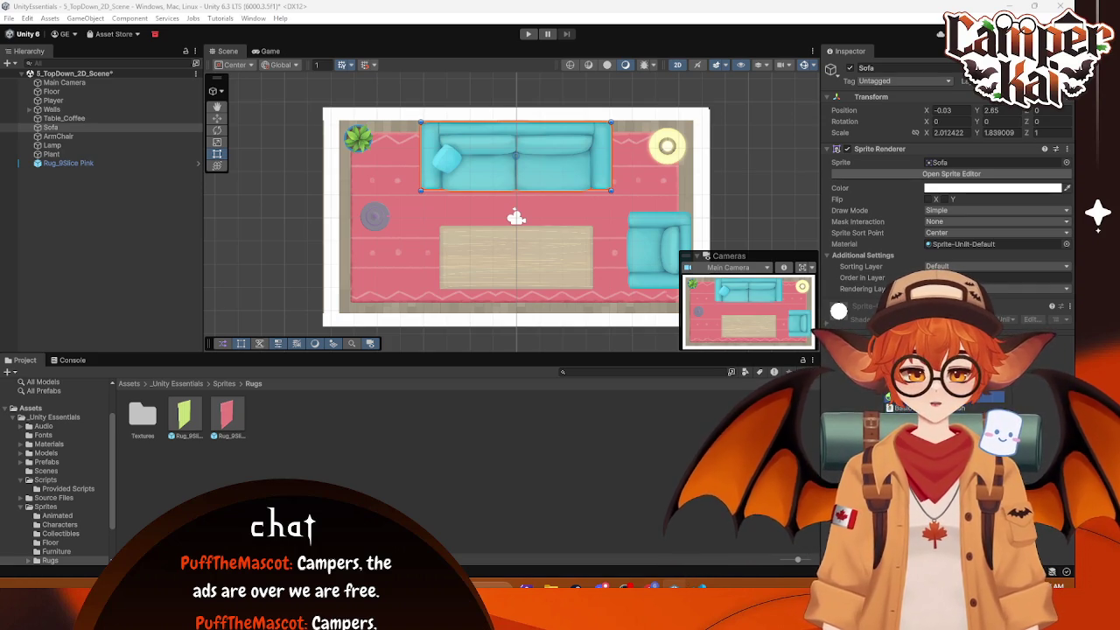
key(Return)
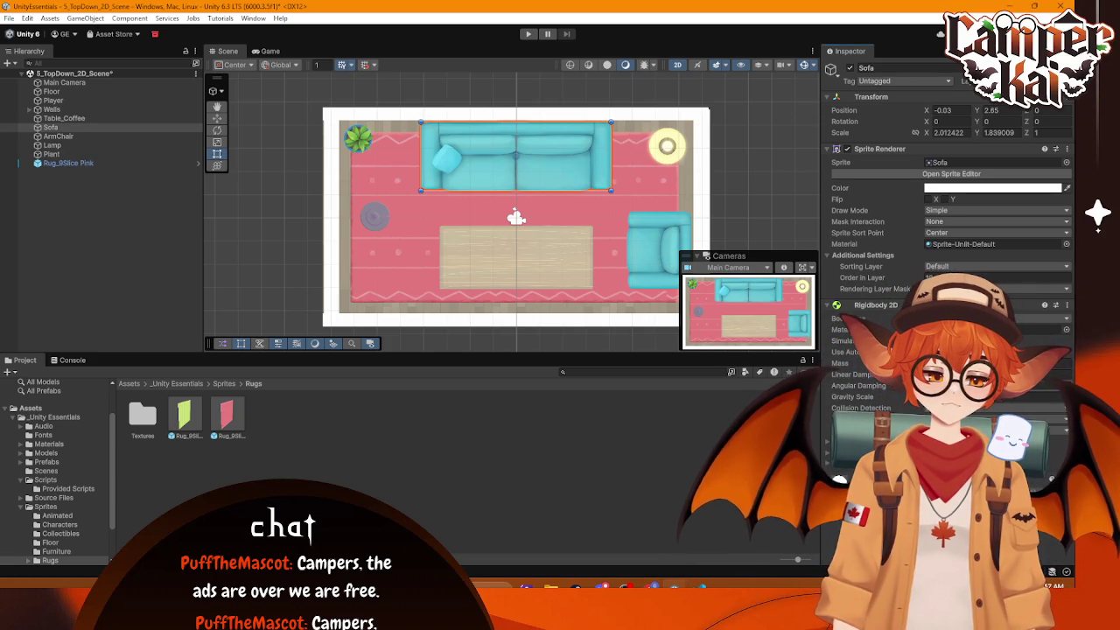
click(53, 110)
shift+click(52, 154)
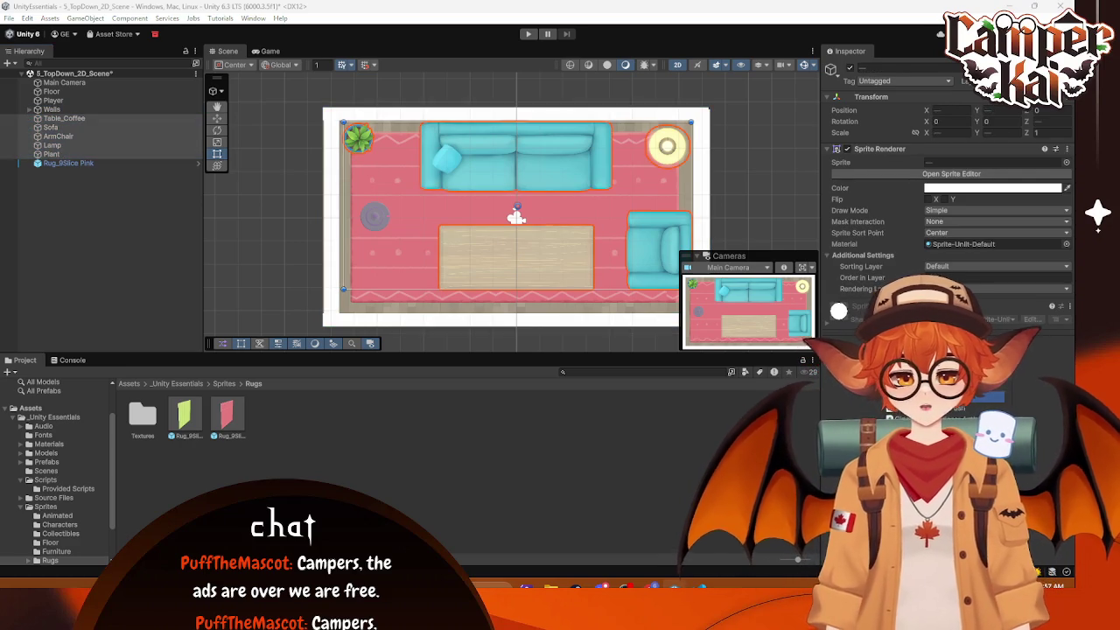
key(Return)
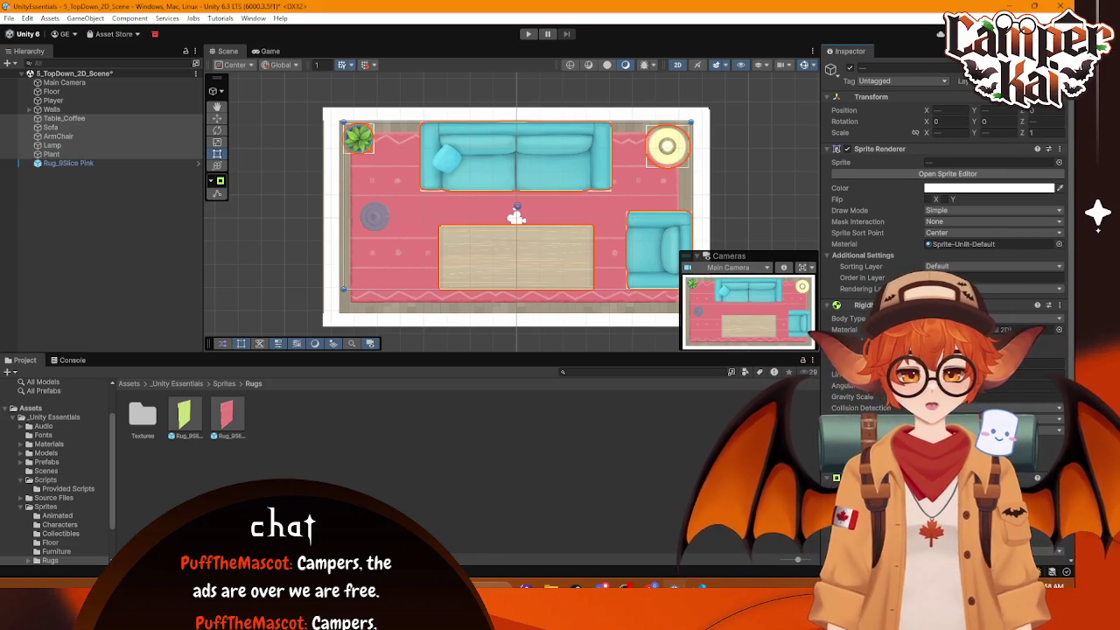
Step: Check the coffee table, lamp and plant to confirm their Rigidbody 2D physics
scroll(945, 218, down, 3)
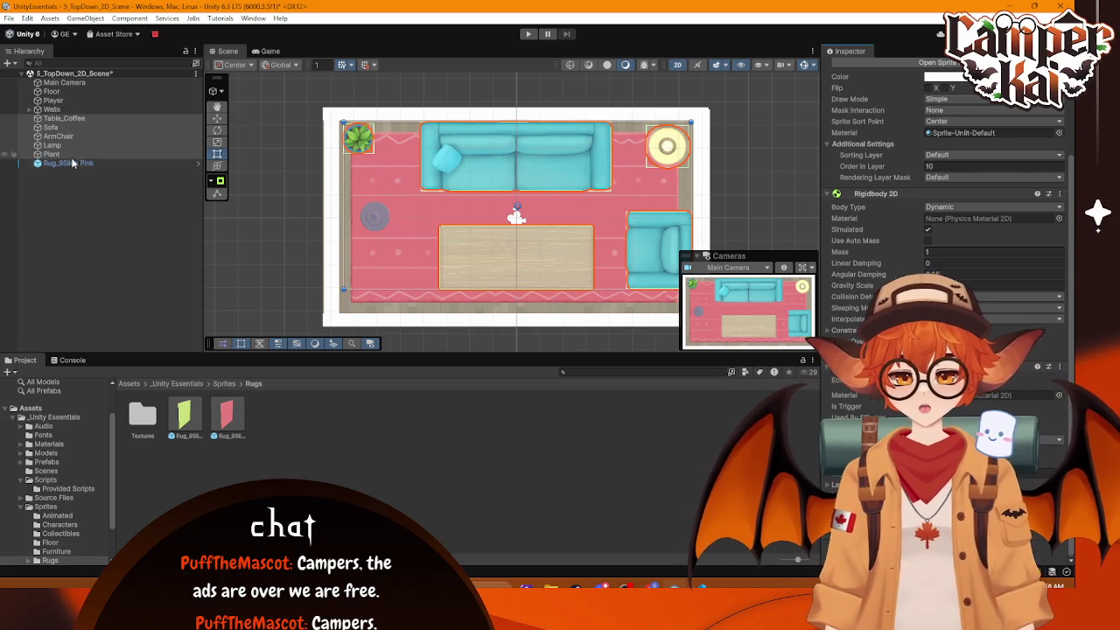
click(56, 119)
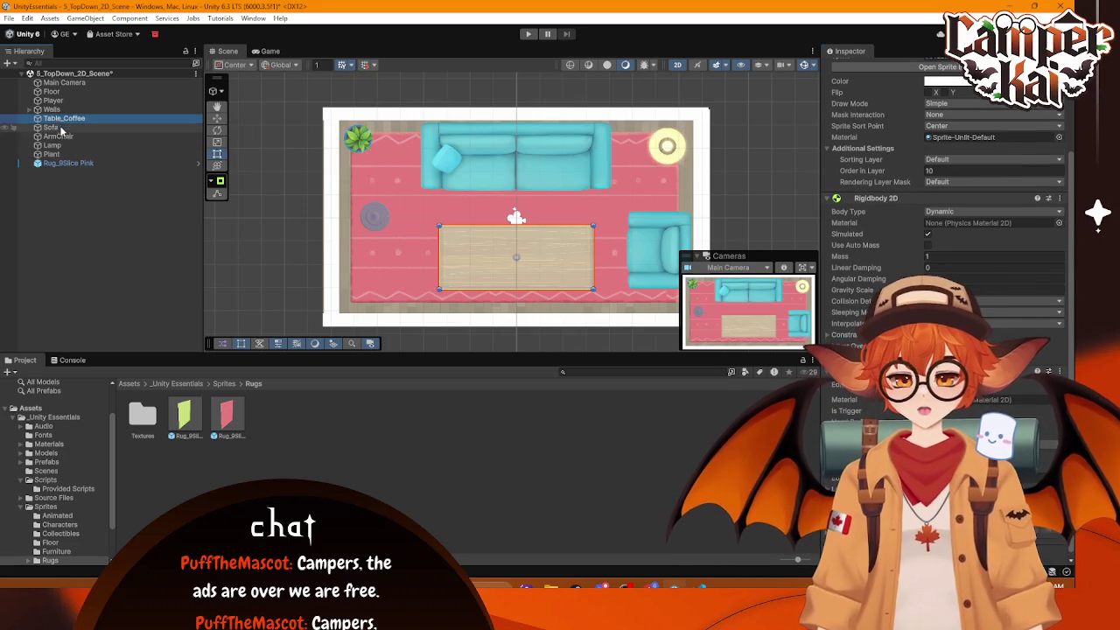
key(Down)
key(Down)
key(Down)
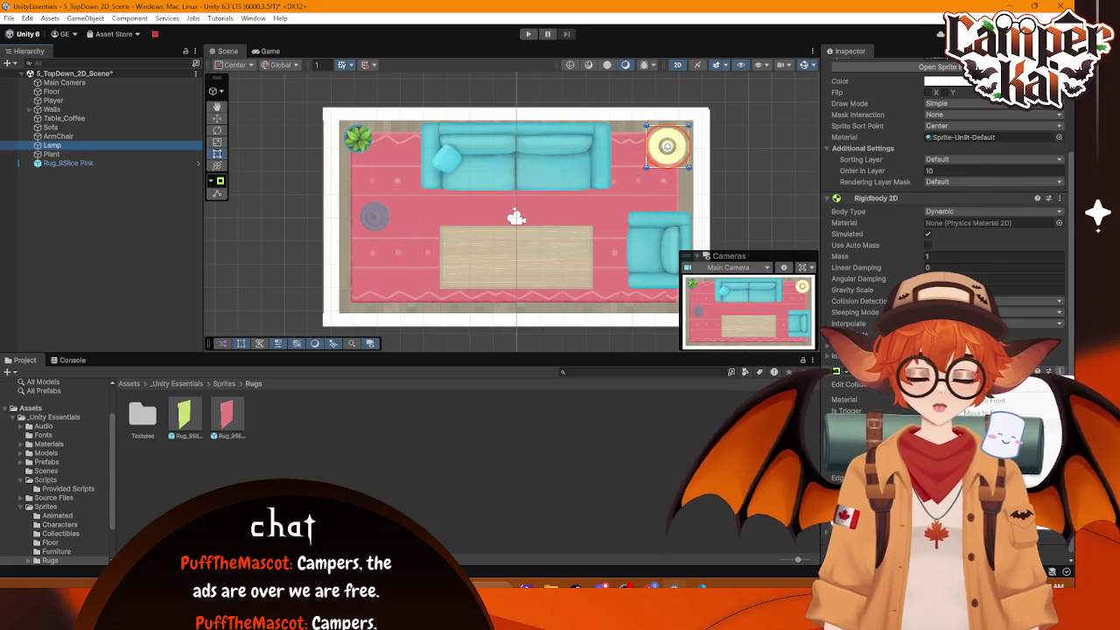
scroll(1041, 385, up, 4)
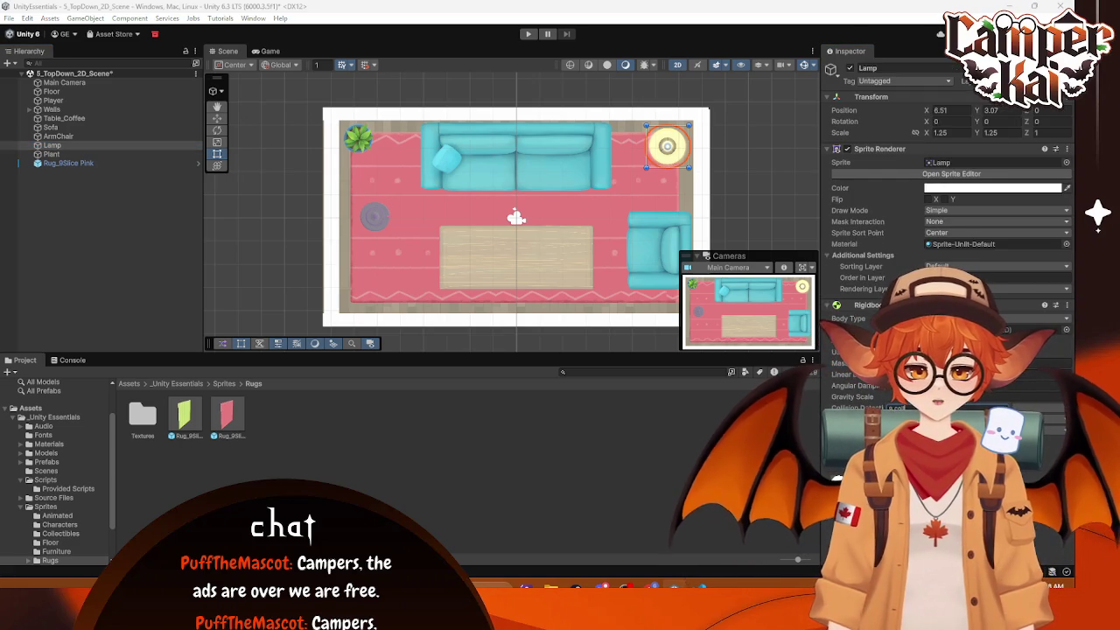
click(61, 145)
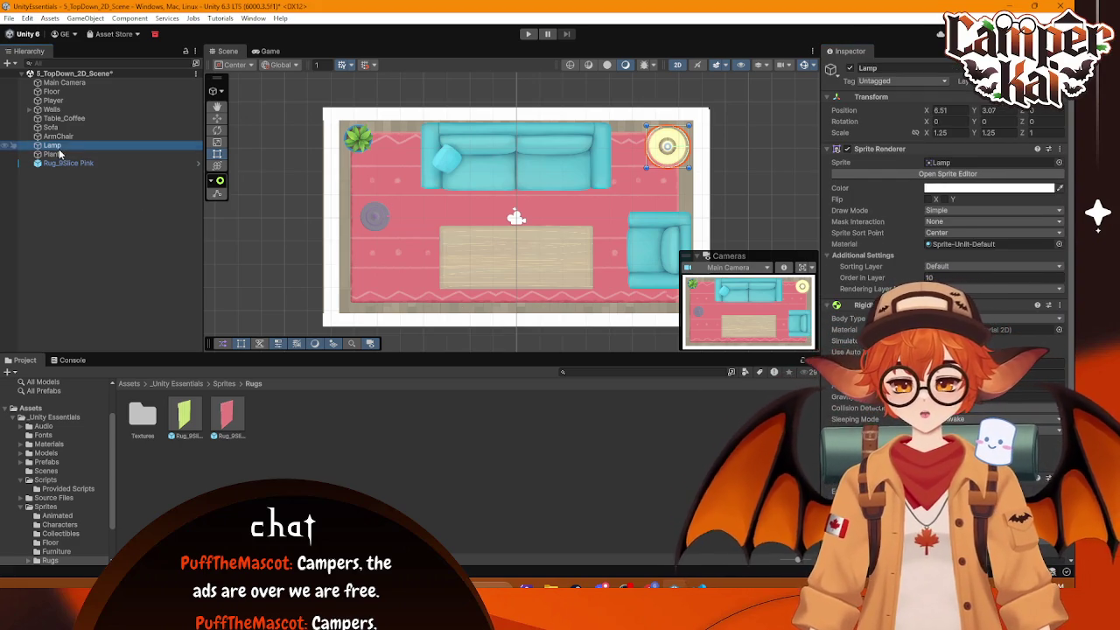
click(63, 155)
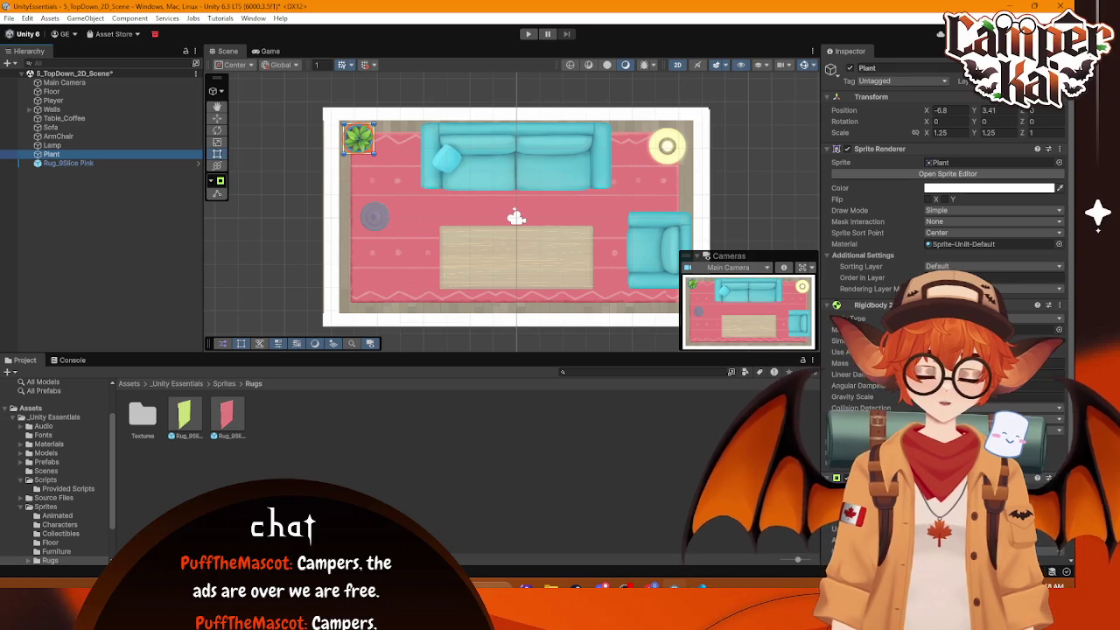
click(988, 415)
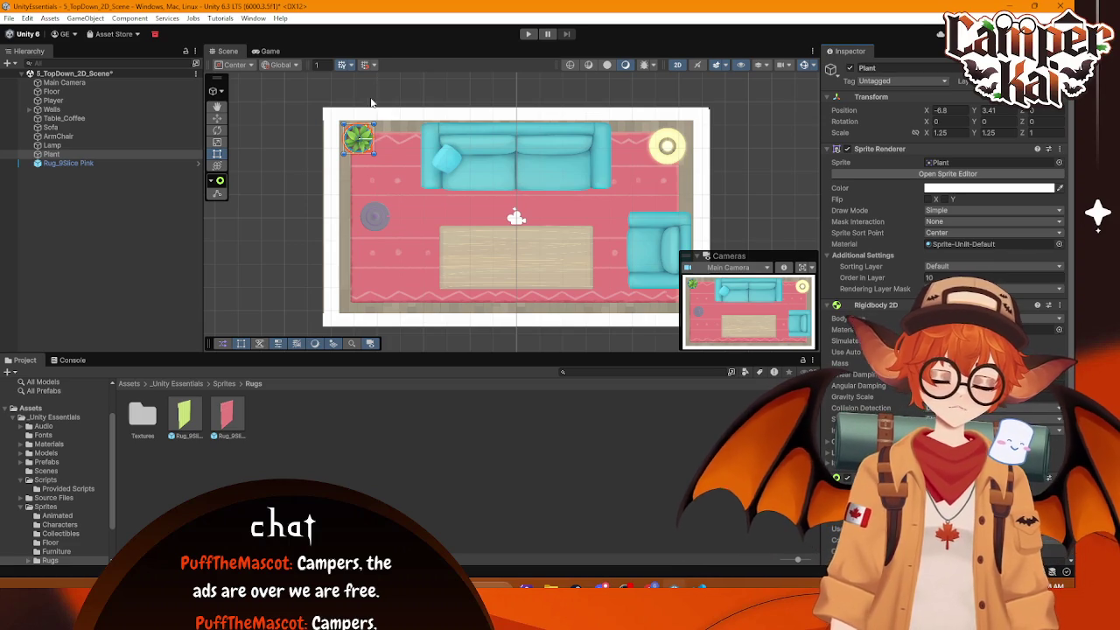
click(528, 34)
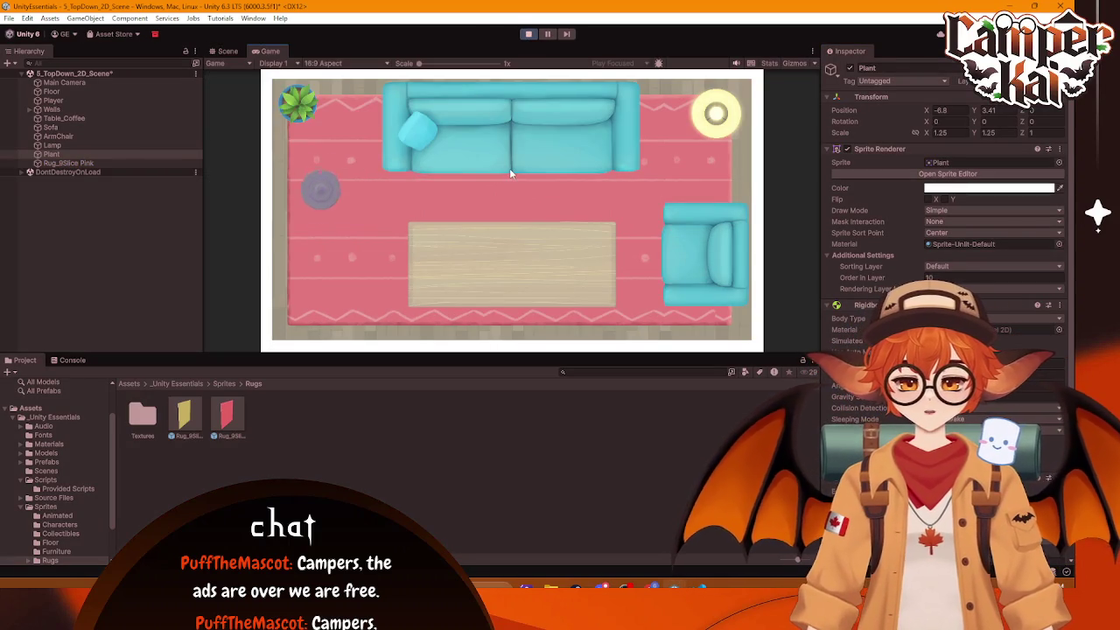
key(w)
key(d)
key(s)
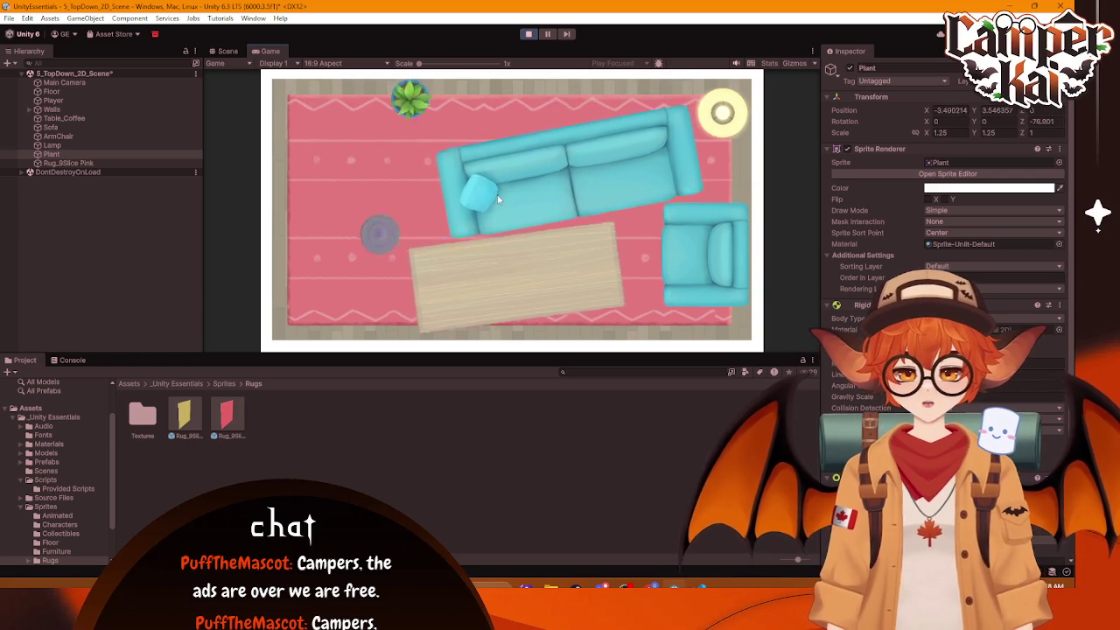
key(s)
key(w)
key(a)
key(s)
key(d)
key(w)
key(a)
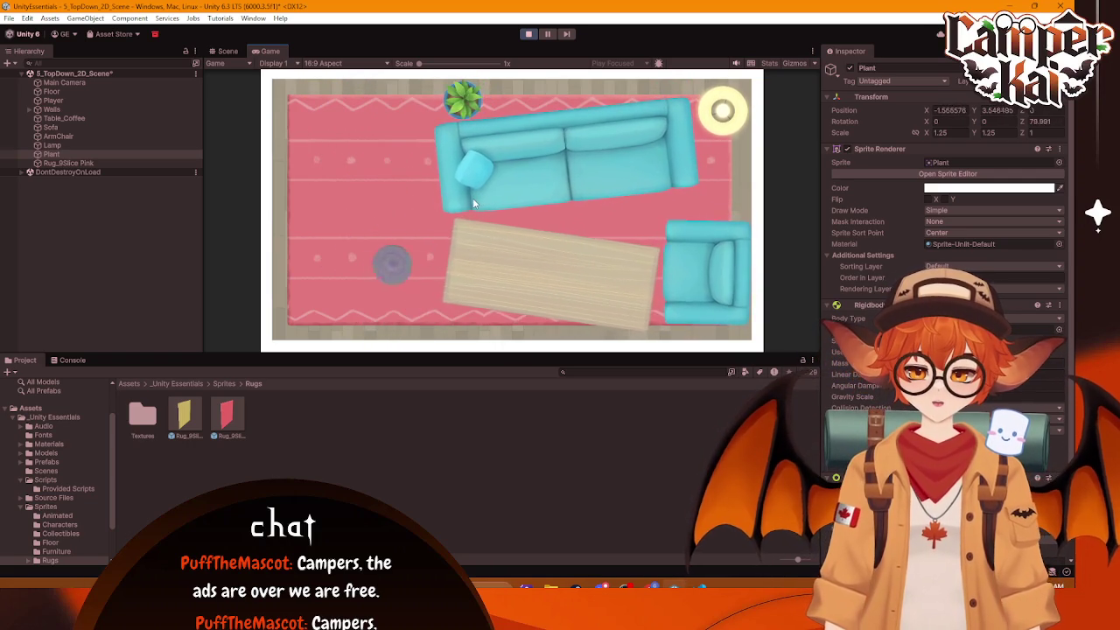
key(s)
key(d)
key(a)
key(d)
key(a)
key(d)
key(a)
key(w)
key(d)
key(a)
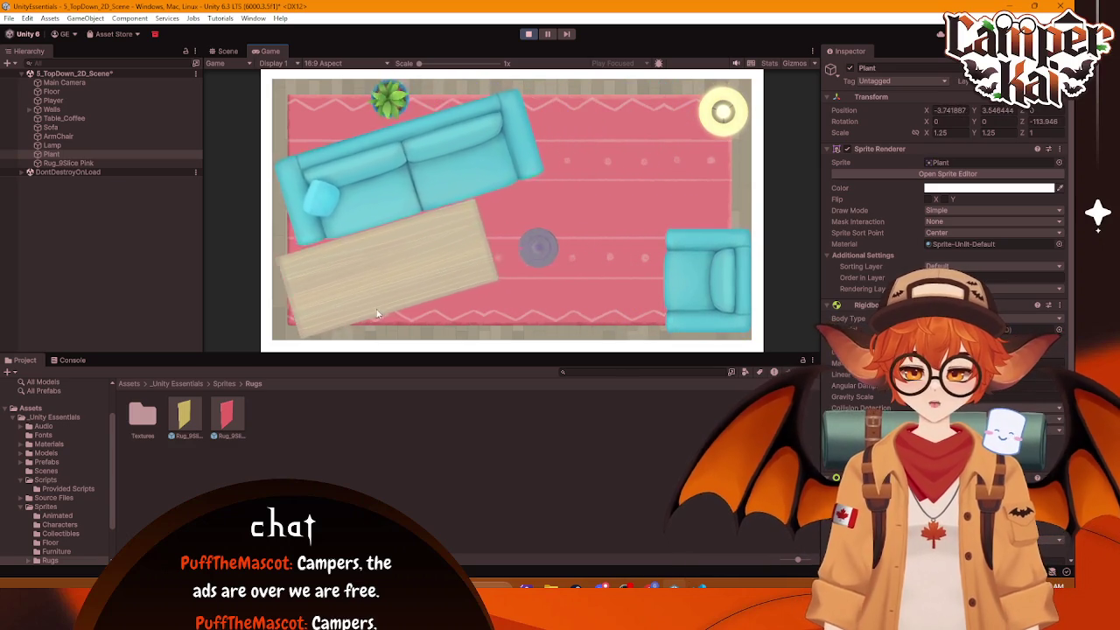
key(w)
key(a)
key(d)
key(w)
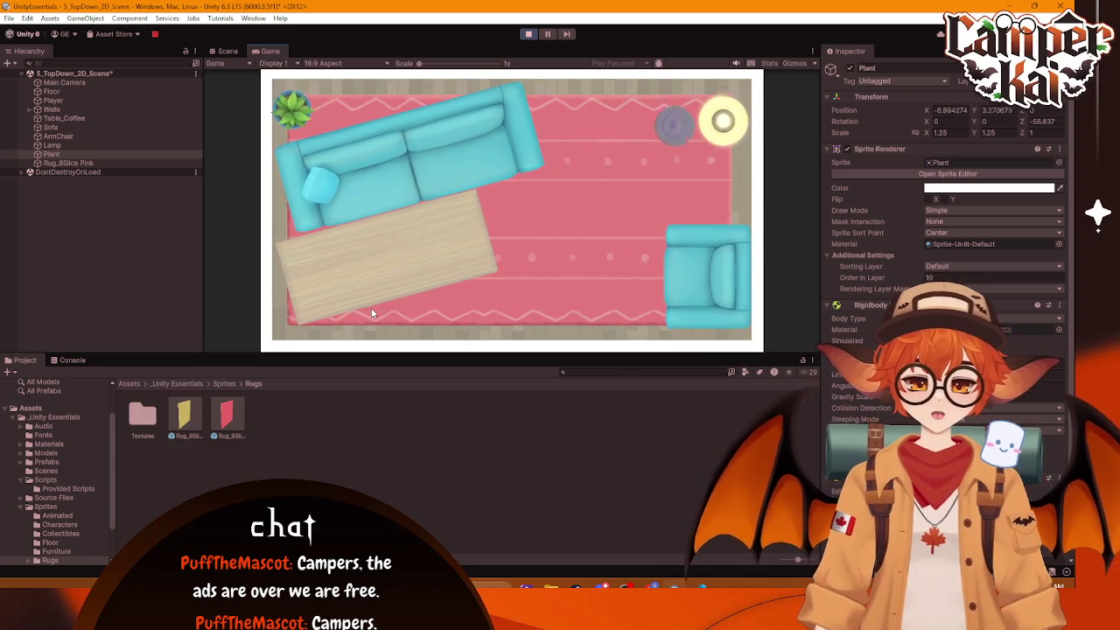
key(s)
key(w)
key(d)
key(s)
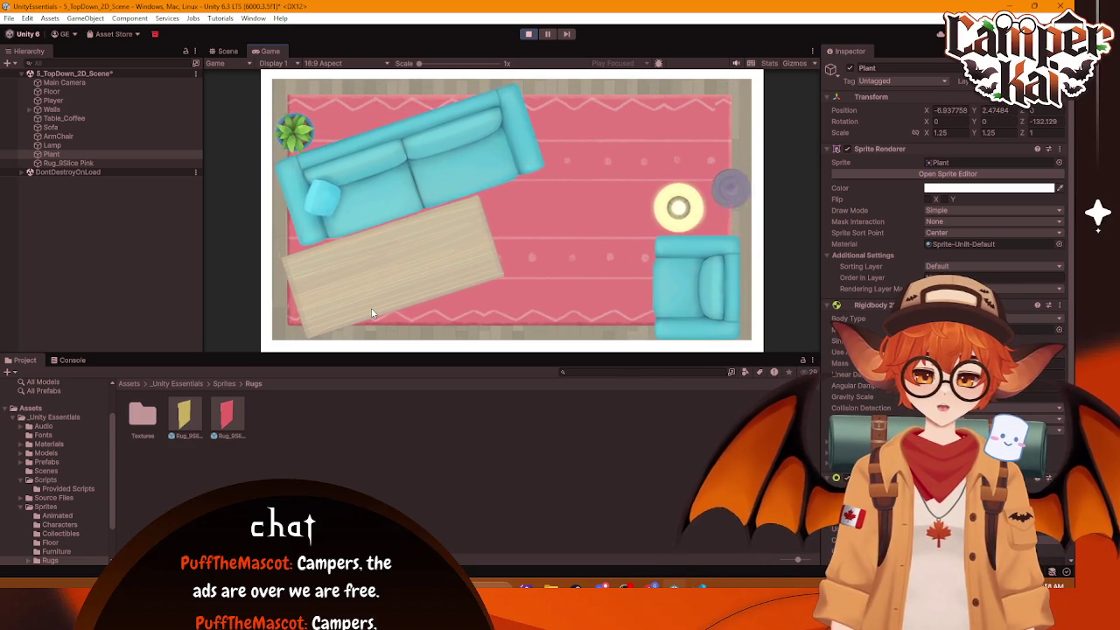
key(a)
key(s)
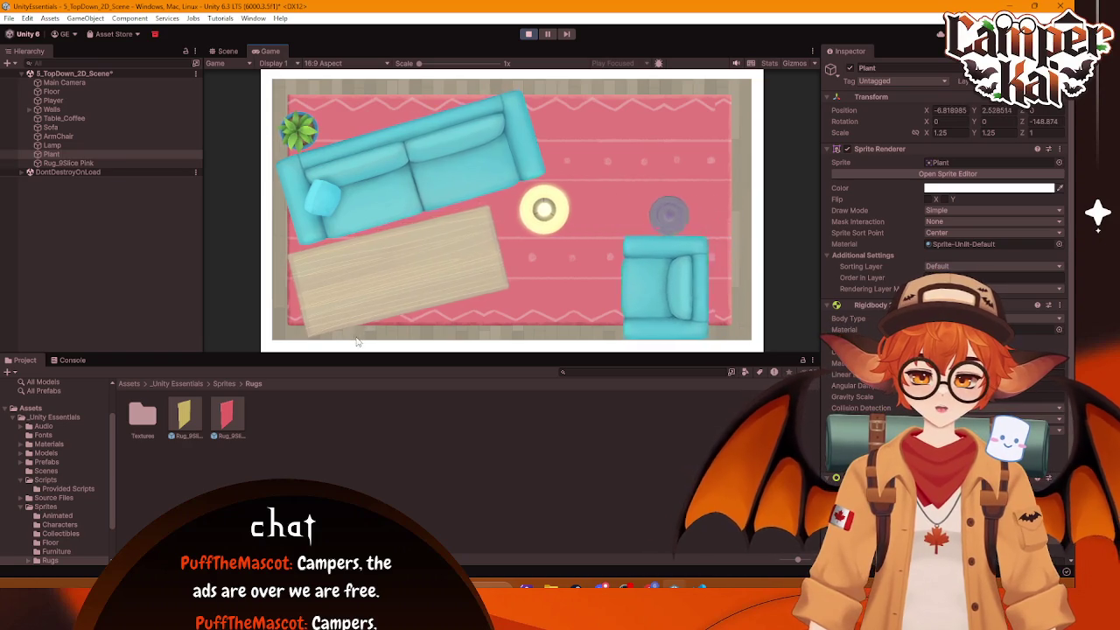
key(a)
key(s)
key(w)
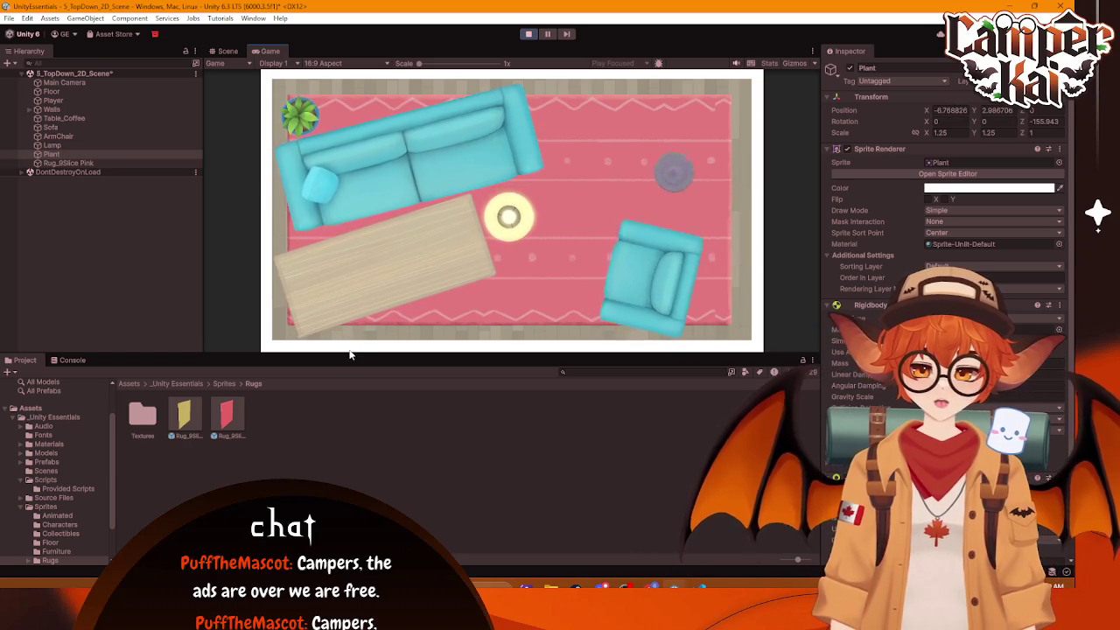
key(d)
key(s)
key(d)
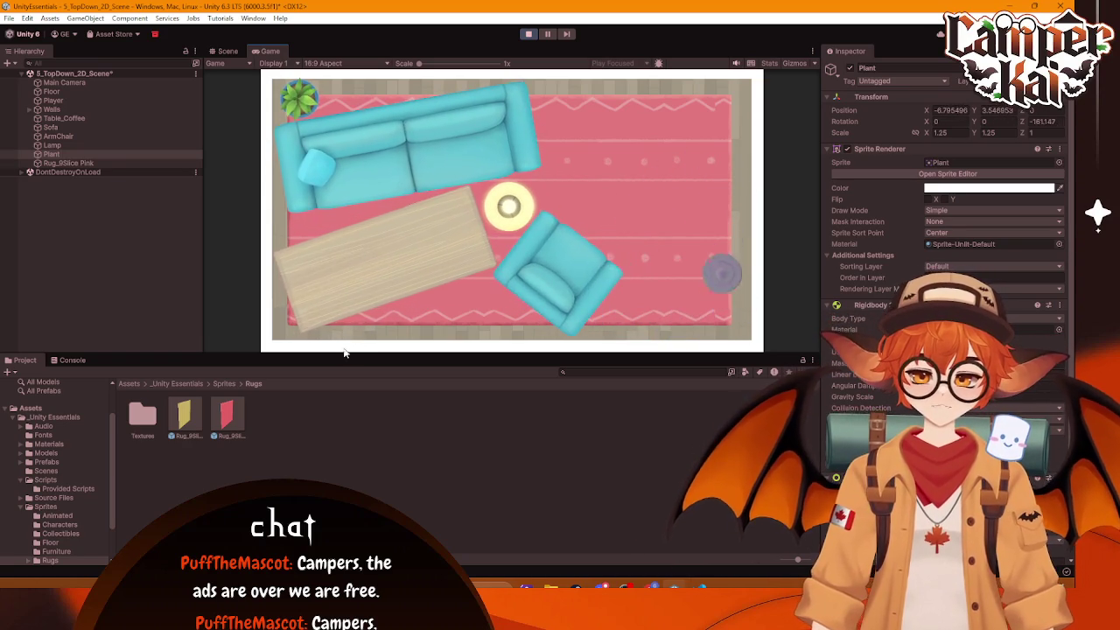
key(w)
key(a)
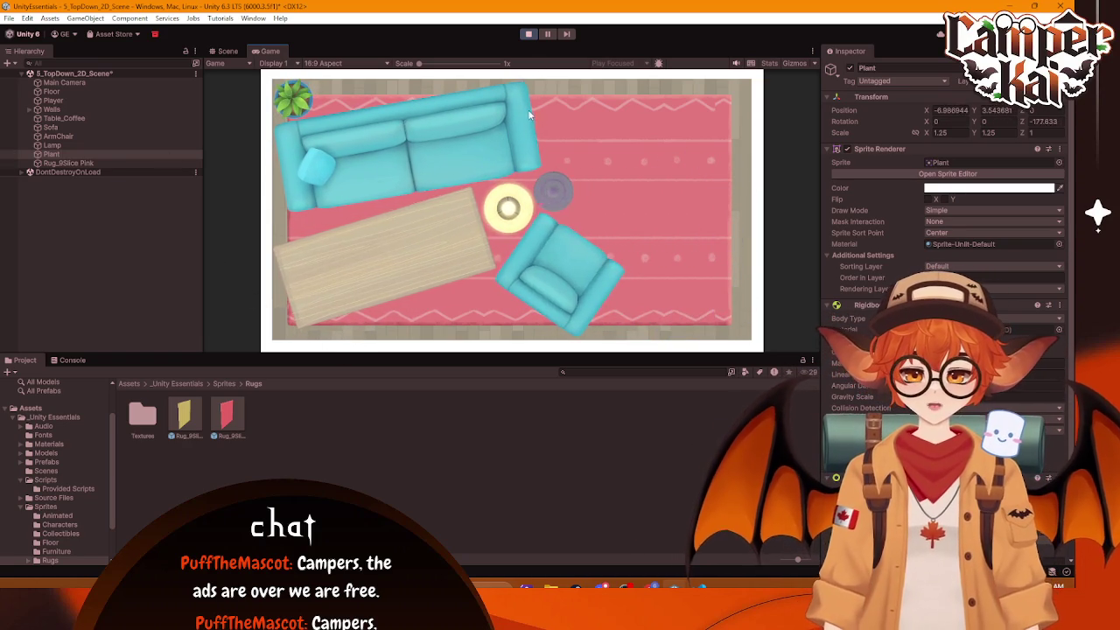
click(528, 33)
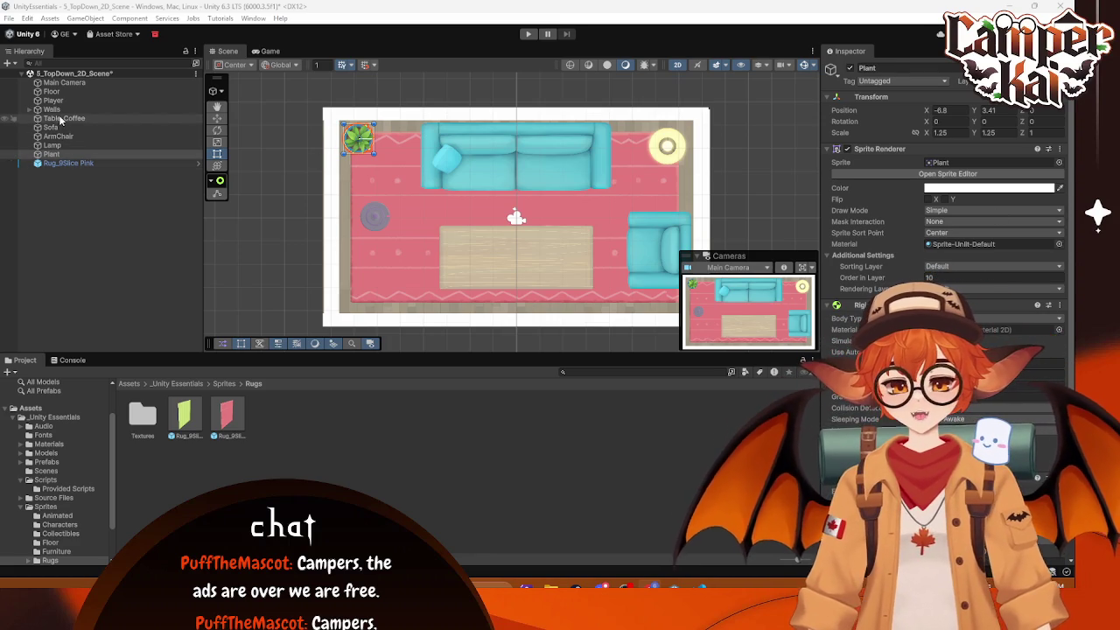
Step: Edit Linear Damping on the coffee table, sofa, armchair, lamp and plant together, then enter Play mode
click(64, 119)
shift+click(69, 155)
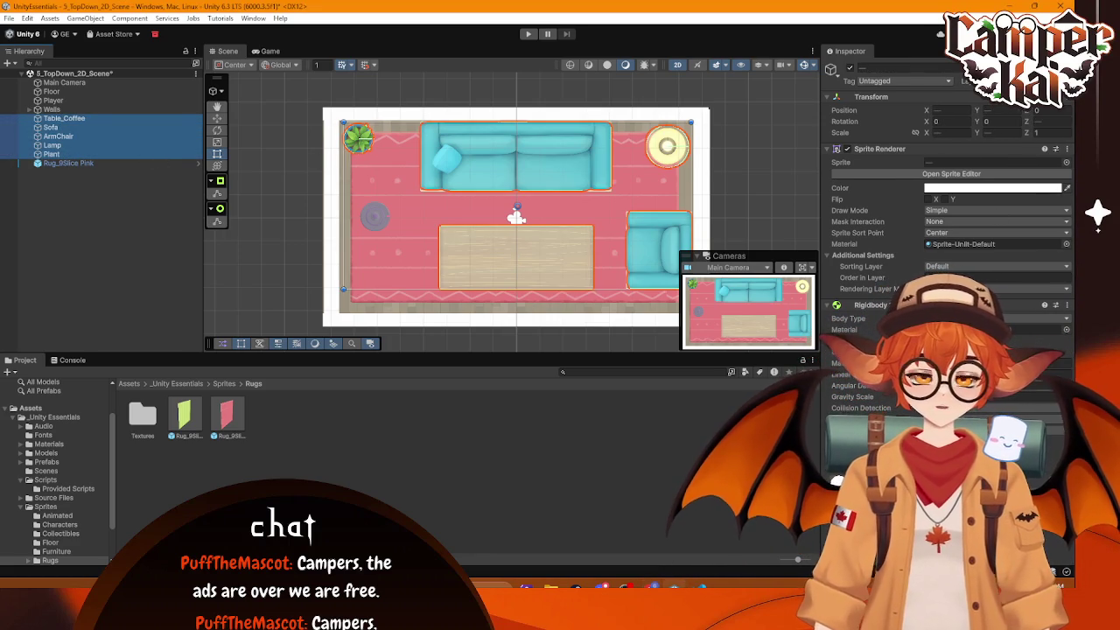
click(1015, 374)
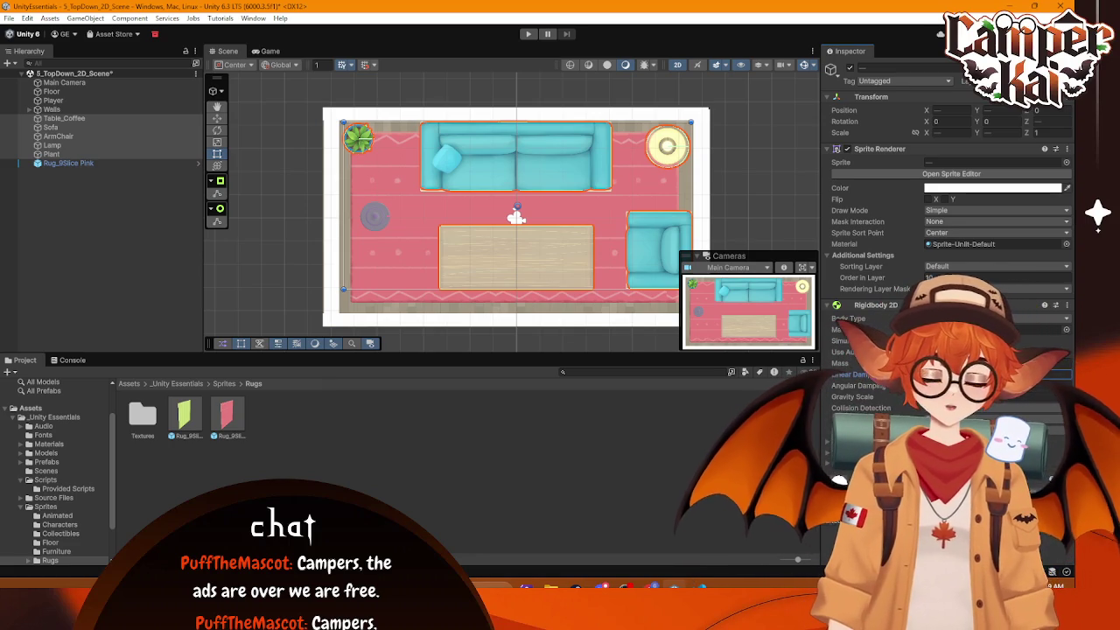
click(528, 33)
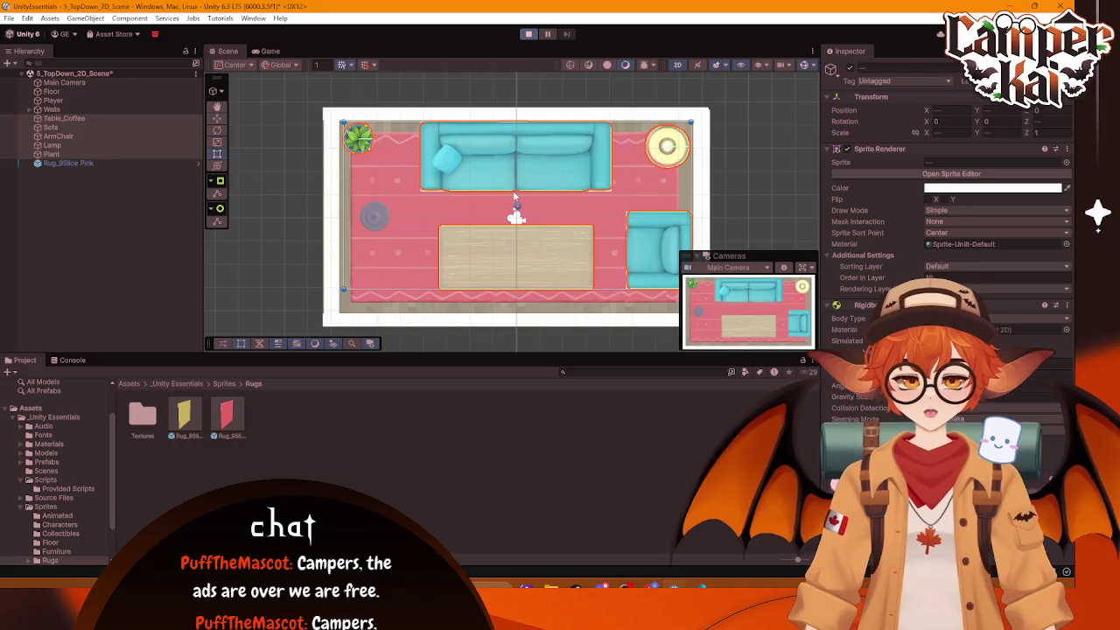
Step: Drive the Roomba into the sofa, tilting it, and shove the coffee table sideways
key(w)
key(a)
key(s)
key(d)
key(w)
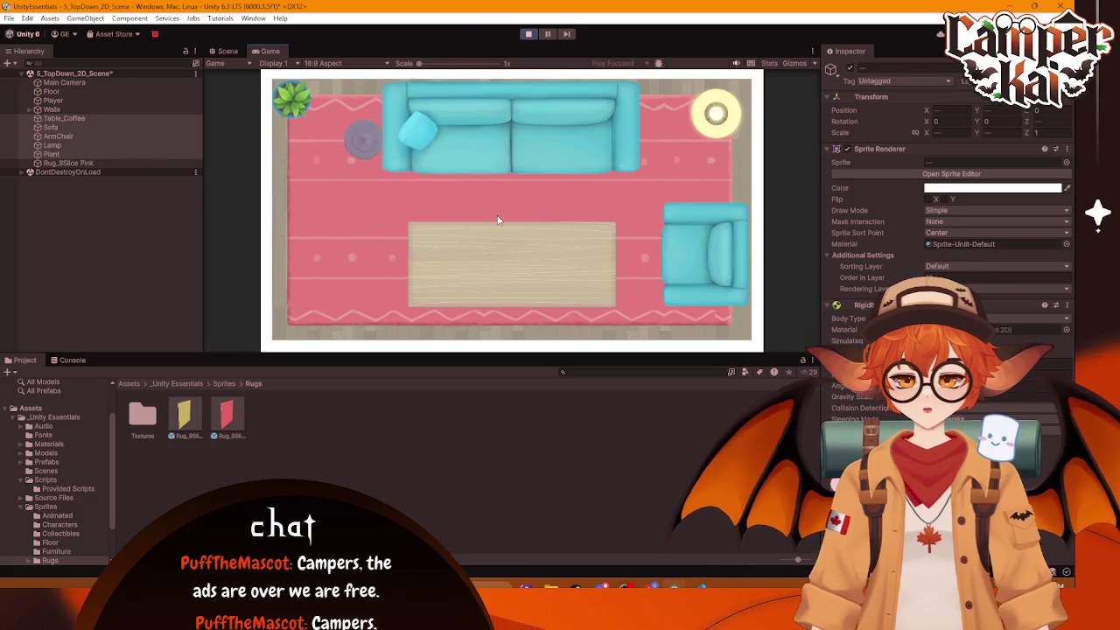
key(s)
key(w)
key(s)
key(d)
key(w)
key(a)
key(s)
key(d)
key(a)
key(d)
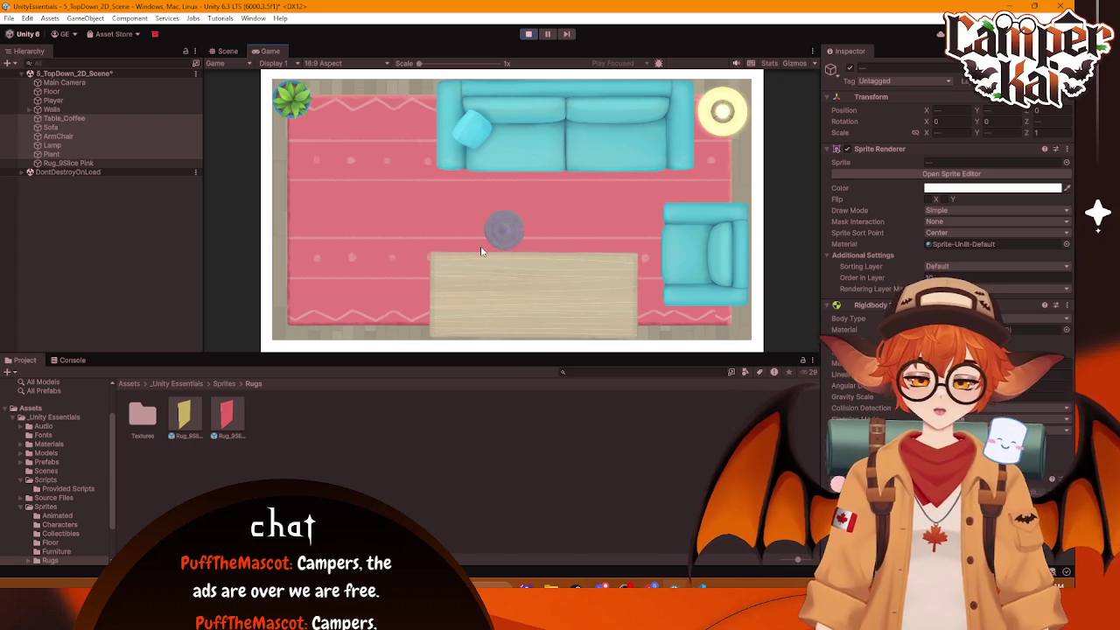
Step: Push the coffee table left, the armchair downward, and rotate the sofa down-left
key(a)
key(d)
key(s)
key(a)
key(d)
key(w)
key(s)
key(w)
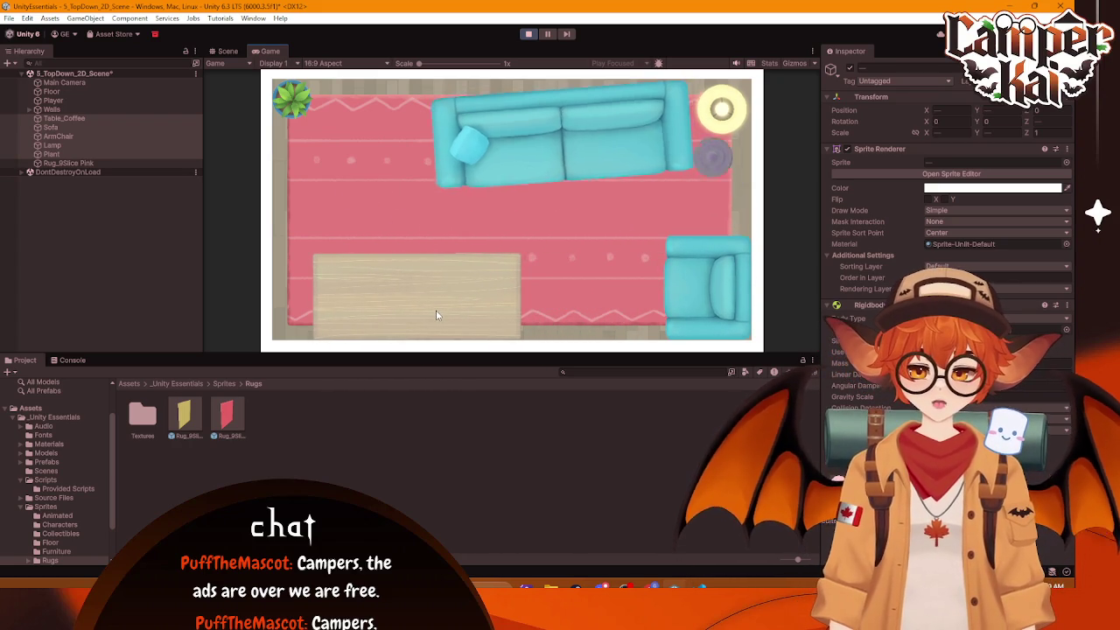
key(a)
key(d)
key(a)
key(s)
key(a)
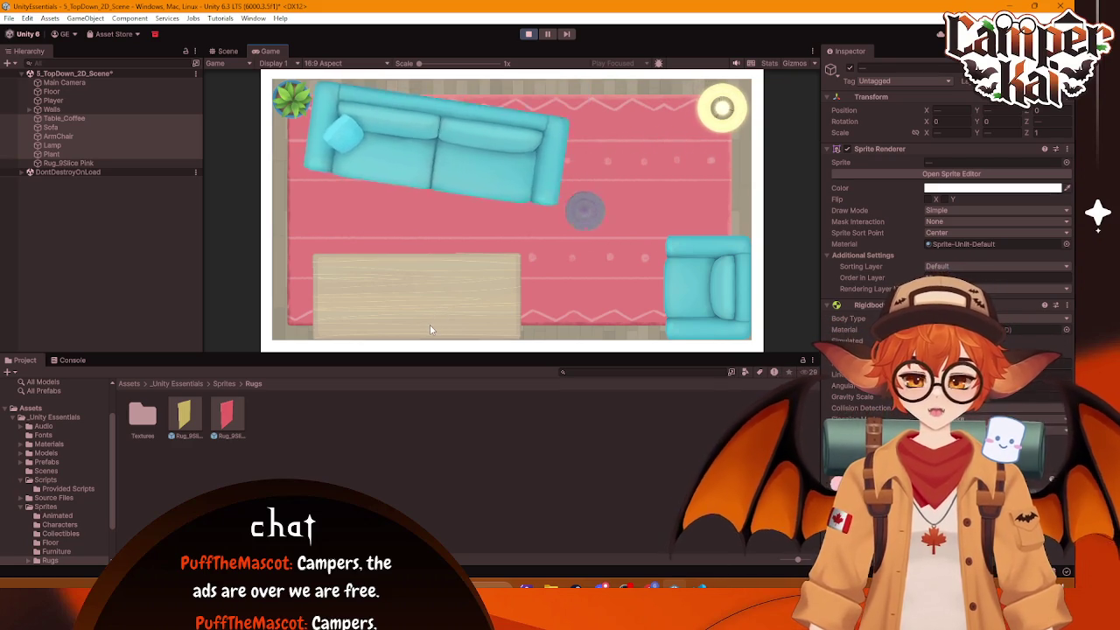
Step: Nudge the coffee table further left, drive across the rug, and stop the game
key(w)
key(s)
key(d)
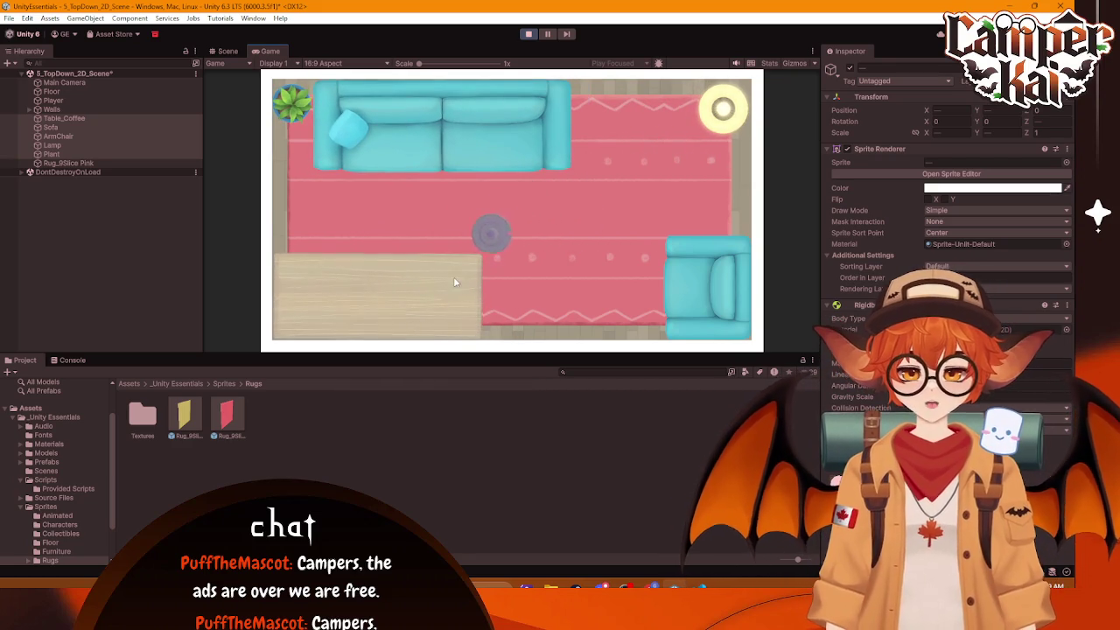
key(s)
key(w)
key(d)
key(w)
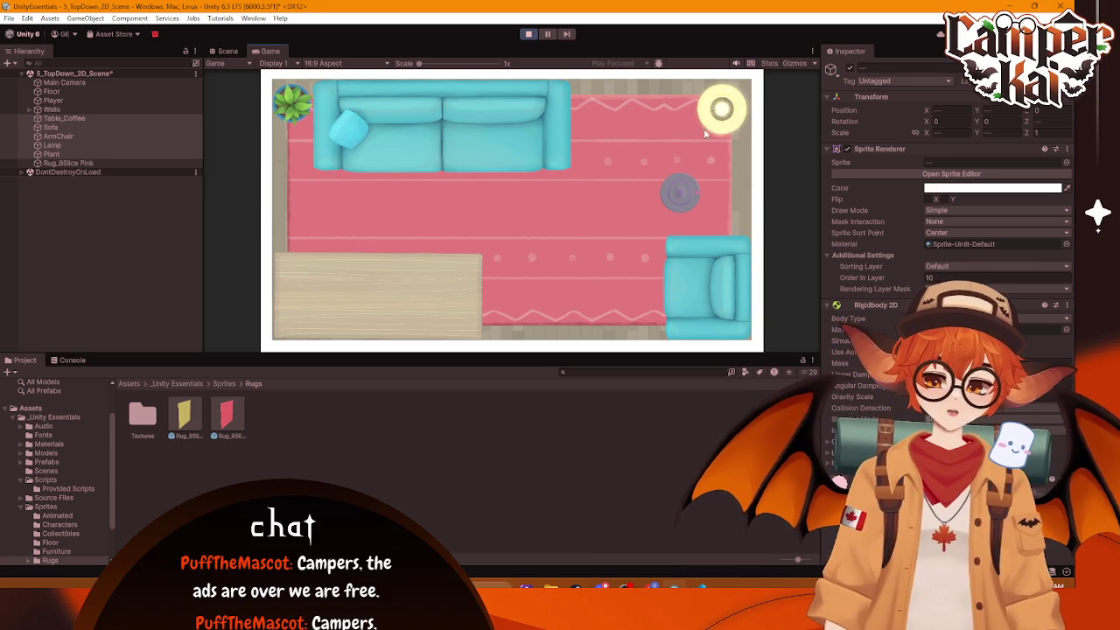
click(532, 35)
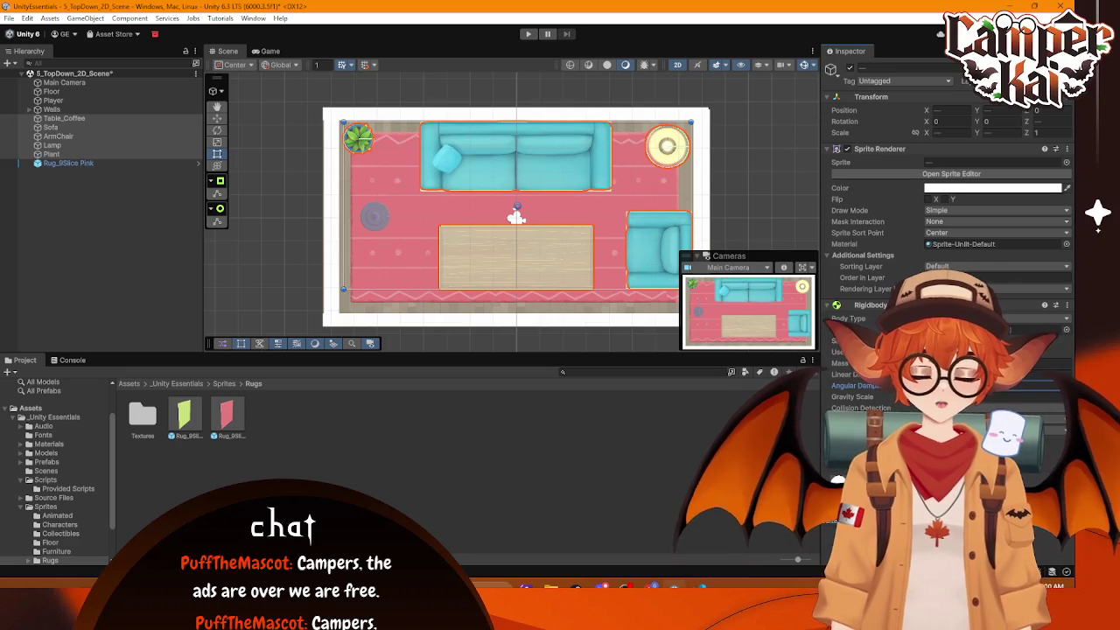
click(526, 34)
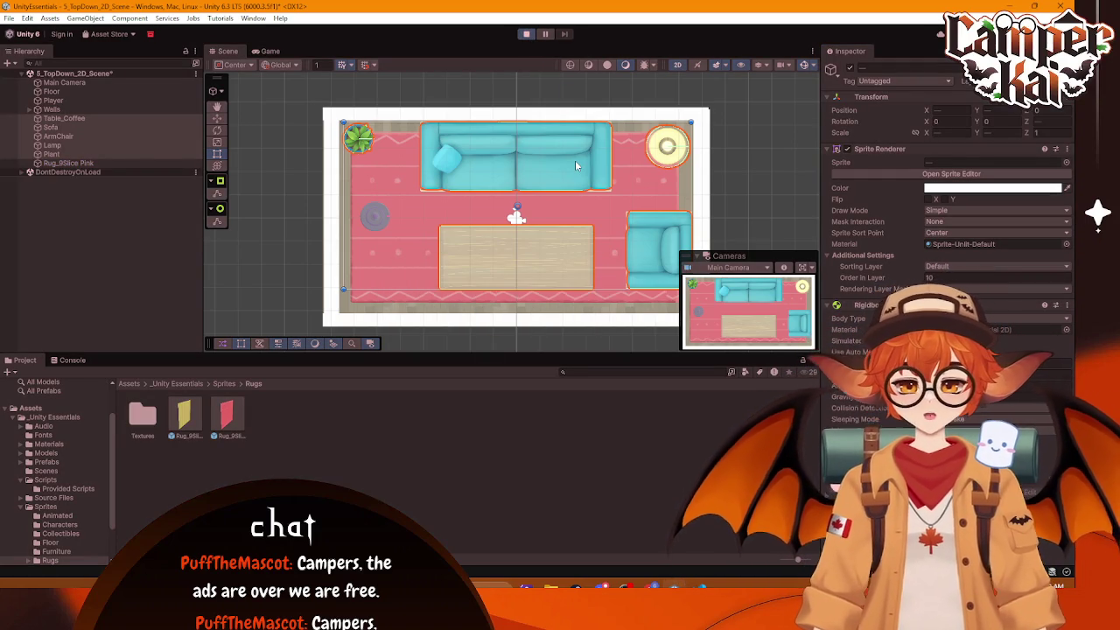
key(Up)
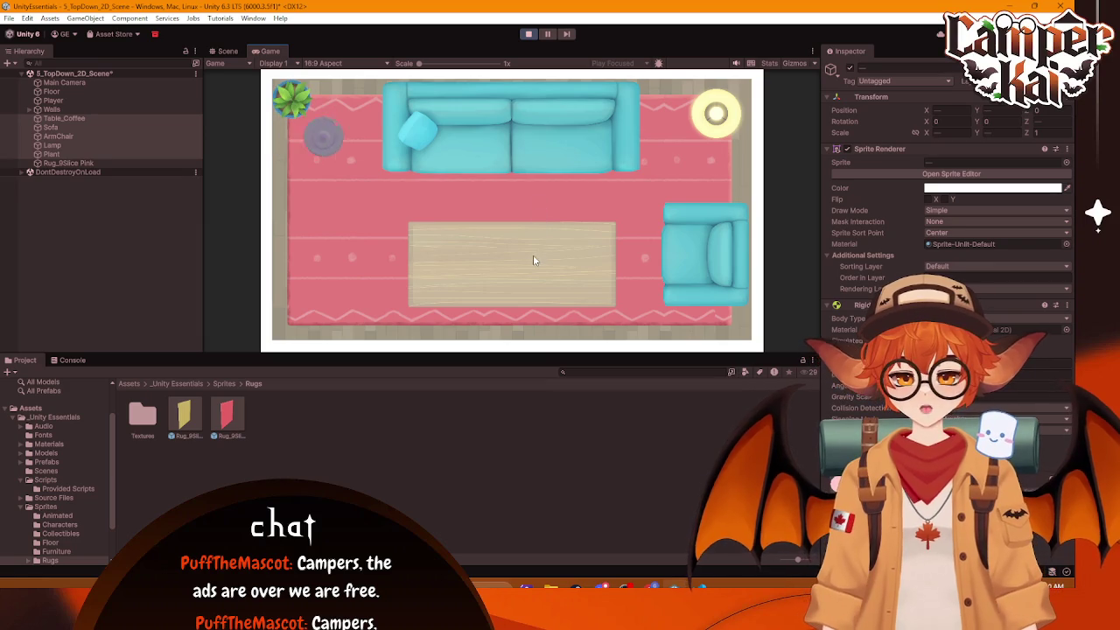
key(Down)
key(Right)
key(Right)
key(Up)
key(Down)
key(Right)
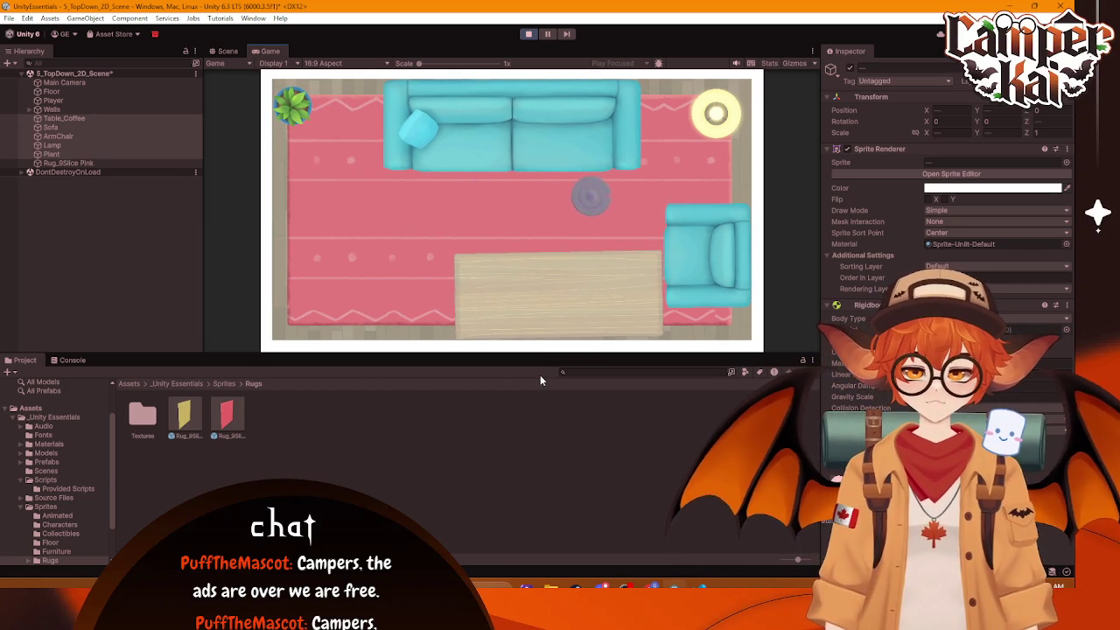
key(Up)
key(Right)
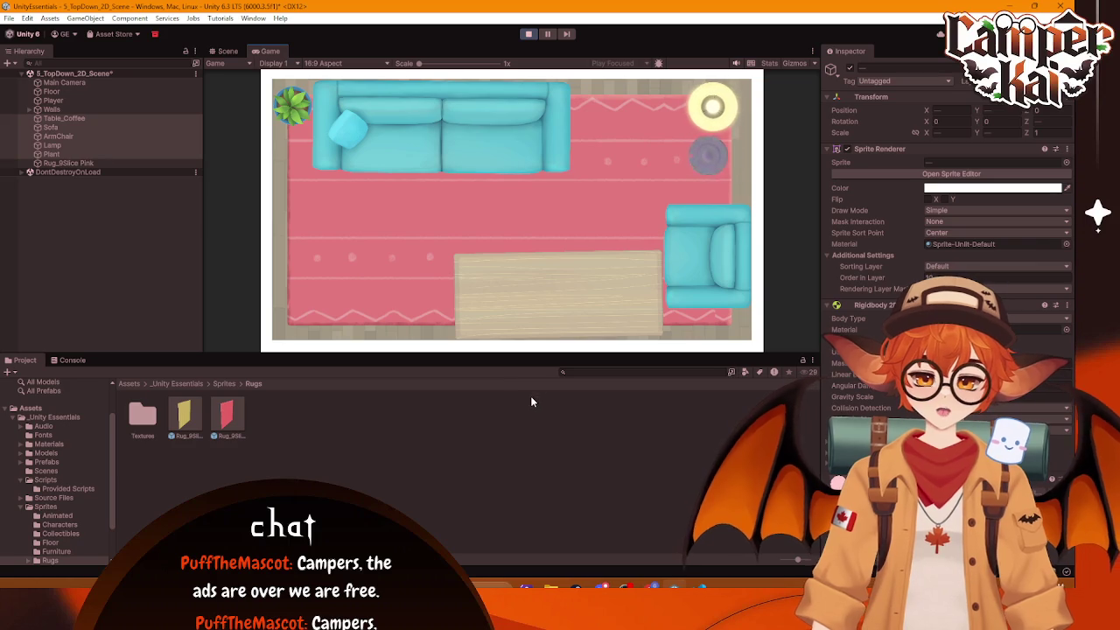
key(Left)
key(Right)
key(Up)
key(Right)
key(Down)
key(Up)
key(Left)
key(Down)
key(Left)
click(529, 34)
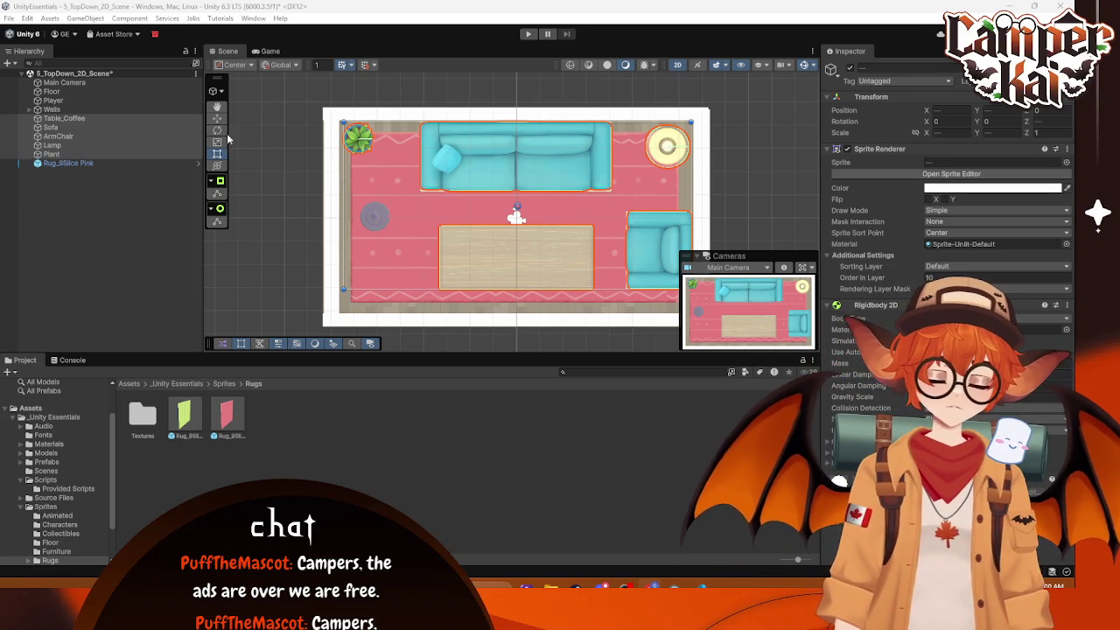
Step: Review the Rigidbody 2D Mass of the sofa, armchair, coffee table, lamp and plant, then press Play
click(52, 128)
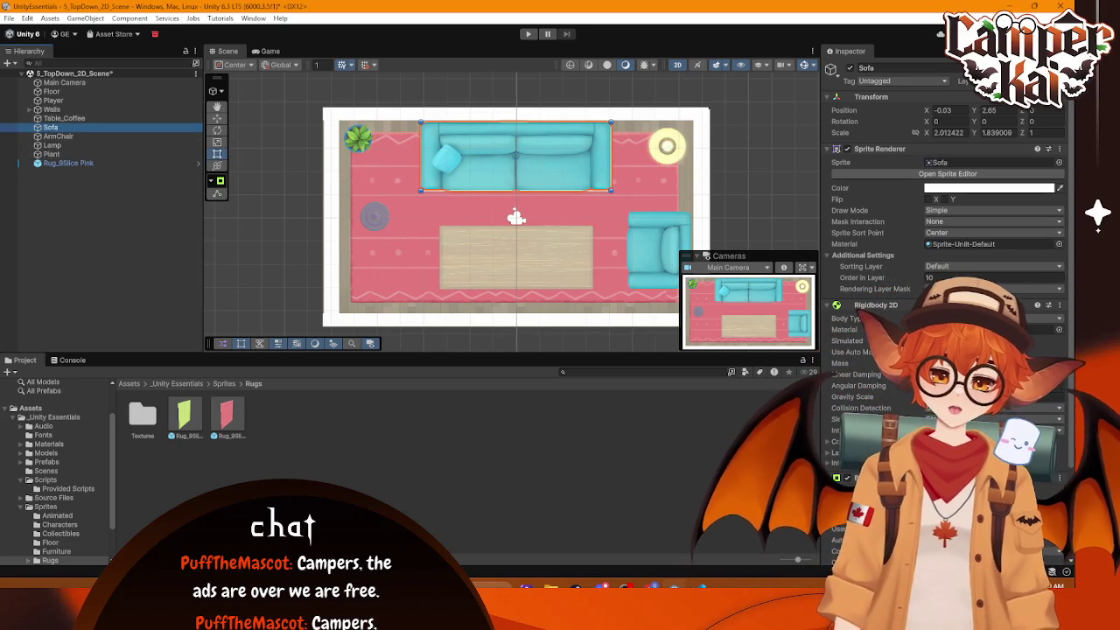
click(993, 363)
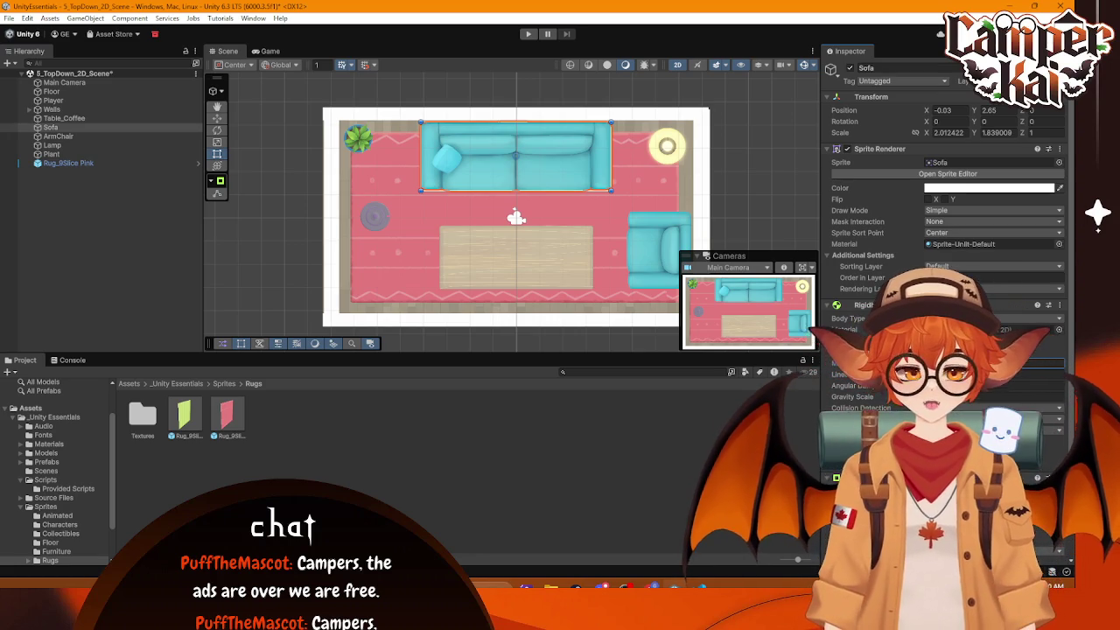
click(678, 251)
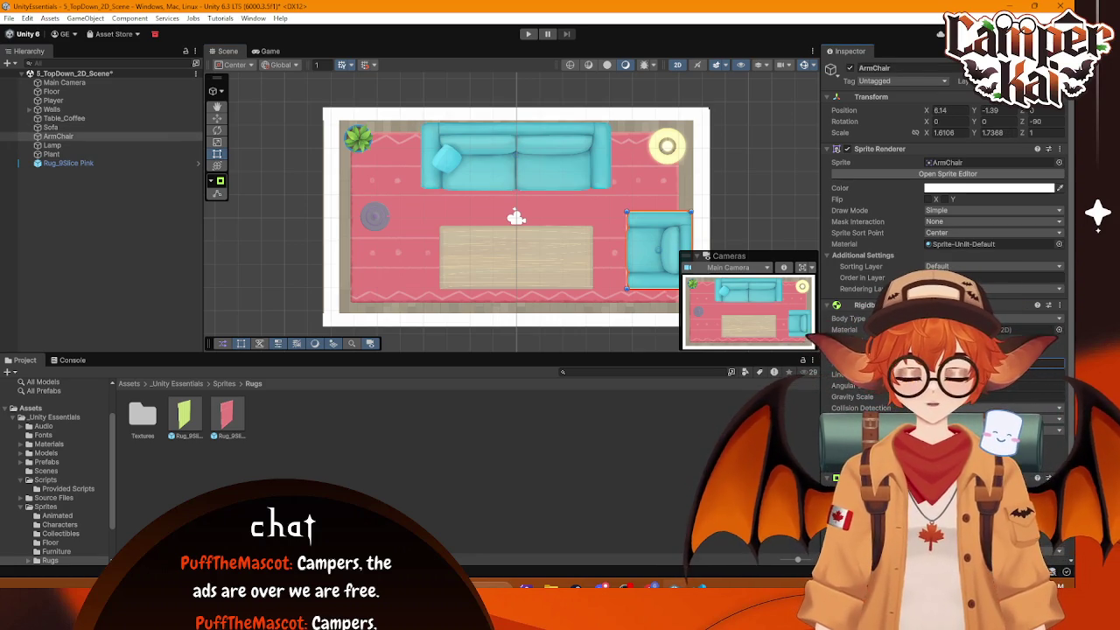
click(567, 259)
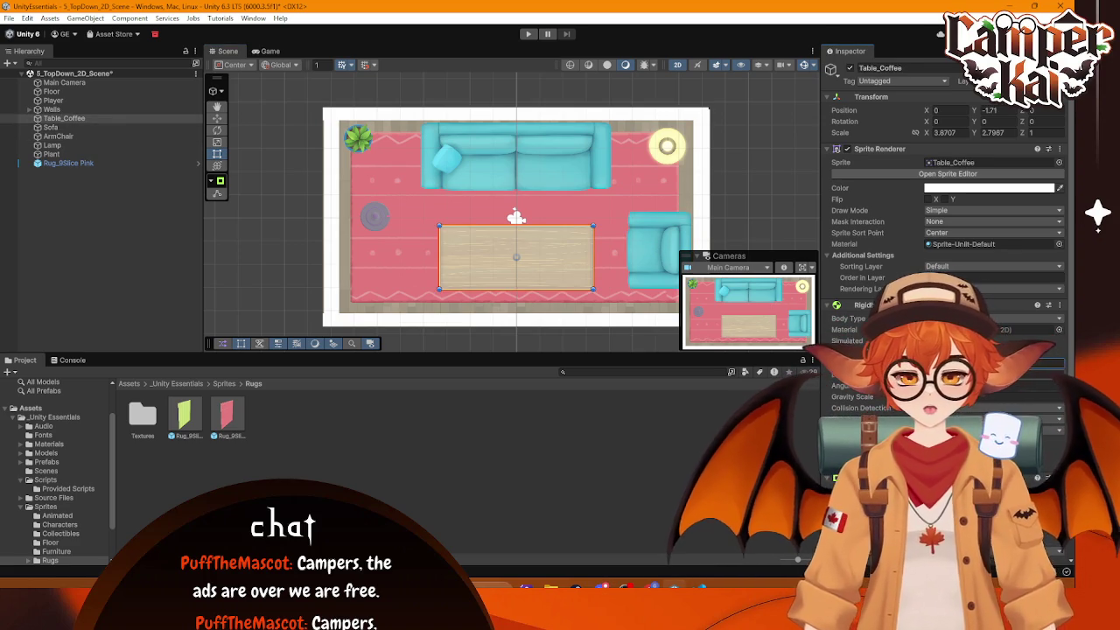
click(678, 153)
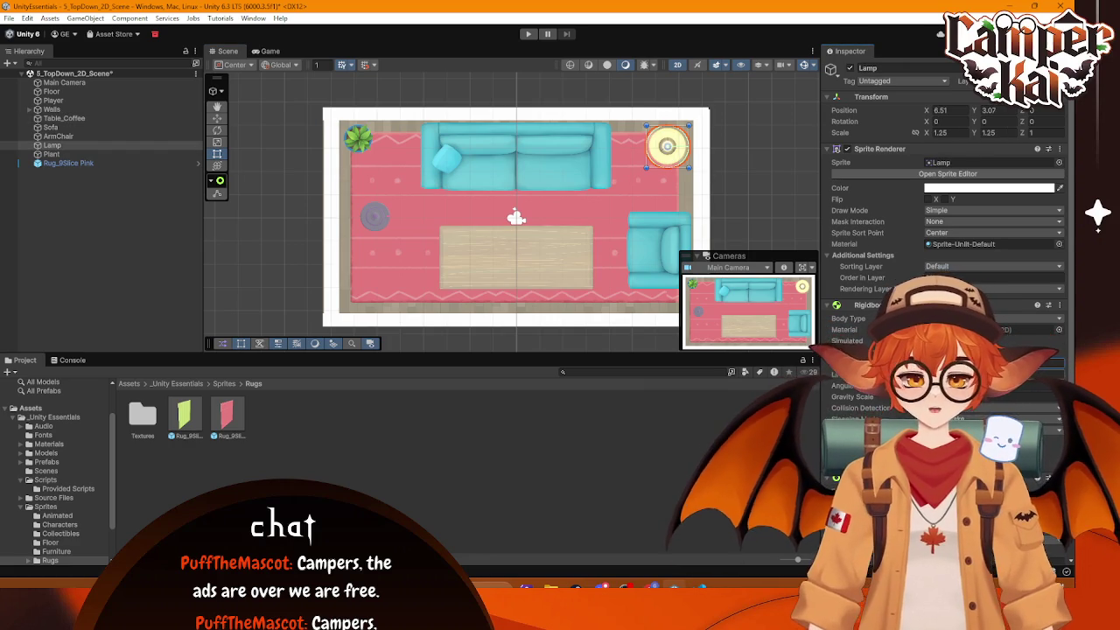
click(361, 147)
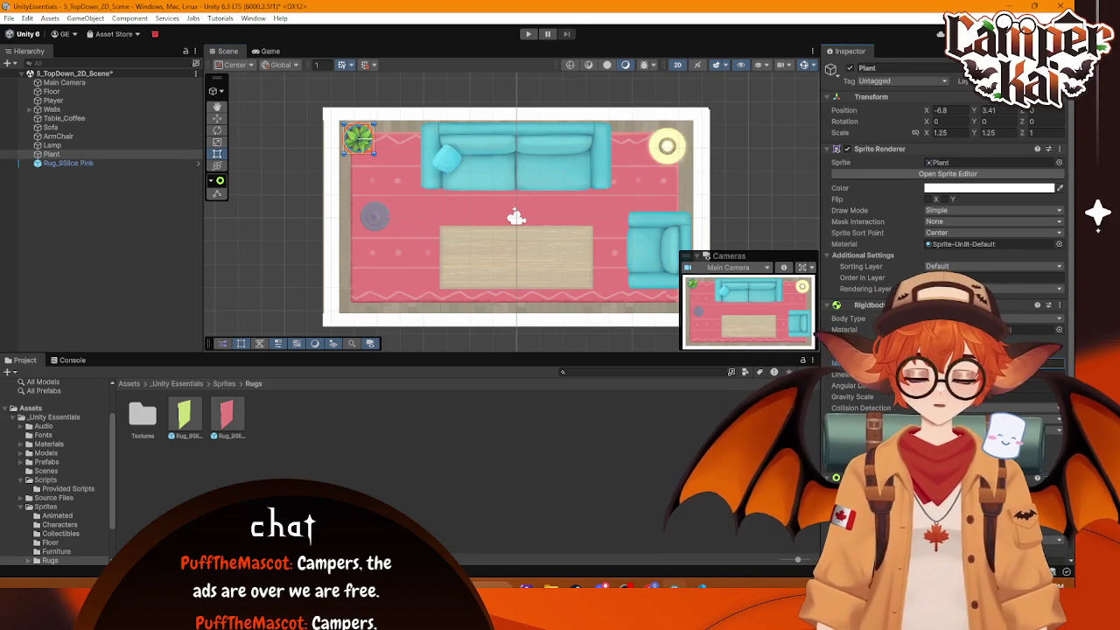
click(683, 154)
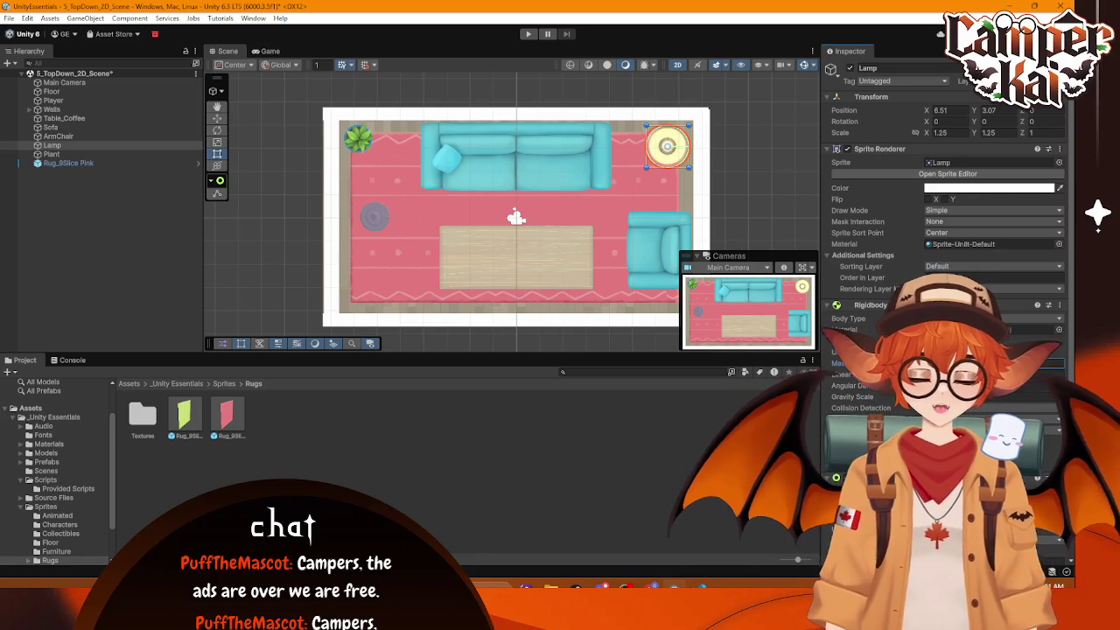
click(528, 33)
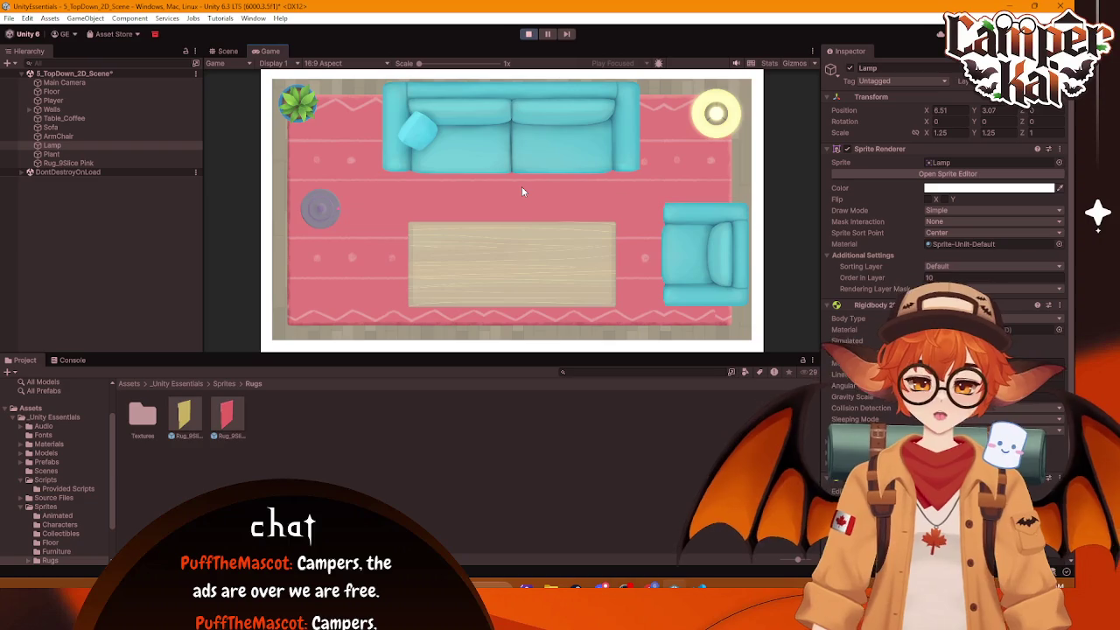
Step: Drive the Roomba to push the coffee table left and the armchair downward
key(s)
key(w)
key(d)
key(s)
key(d)
key(a)
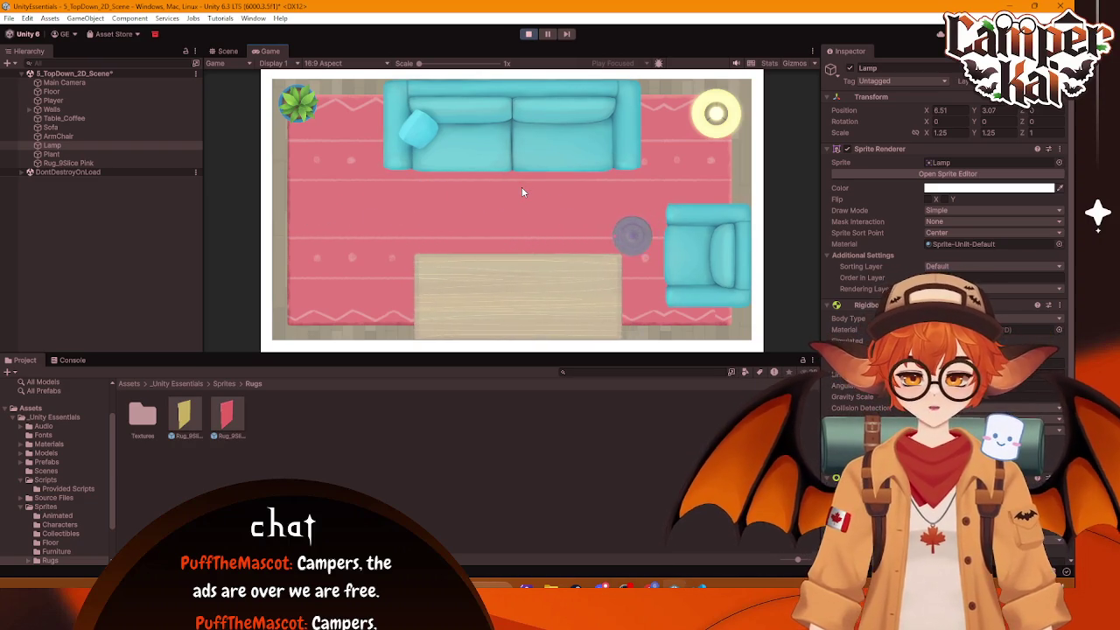
key(d)
key(s)
key(a)
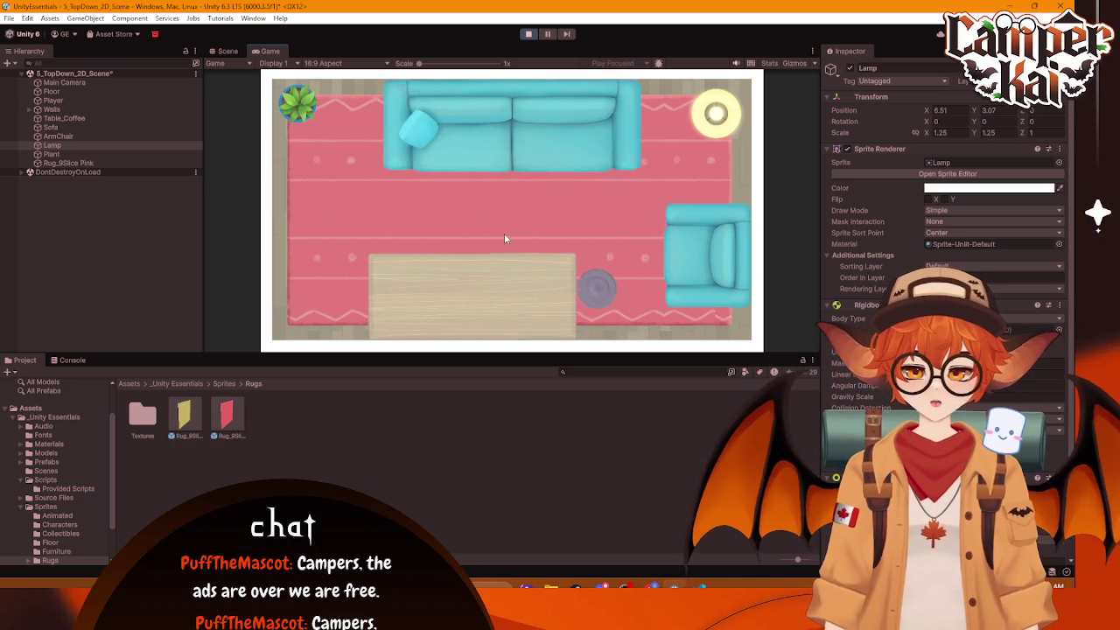
key(w)
key(d)
key(d)
key(s)
key(w)
key(d)
key(s)
key(w)
Step: Shove the sofa and lamp left, then push the lamp right and downward
key(a)
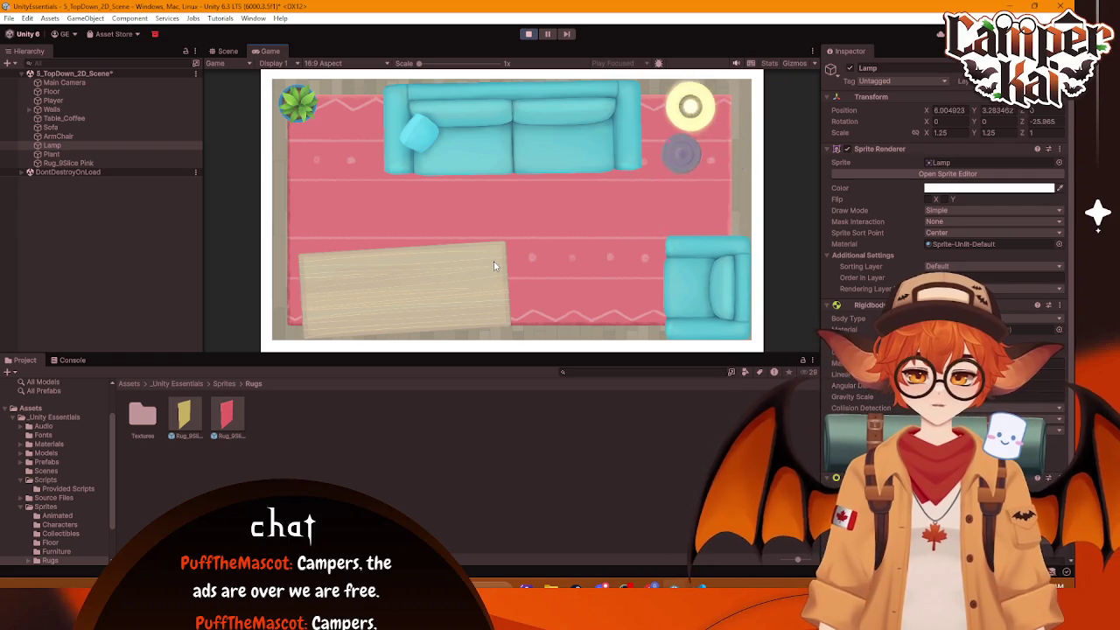
key(d)
key(s)
key(a)
key(w)
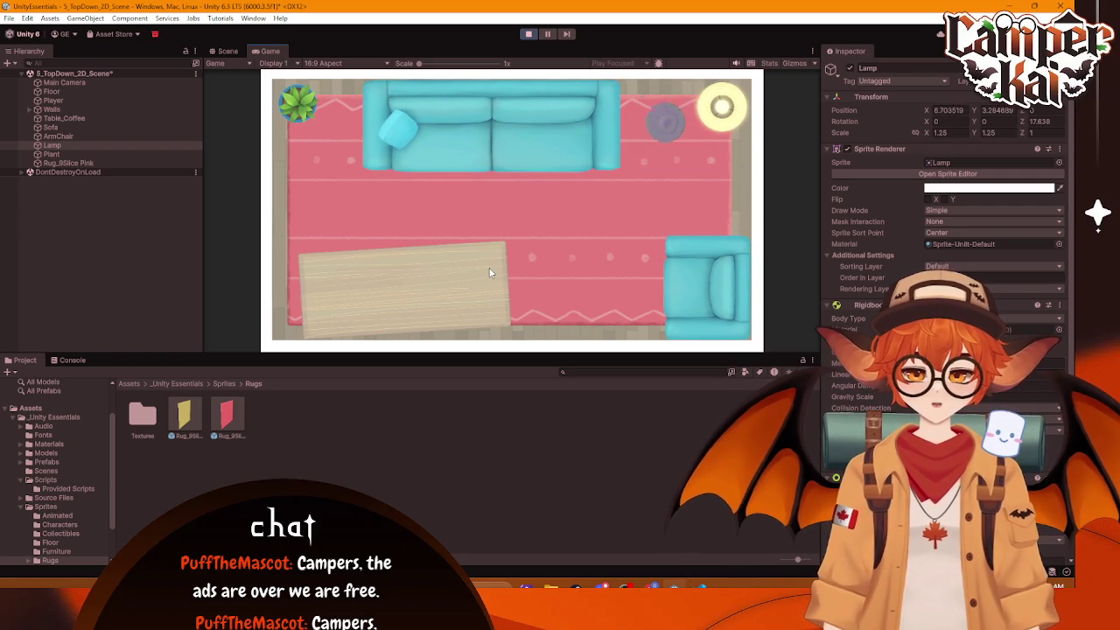
key(d)
key(s)
key(w)
key(d)
key(s)
key(d)
key(a)
key(d)
key(w)
key(s)
Step: Push the lamp left across the rug, push the plant and sofa right, then stop the game
key(a)
key(w)
key(d)
key(s)
key(s)
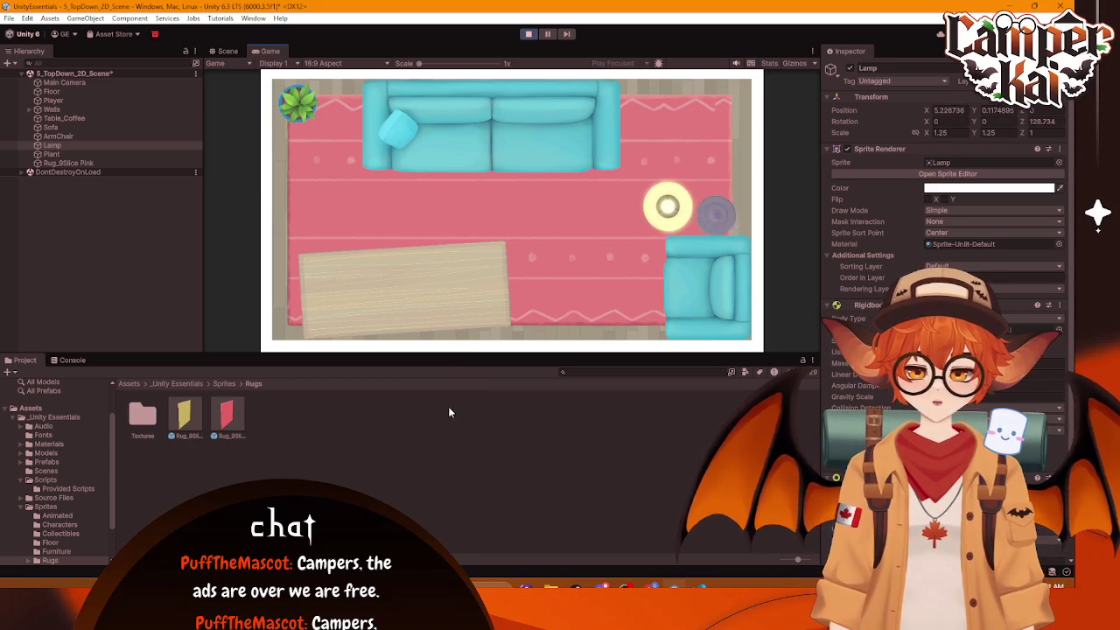
key(a)
key(a)
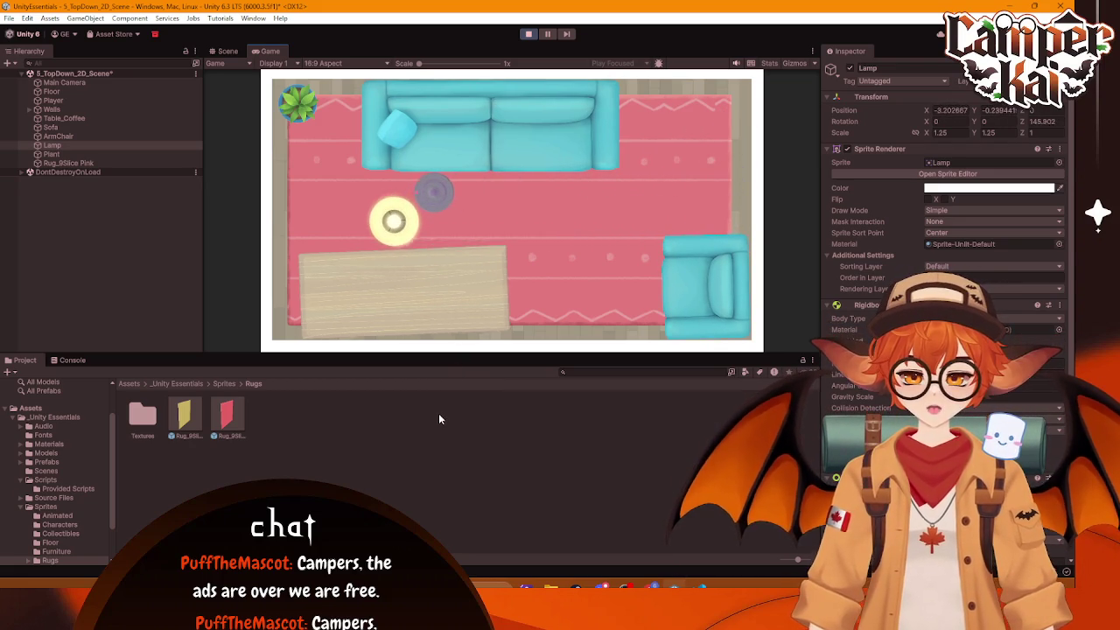
key(w)
key(w)
key(d)
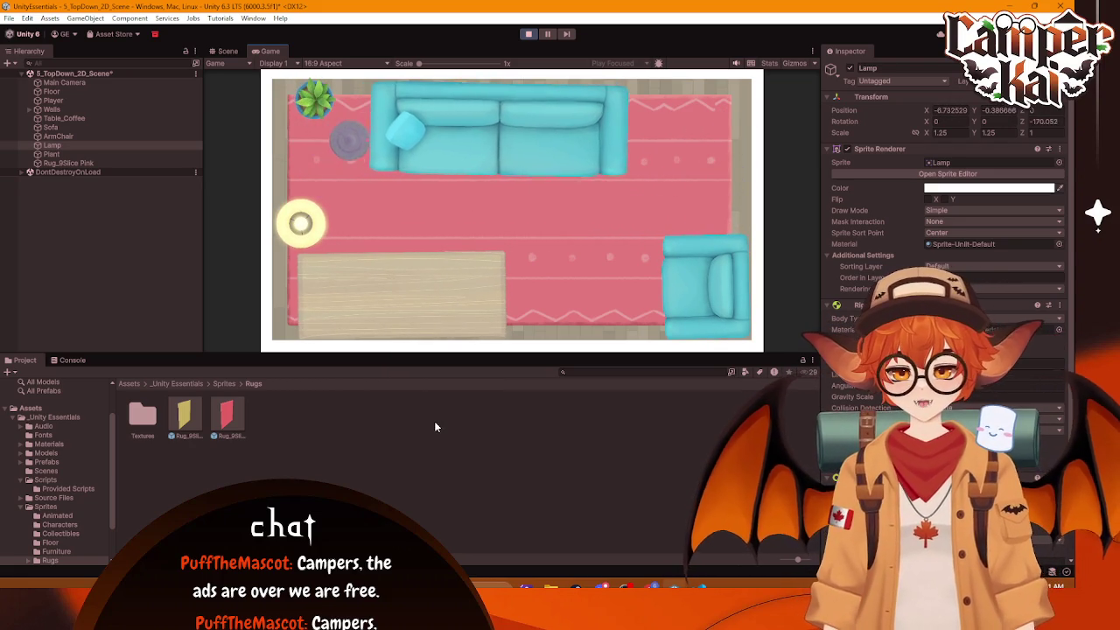
key(s)
key(d)
key(d)
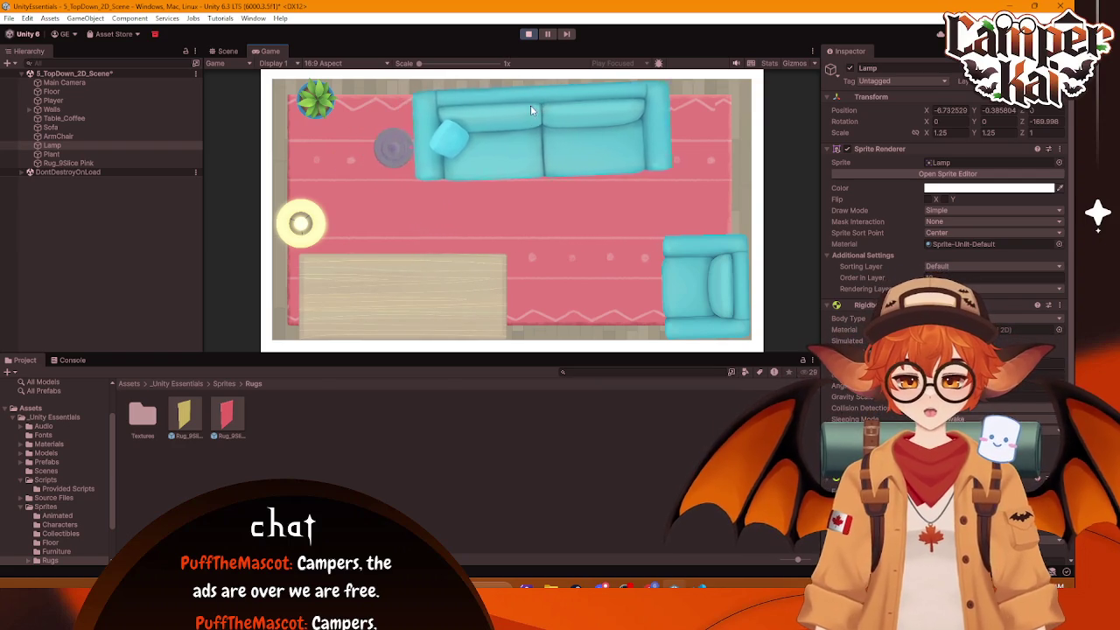
key(s)
click(529, 35)
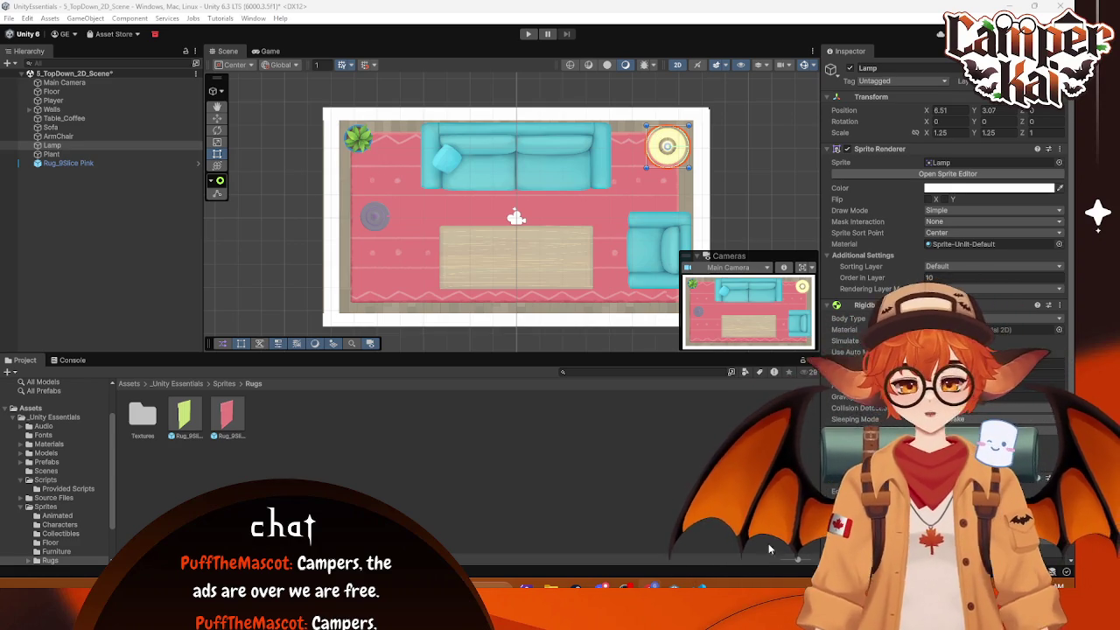
Step: From Sprites > Collectibles, place and duplicate Dirt_2D pickups on the rug, including the top-right corner
click(224, 383)
double_click(226, 415)
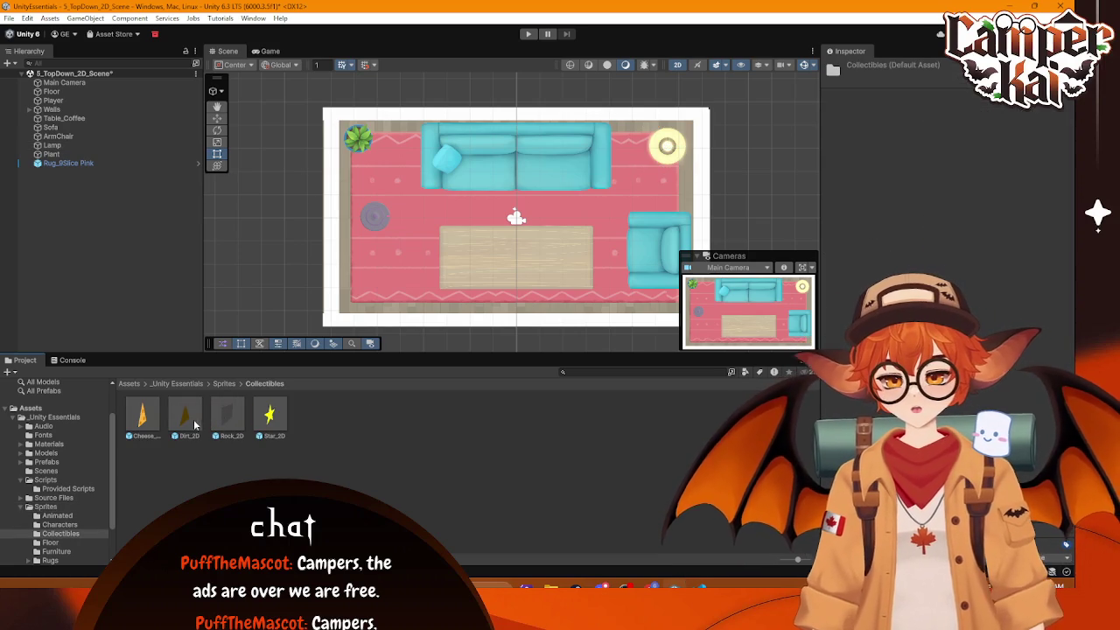
drag(440, 219, 420, 218)
click(462, 216)
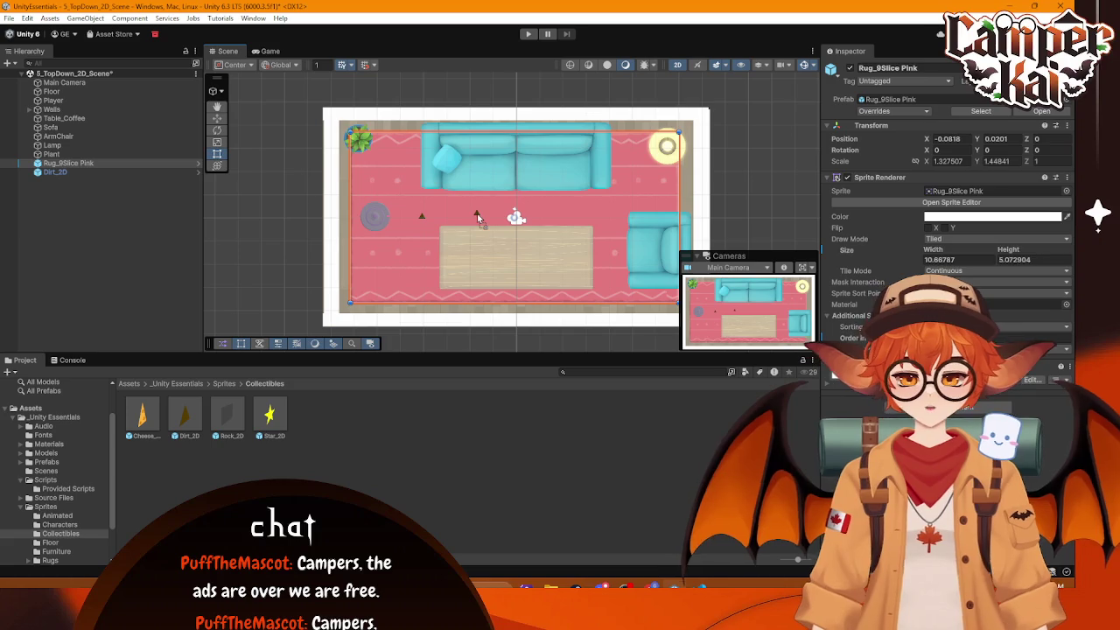
click(477, 216)
key(ctrl+d)
drag(196, 422, 627, 205)
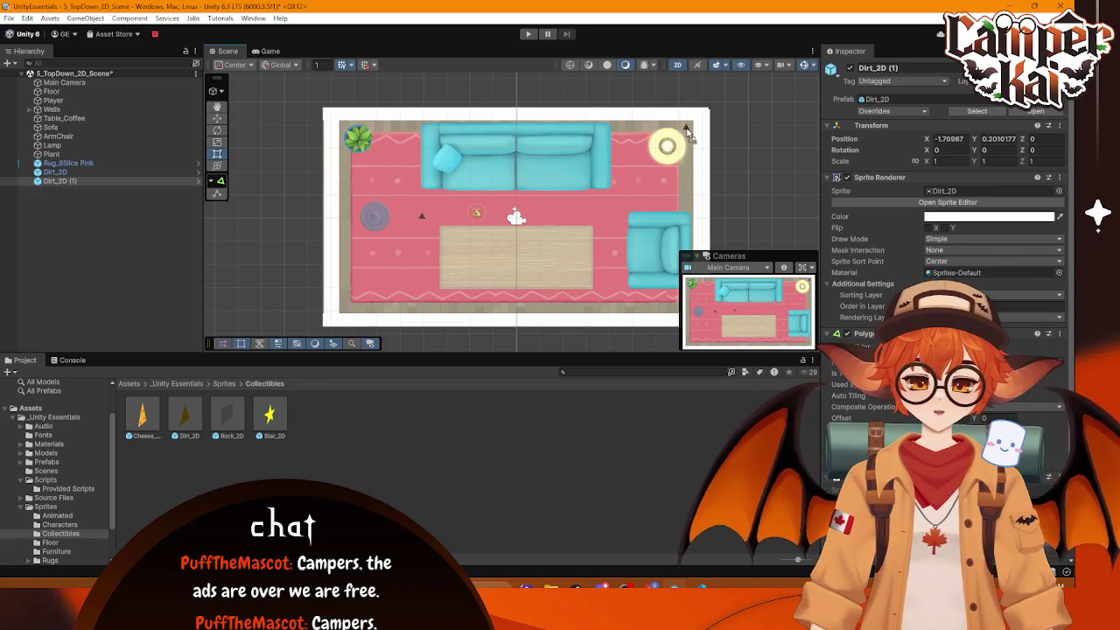
drag(687, 132, 687, 129)
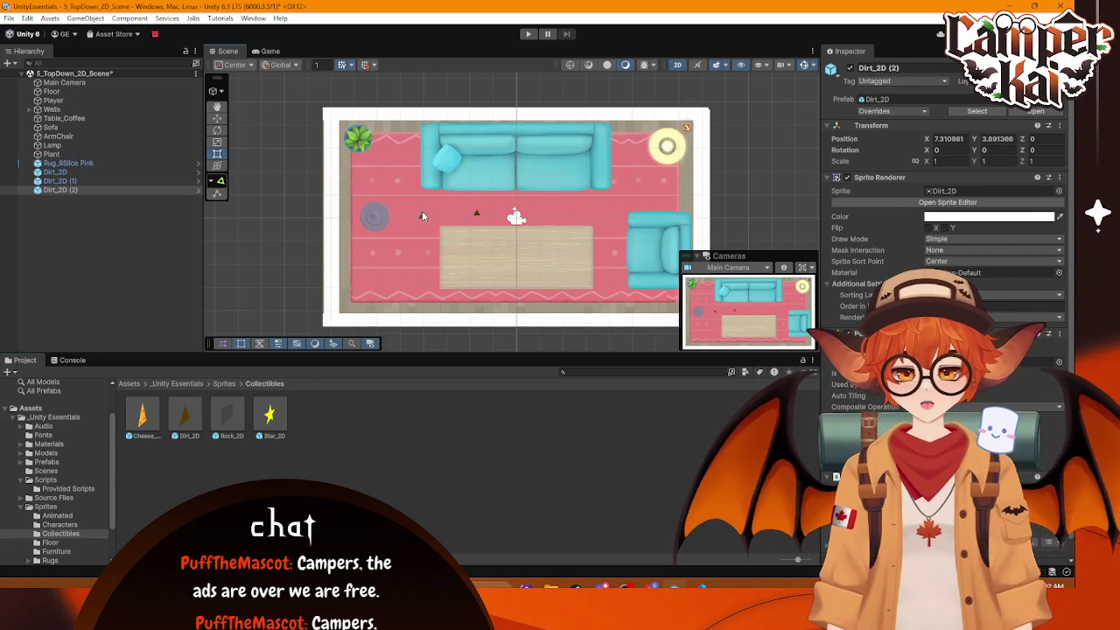
Step: With the Move tool, shift one dirt pickup to the top-left corner and another to the bottom-right
click(422, 210)
click(423, 215)
click(423, 216)
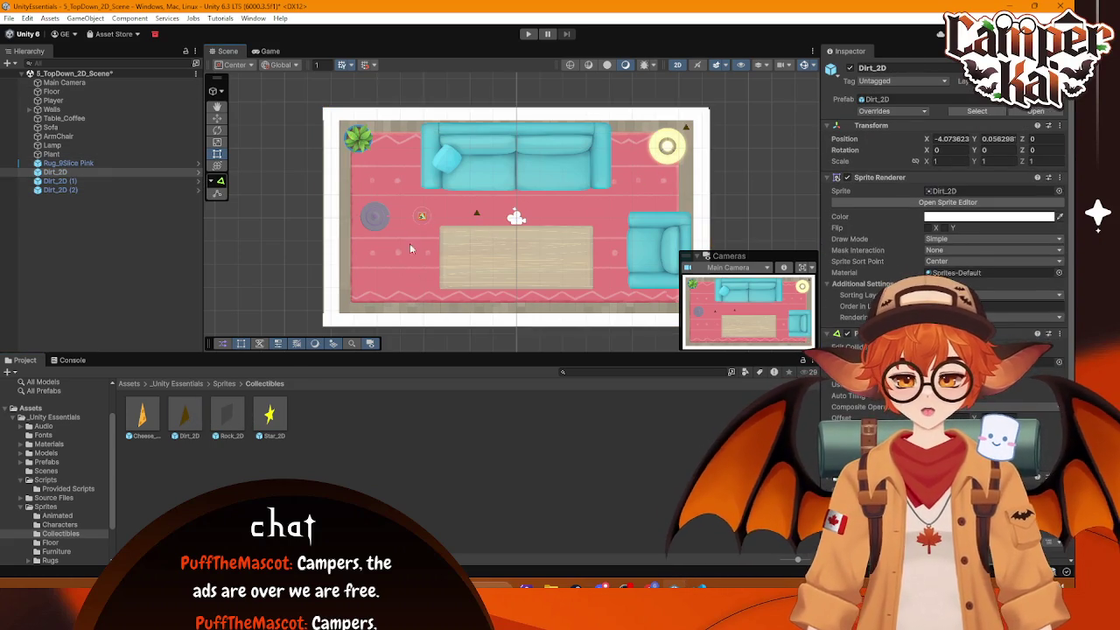
click(220, 119)
mouse_move(429, 212)
mouse_down()
mouse_move(378, 133)
mouse_move(349, 122)
mouse_up()
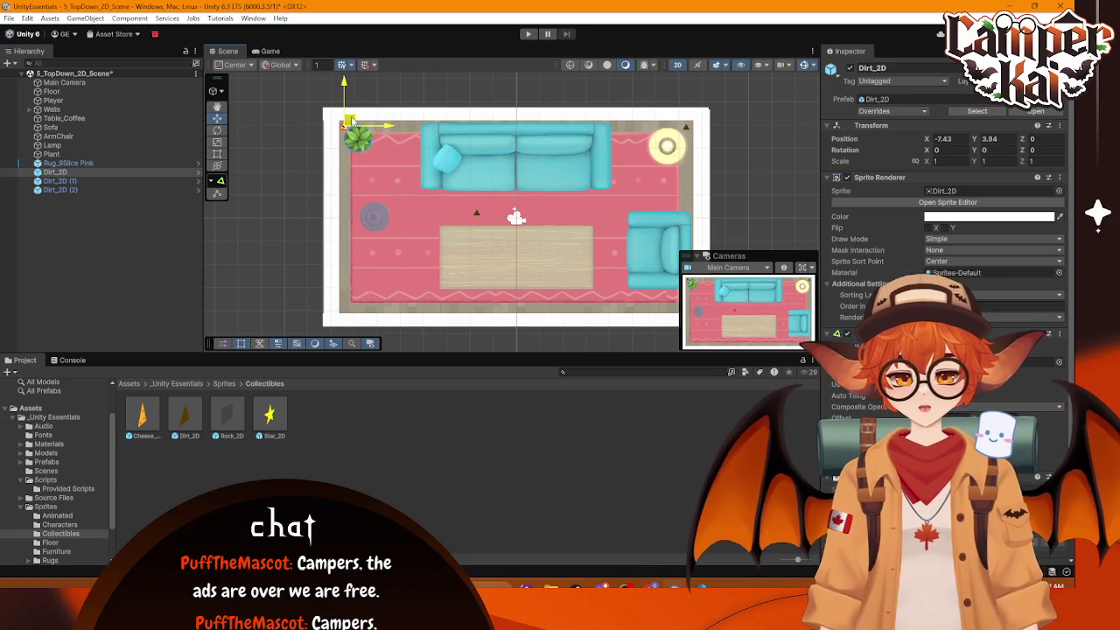
click(477, 216)
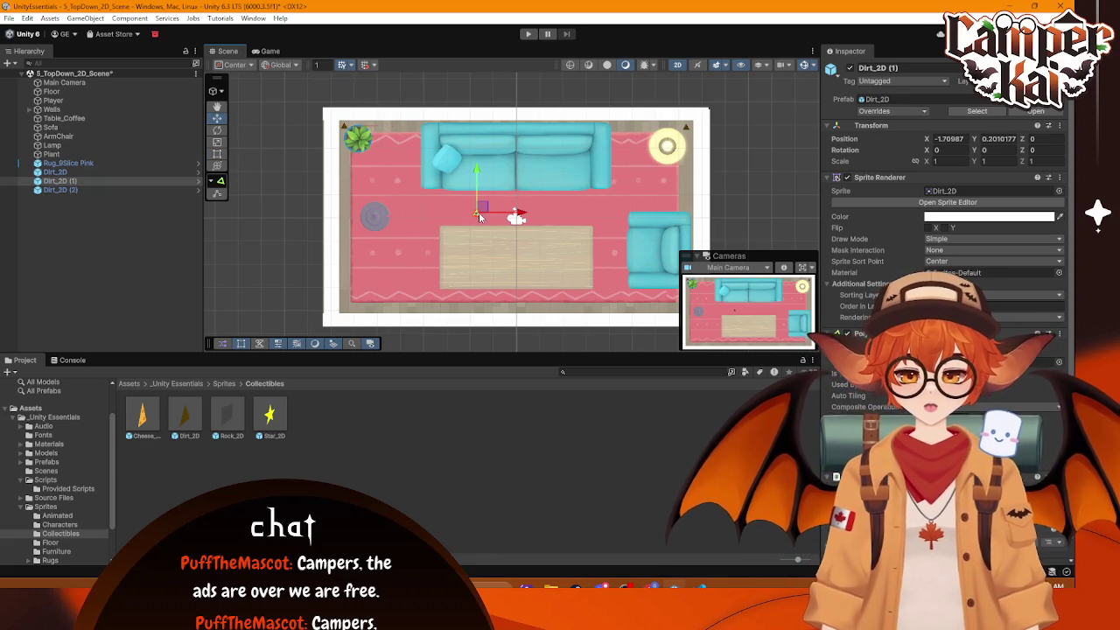
drag(482, 216, 676, 309)
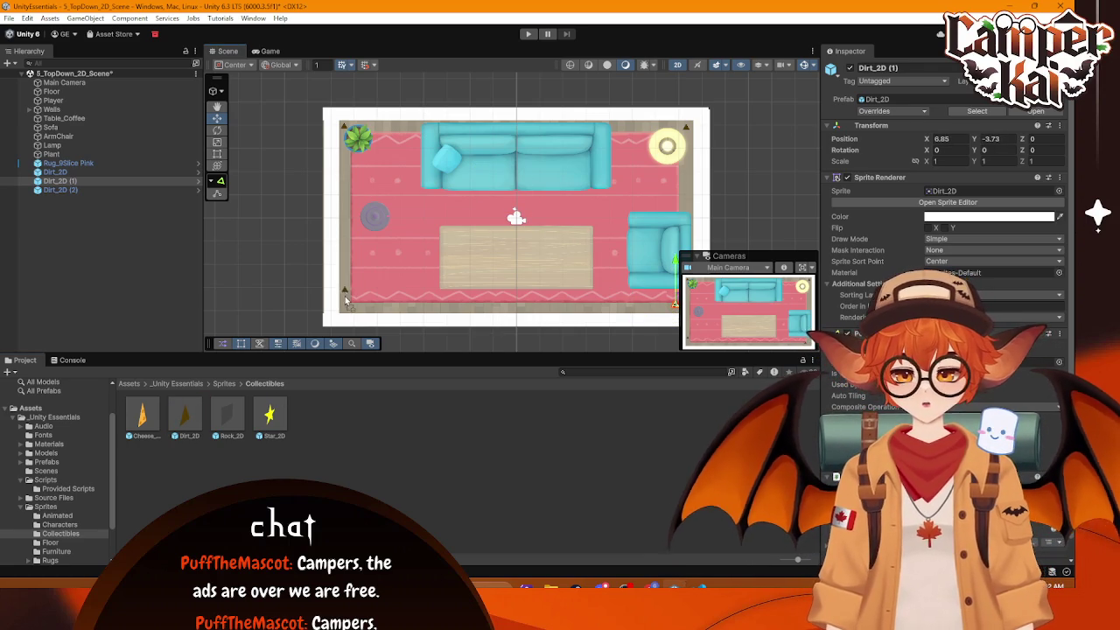
Step: Add more Dirt_2D pickups near the rug's bottom-left, top-right, top-left and bottom-right, then press Play
drag(349, 313, 346, 308)
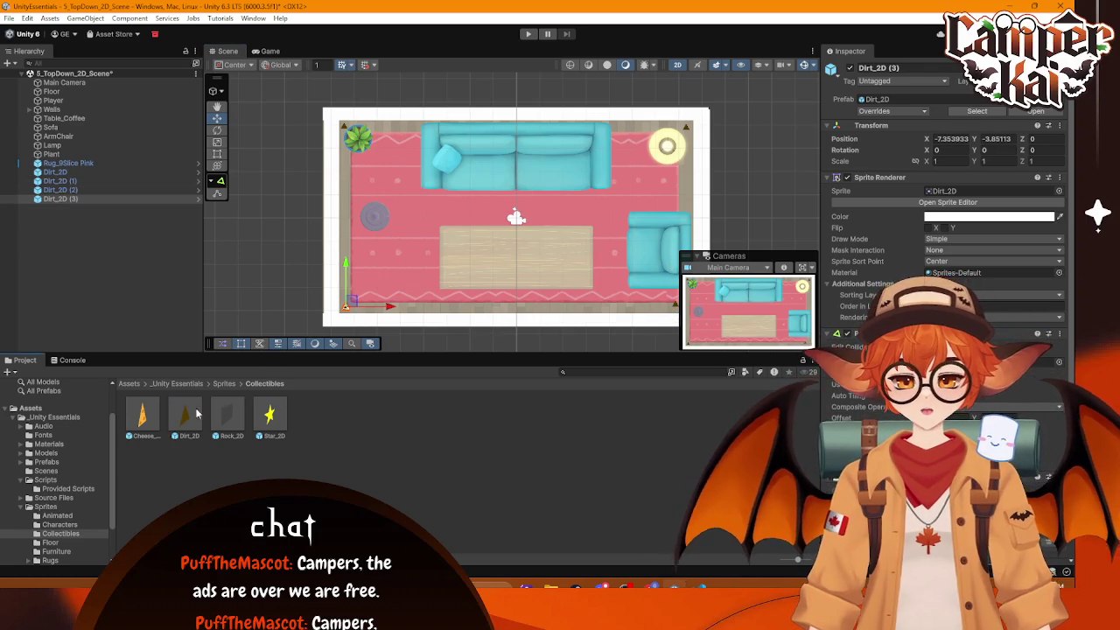
drag(200, 412, 551, 218)
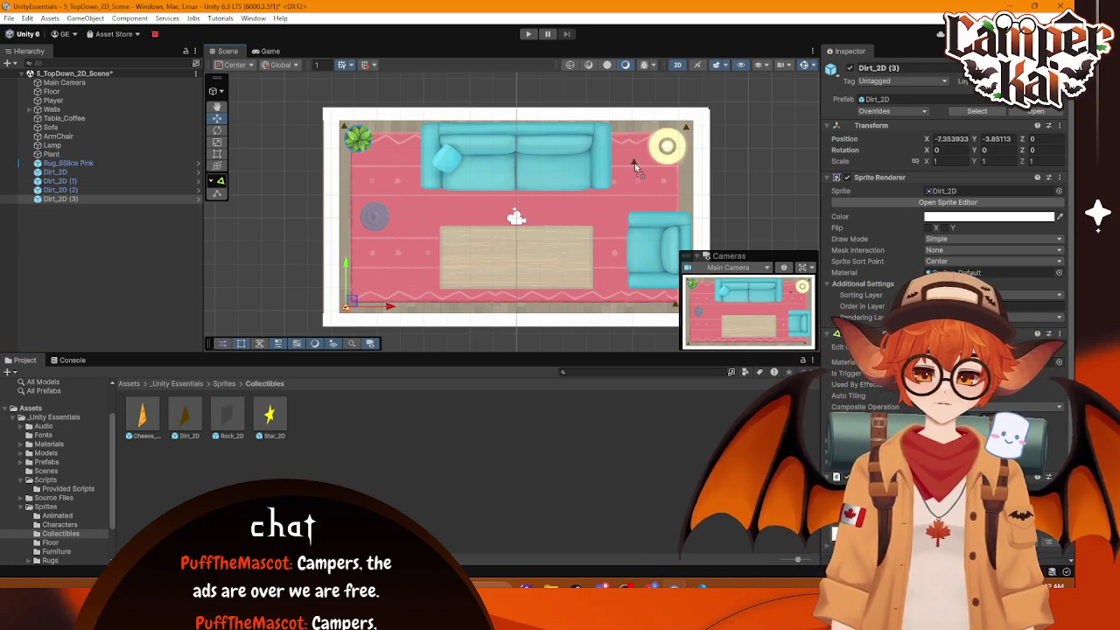
drag(636, 188, 635, 182)
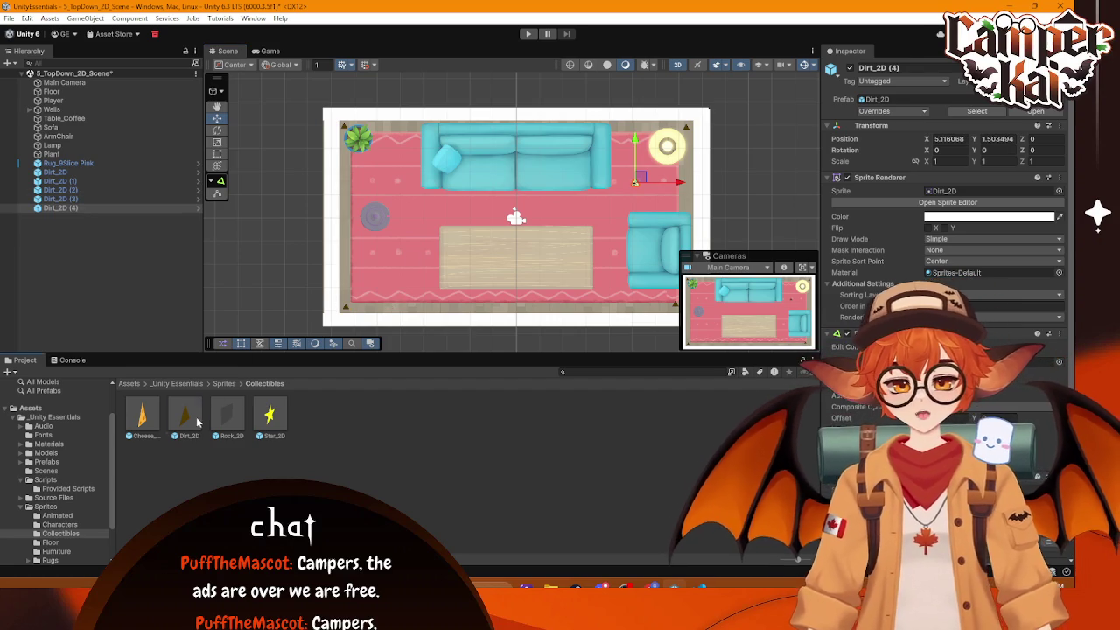
drag(398, 182, 394, 176)
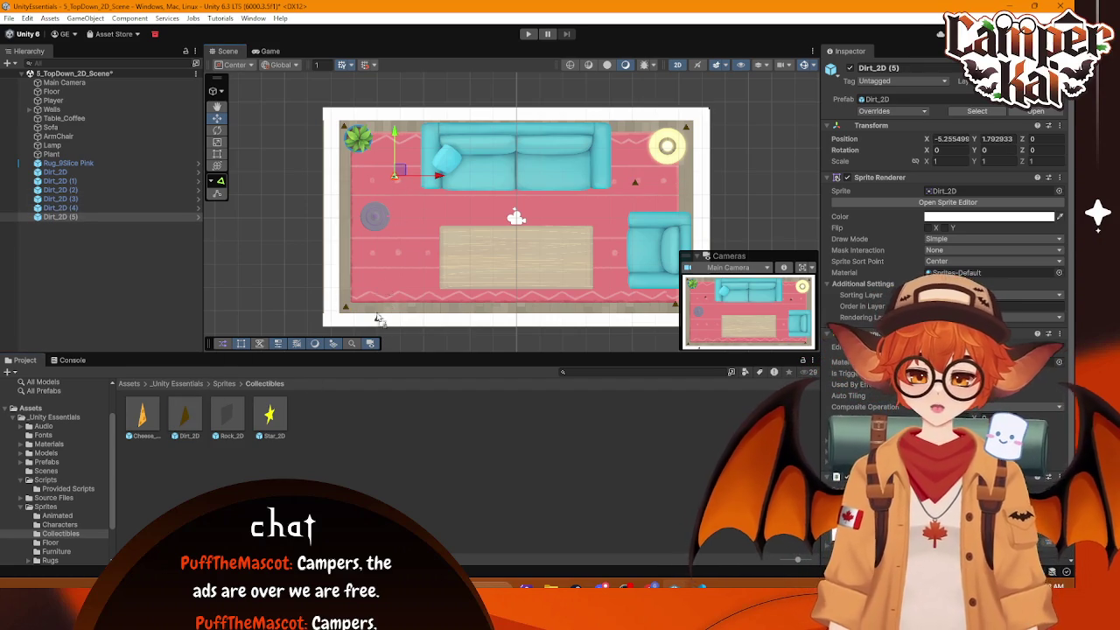
drag(393, 275, 393, 271)
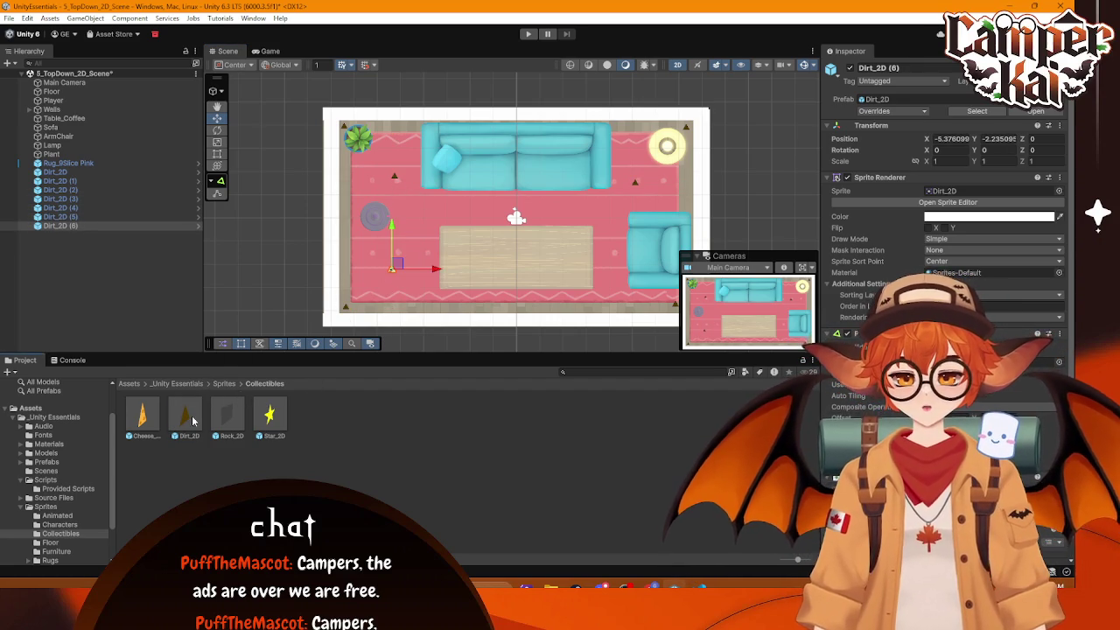
drag(617, 293, 616, 288)
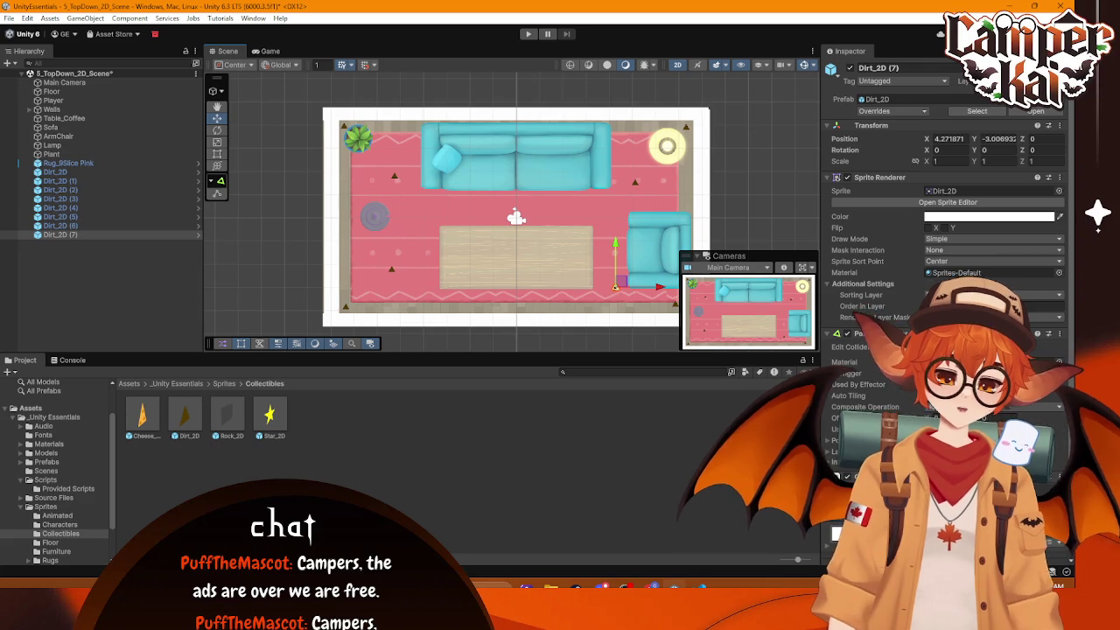
click(528, 33)
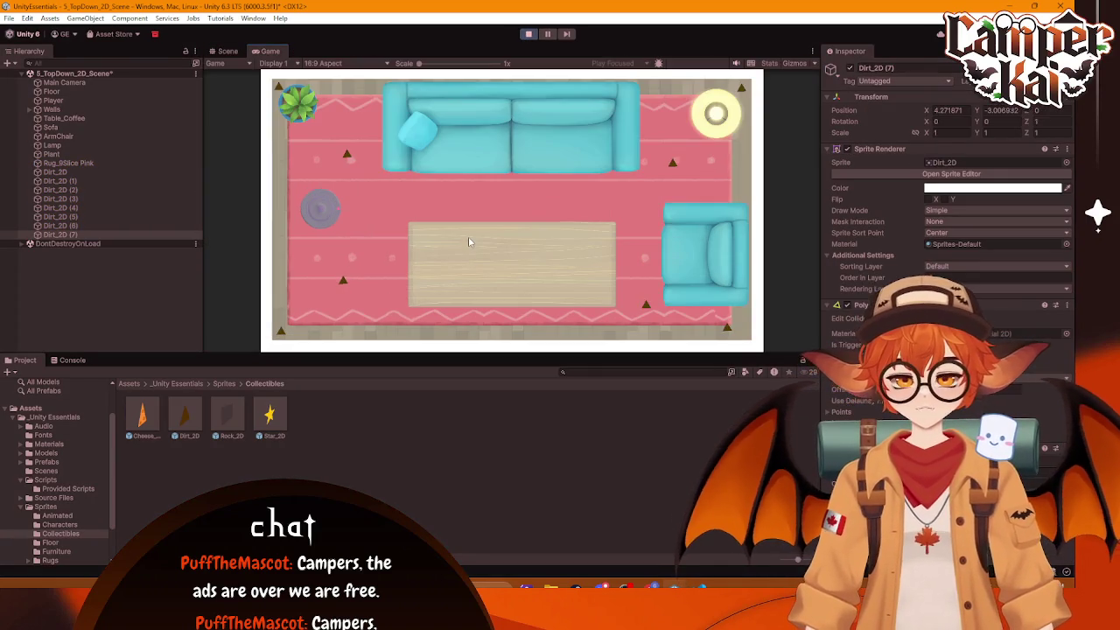
Step: Drive the Roomba to collect dirt bottom-left, push the sofa and plant right, and shove the coffee table toward the armchair
key(Down)
key(Left)
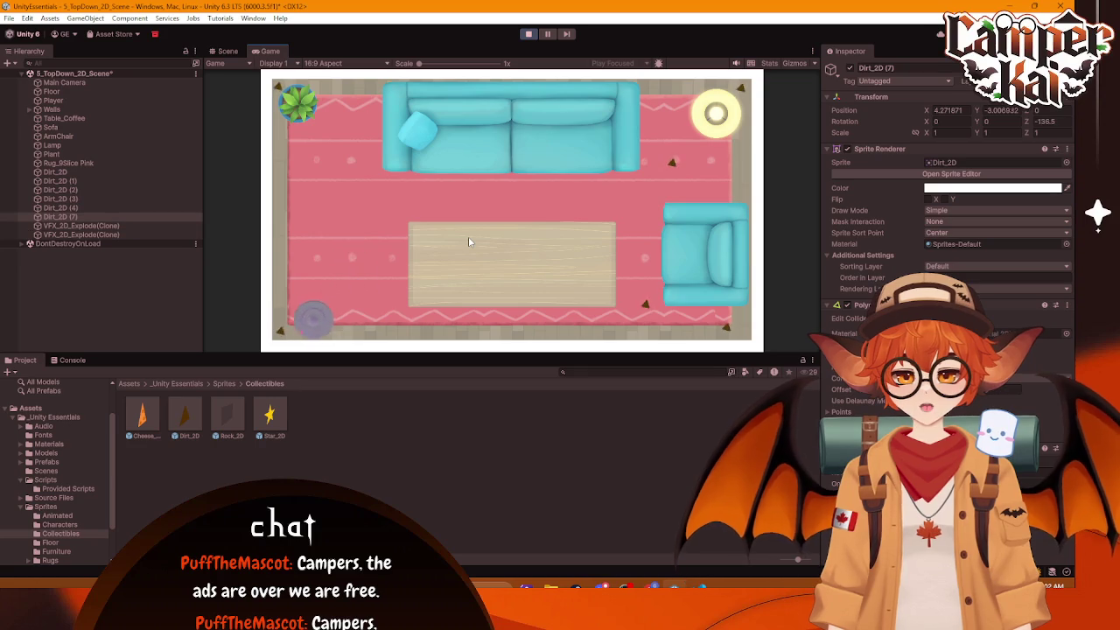
key(Up)
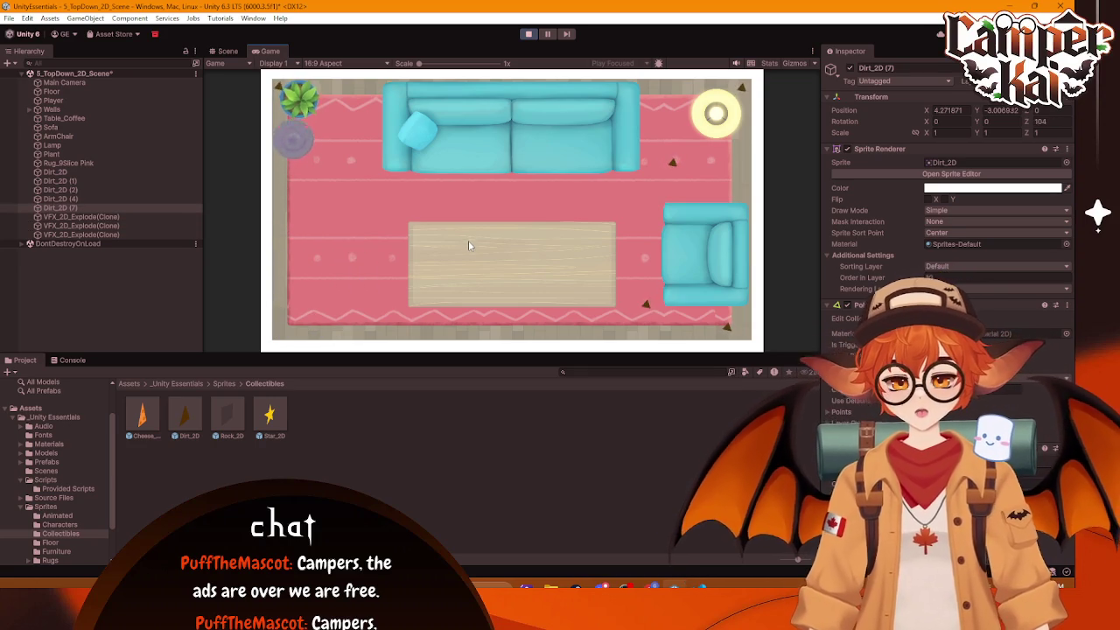
key(Right)
key(Left)
key(Up)
key(Right)
key(Down)
key(Right)
key(Up)
key(Left)
key(Right)
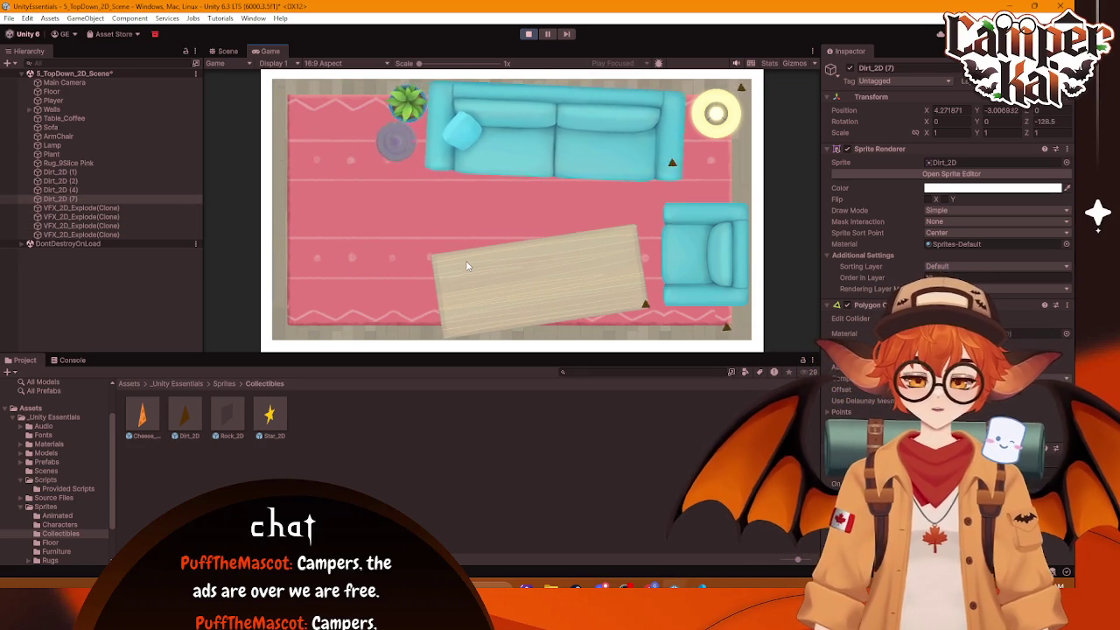
key(Down)
key(Right)
key(Right)
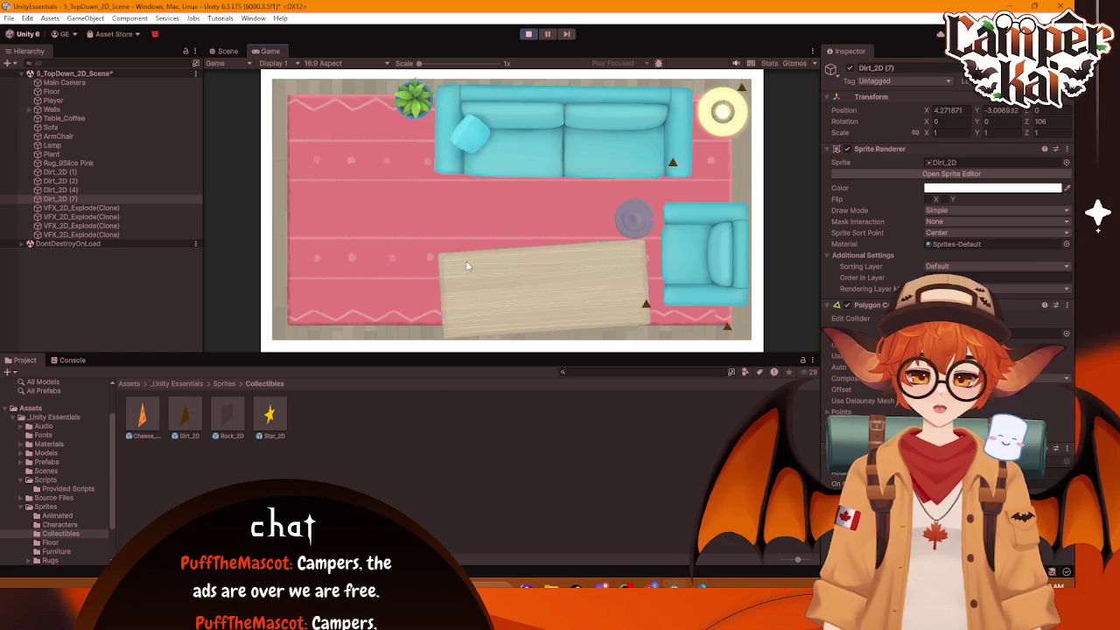
key(Right)
Step: Collect the dirt by the sofa, top-right, bottom and bottom-right corner while shoving furniture, then stop playing
key(Up)
key(Left)
key(Down)
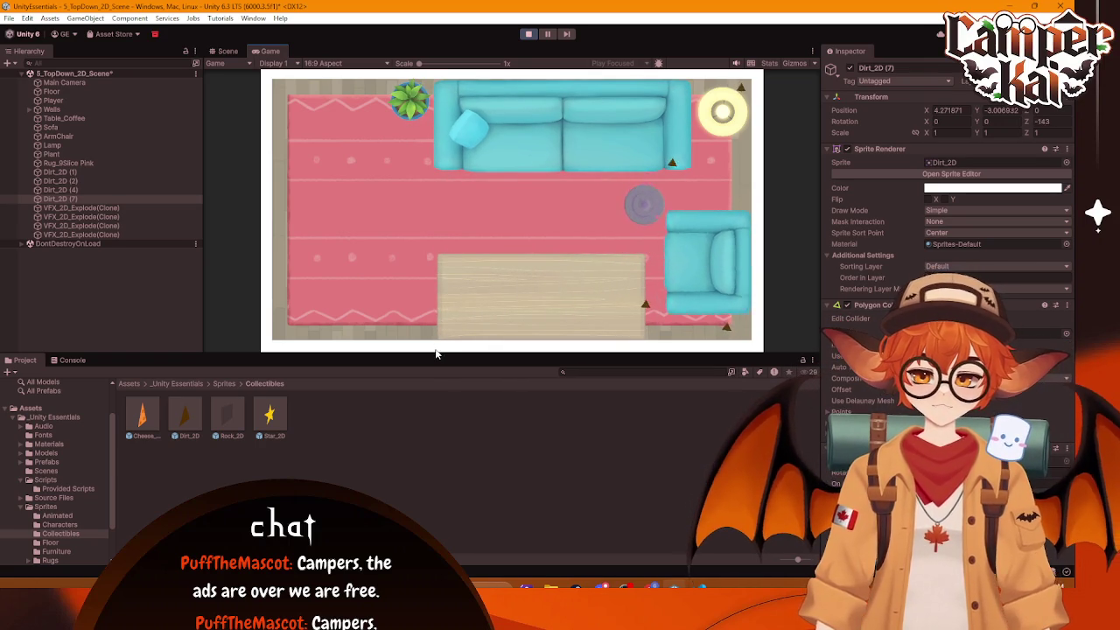
key(Right)
key(Right)
key(Up)
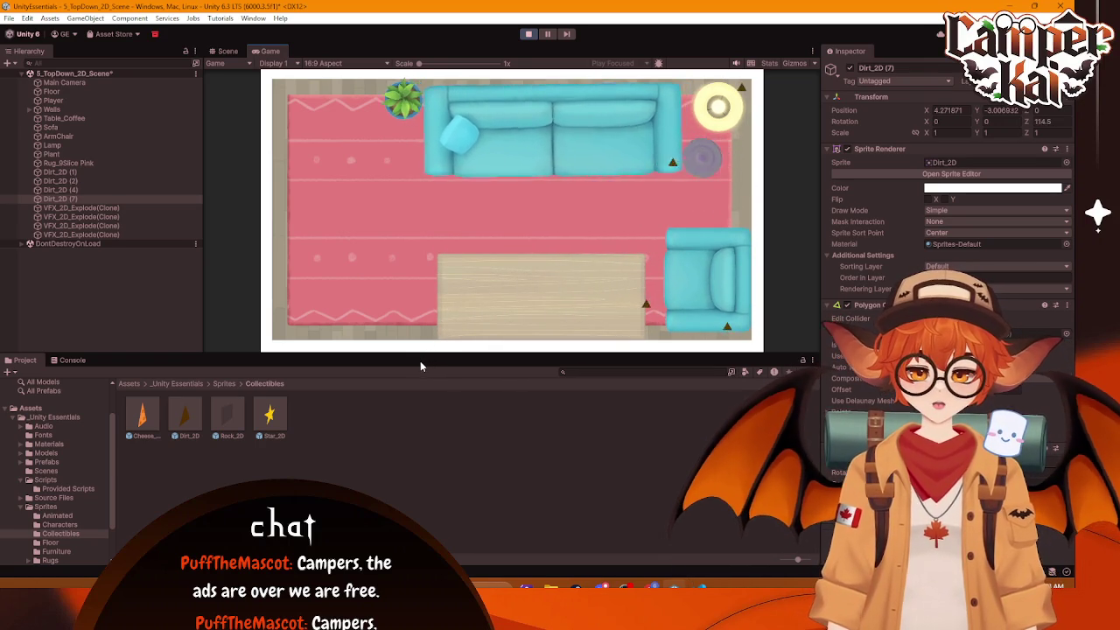
key(Left)
key(Right)
key(Left)
key(Right)
key(Left)
key(Right)
key(Up)
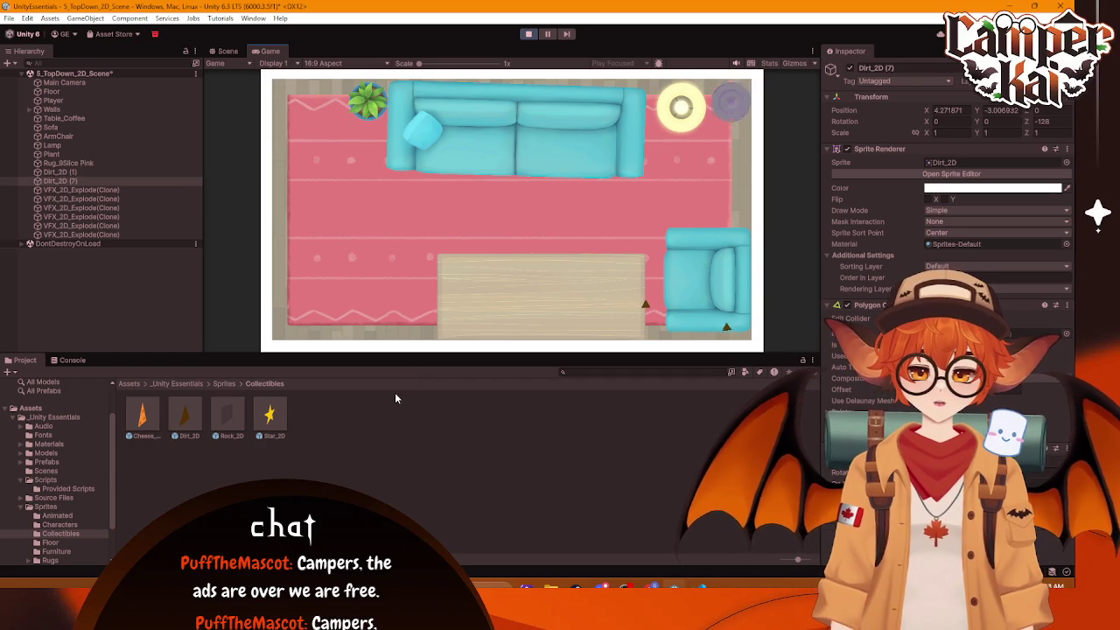
key(Down)
key(Left)
key(Left)
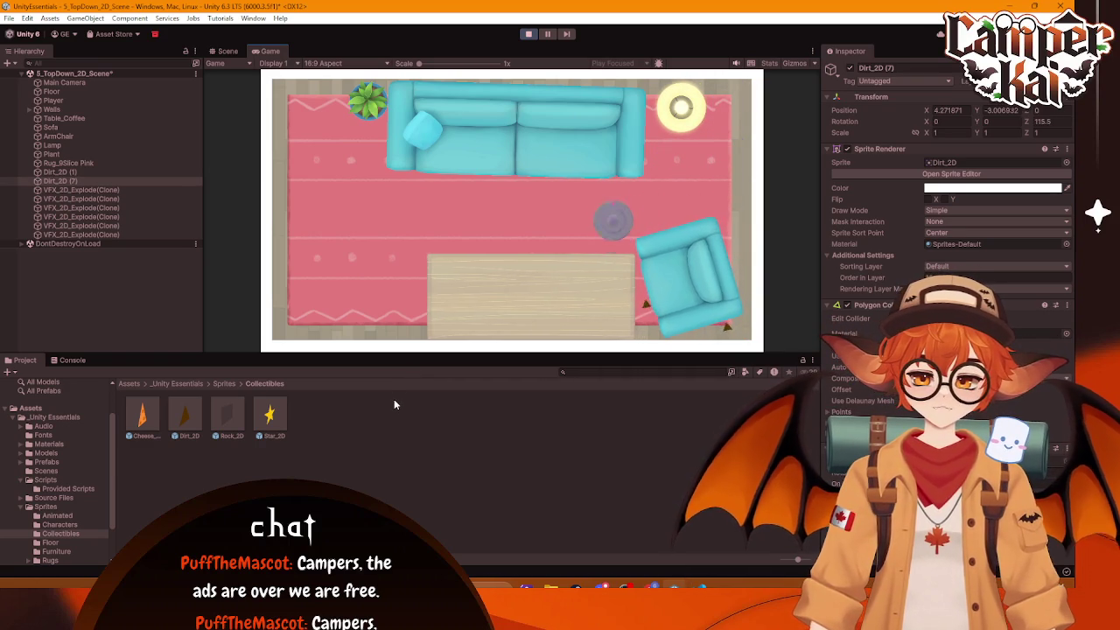
key(Up)
key(Right)
key(Down)
key(Left)
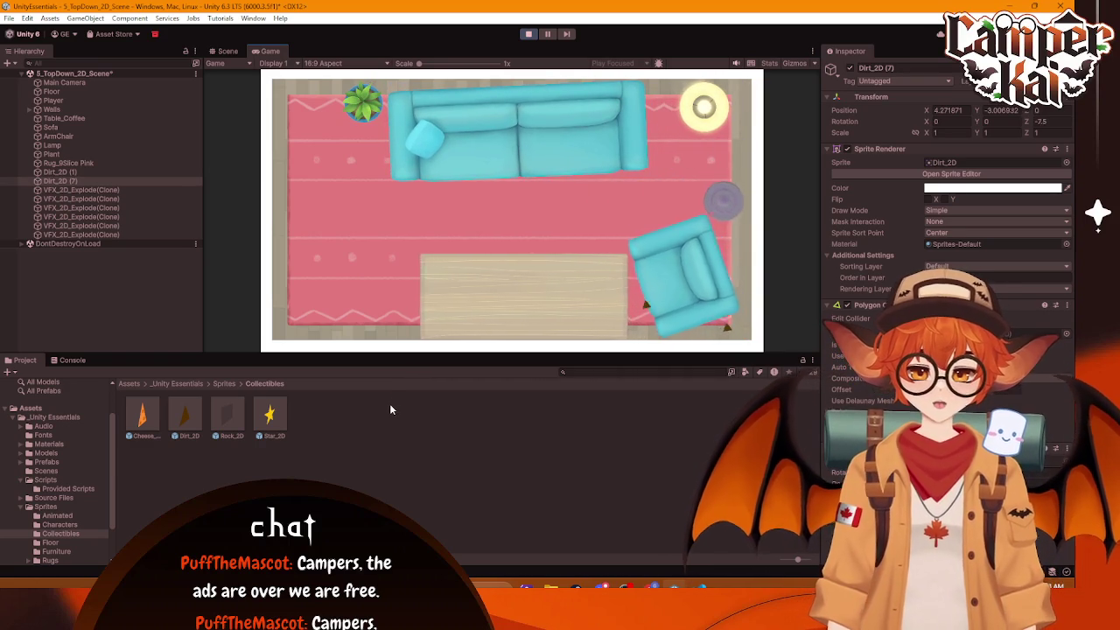
key(Down)
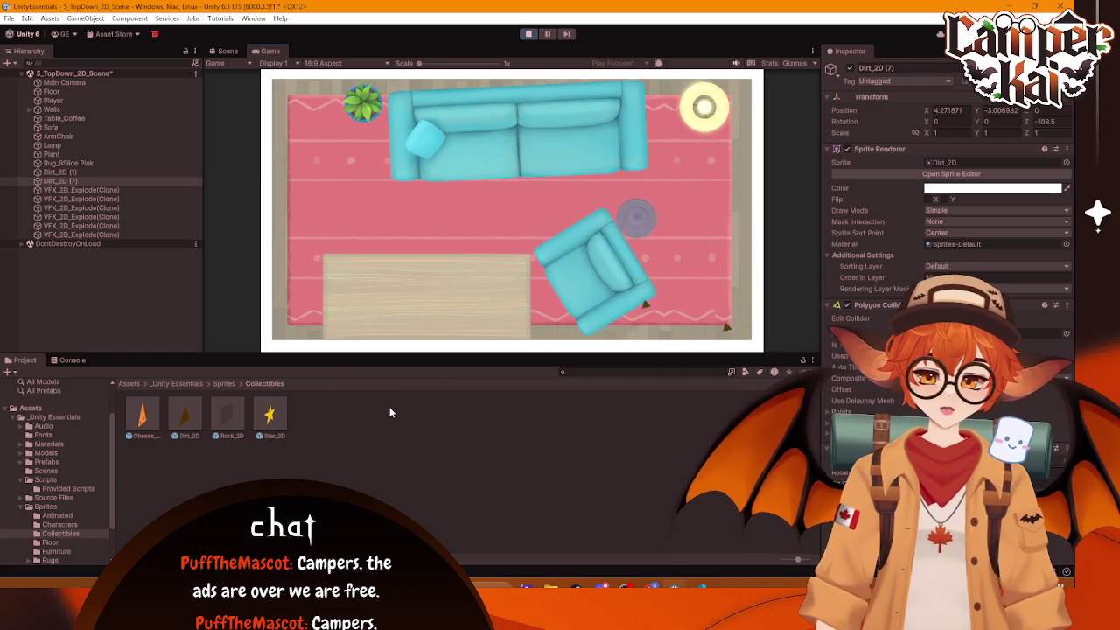
key(Right)
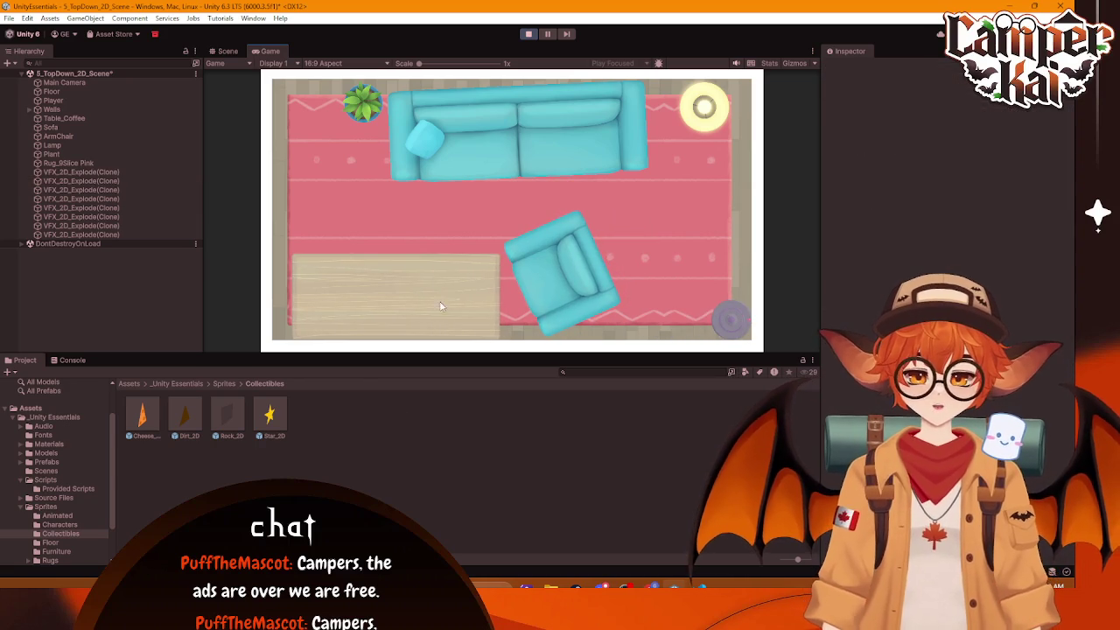
click(529, 34)
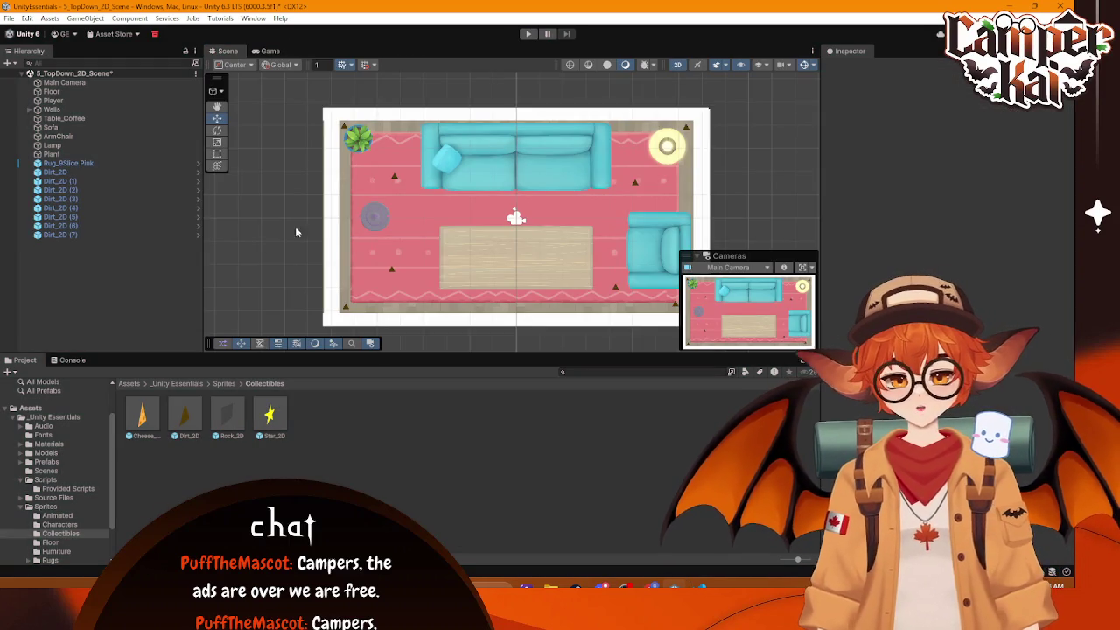
Step: Select the eight Dirt_2D pickups and edit their Order in Layer
click(55, 172)
shift+click(59, 234)
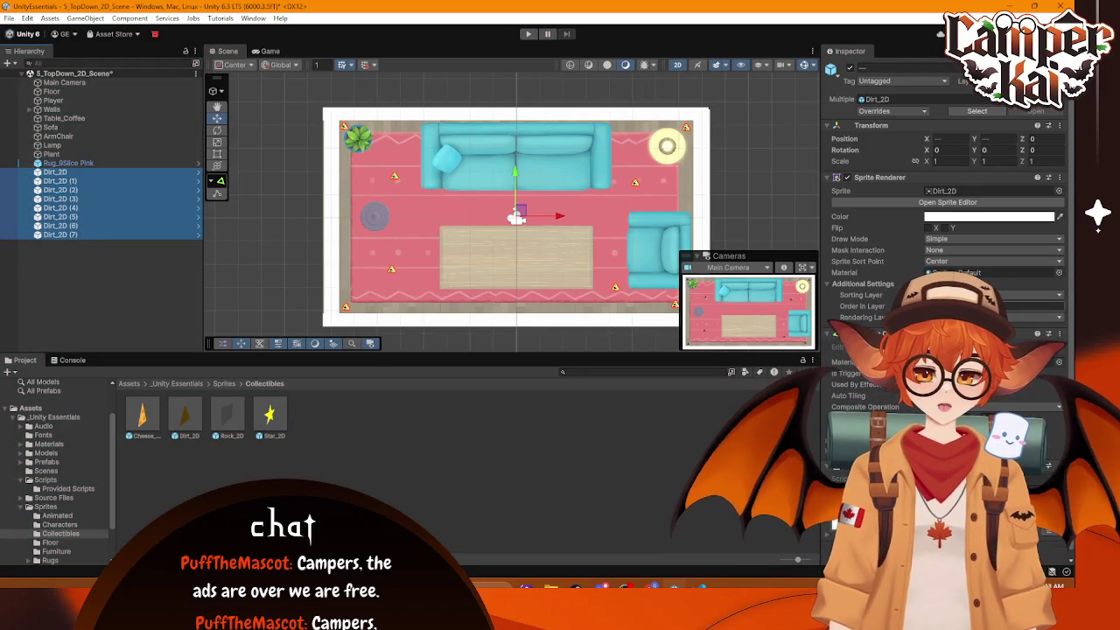
click(993, 306)
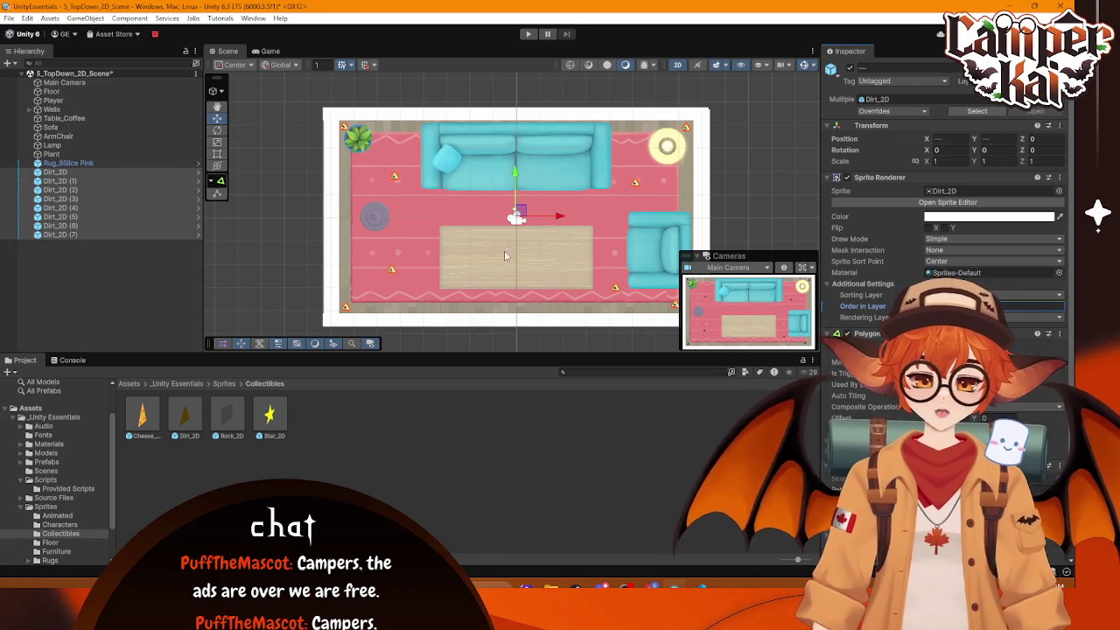
Step: Add five more Dirt_2D pickups on the rug, beside the sofa and by the armchair
click(85, 208)
drag(186, 418, 477, 259)
drag(557, 263, 558, 260)
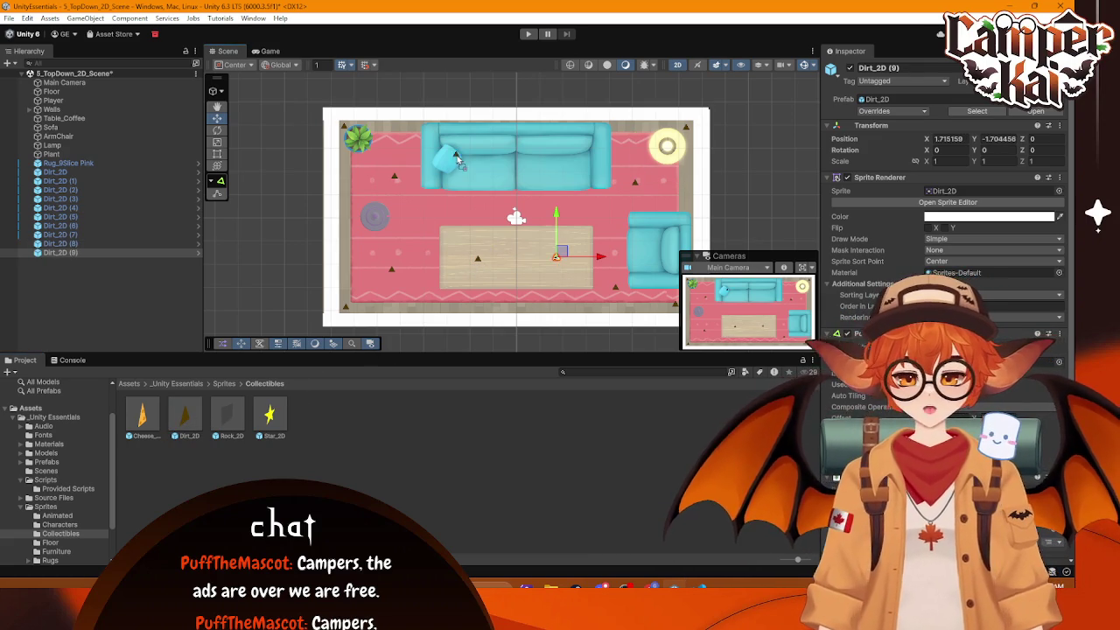
drag(478, 162, 478, 161)
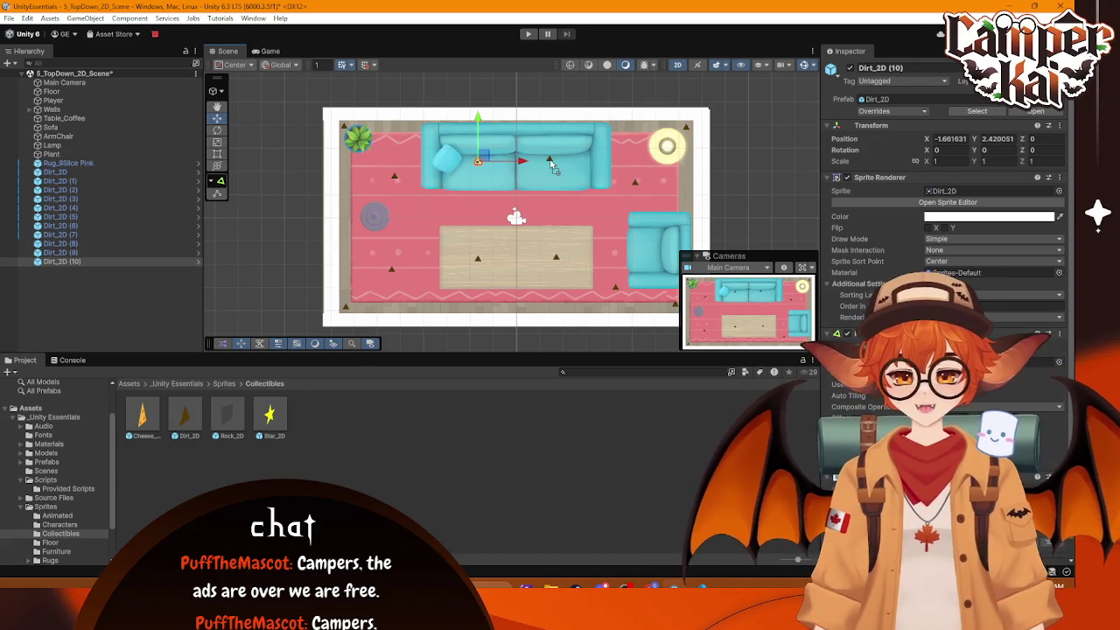
drag(551, 167, 550, 162)
drag(624, 262, 663, 247)
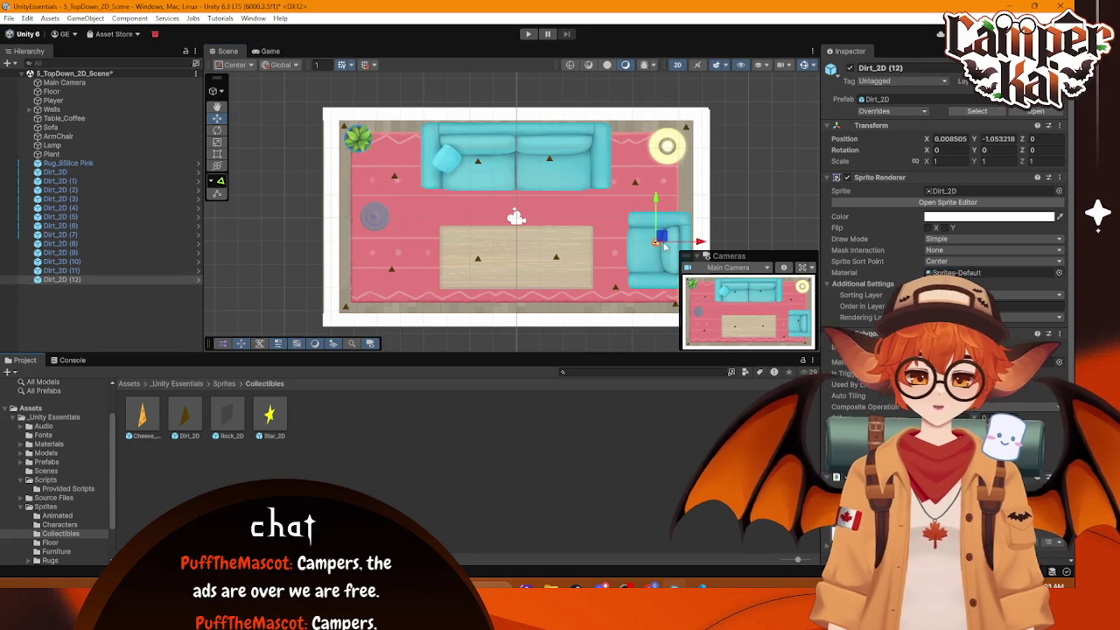
Step: Set Dirt_2D through Dirt_2D (12) to draw above the rug, checking the rug's order
click(91, 171)
click(88, 285)
drag(70, 163, 66, 173)
shift+click(61, 279)
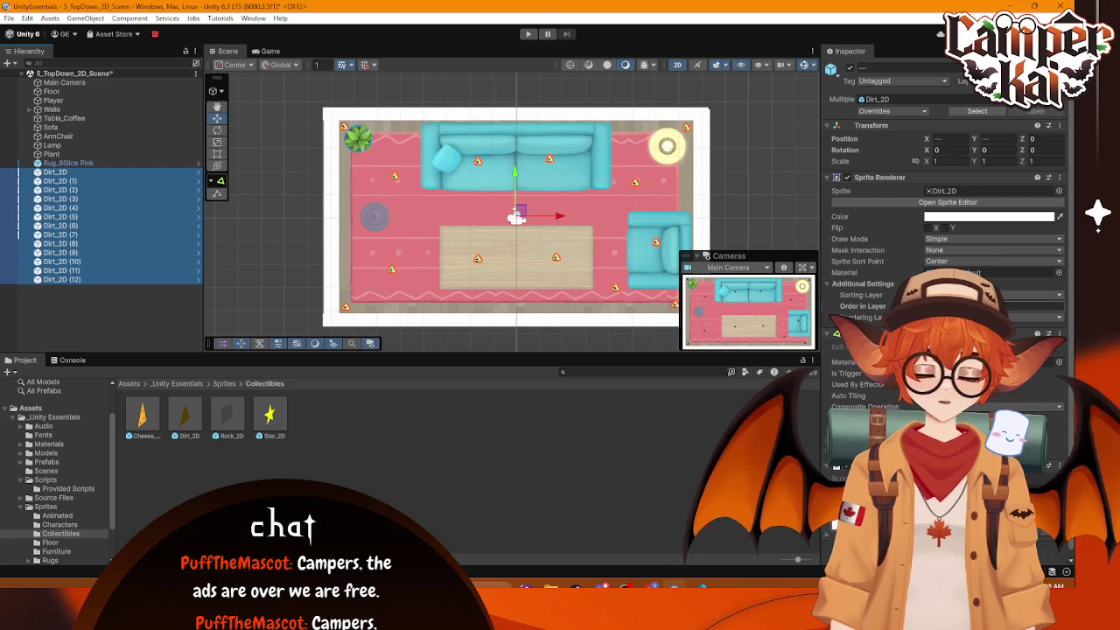
click(1041, 305)
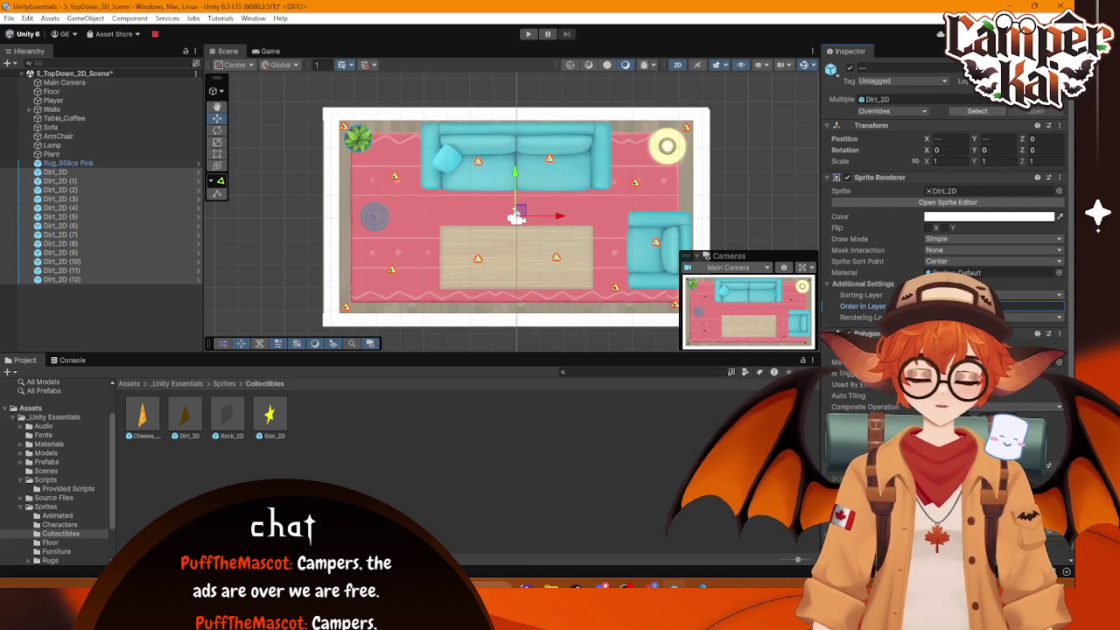
click(600, 108)
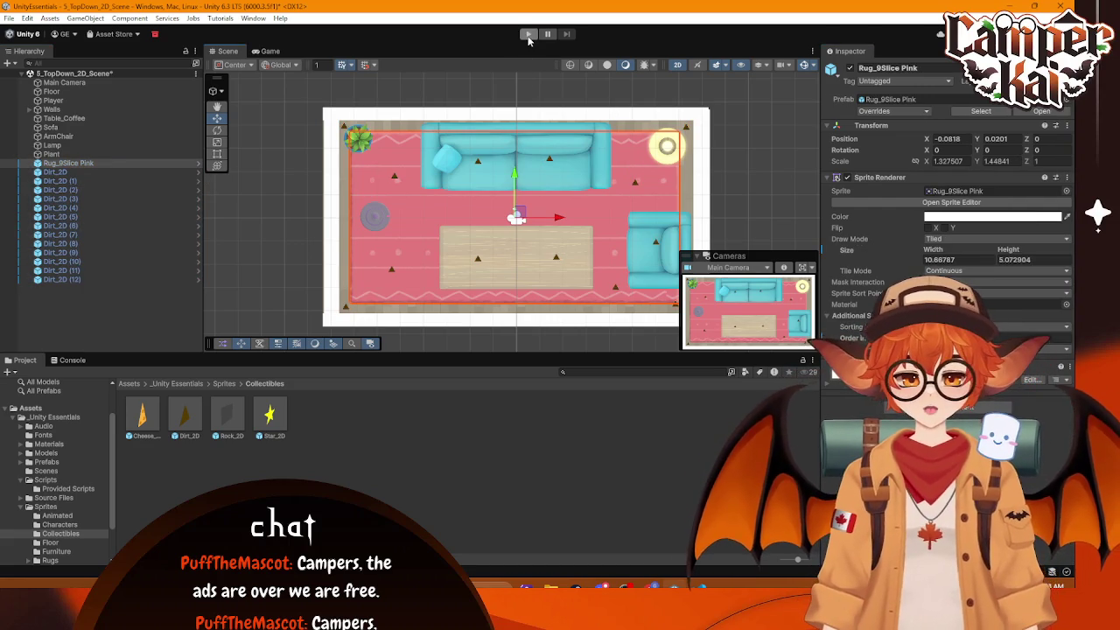
Step: Test the game, re-adjust all thirteen dirt pieces' sorting order, and play again
click(528, 35)
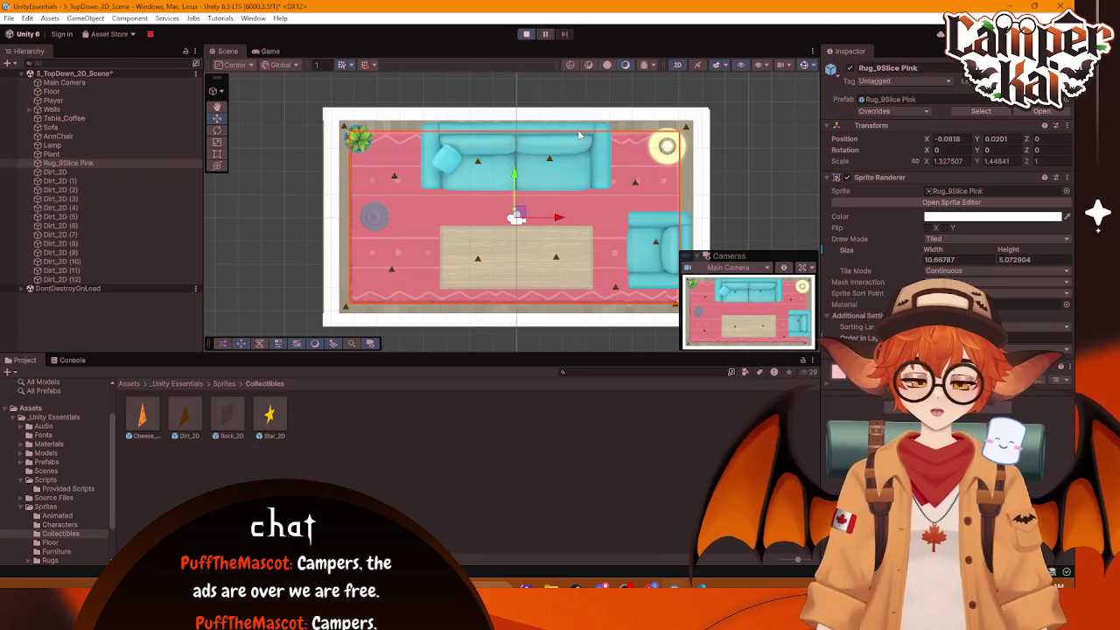
click(528, 33)
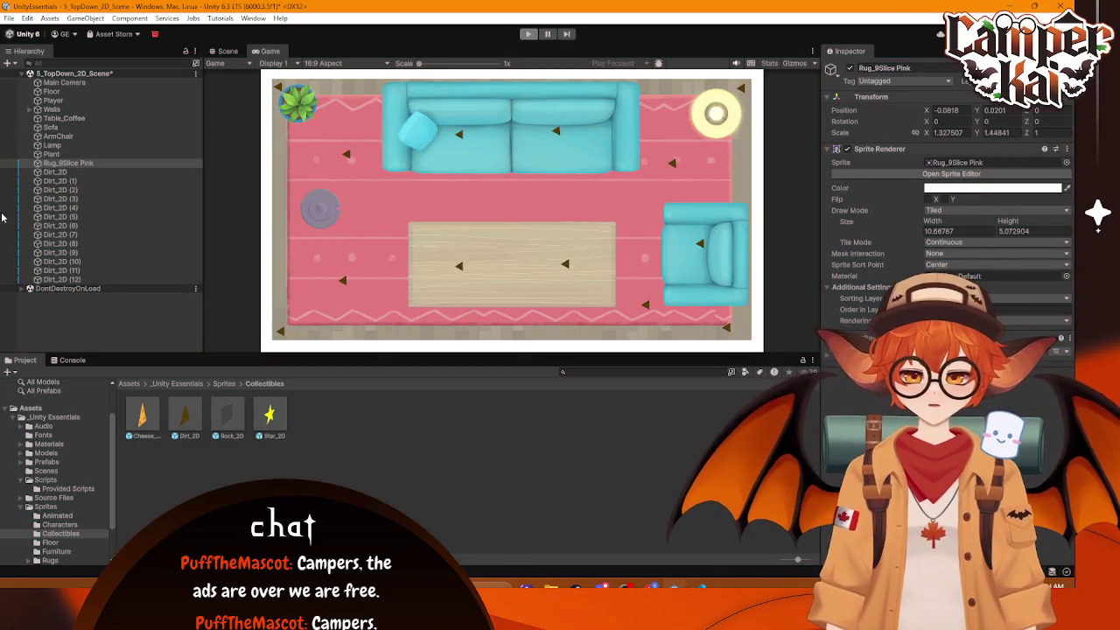
click(55, 172)
shift+click(88, 280)
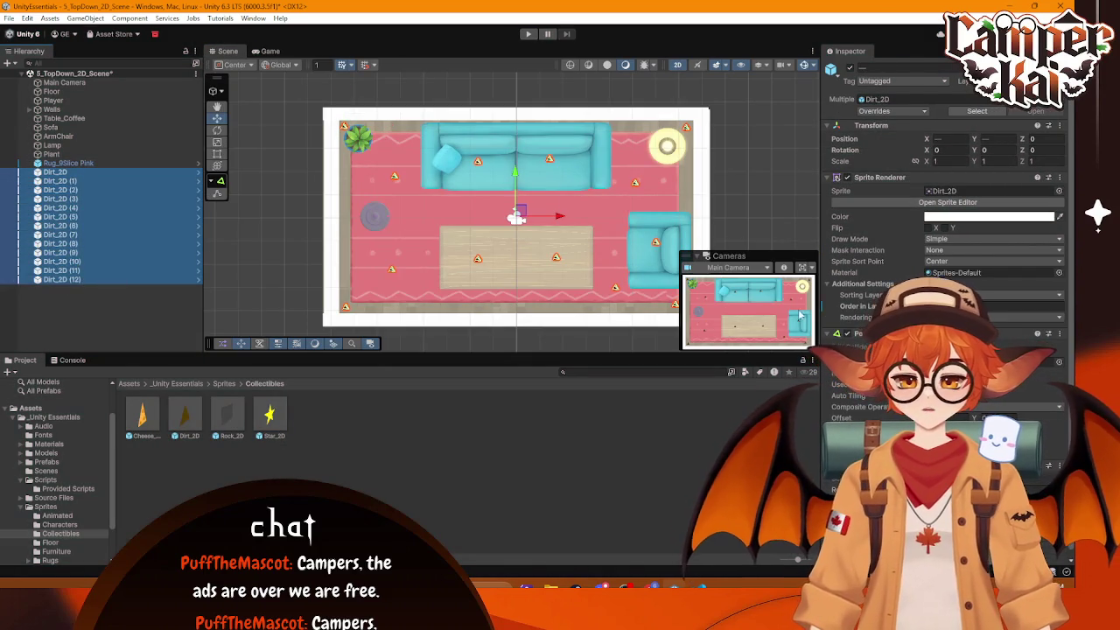
click(988, 306)
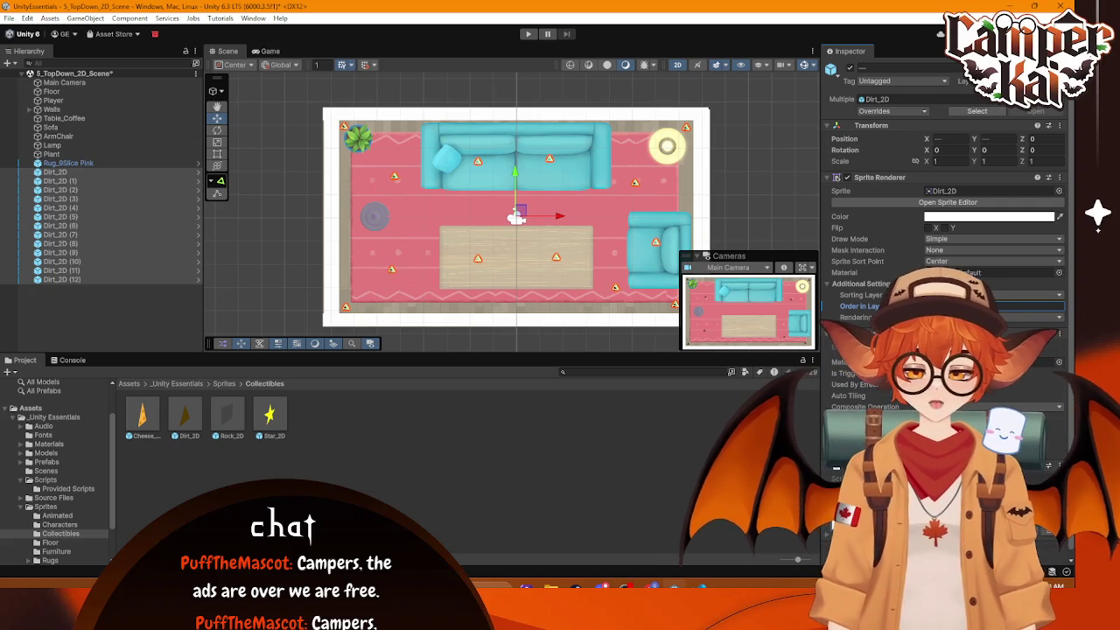
click(526, 35)
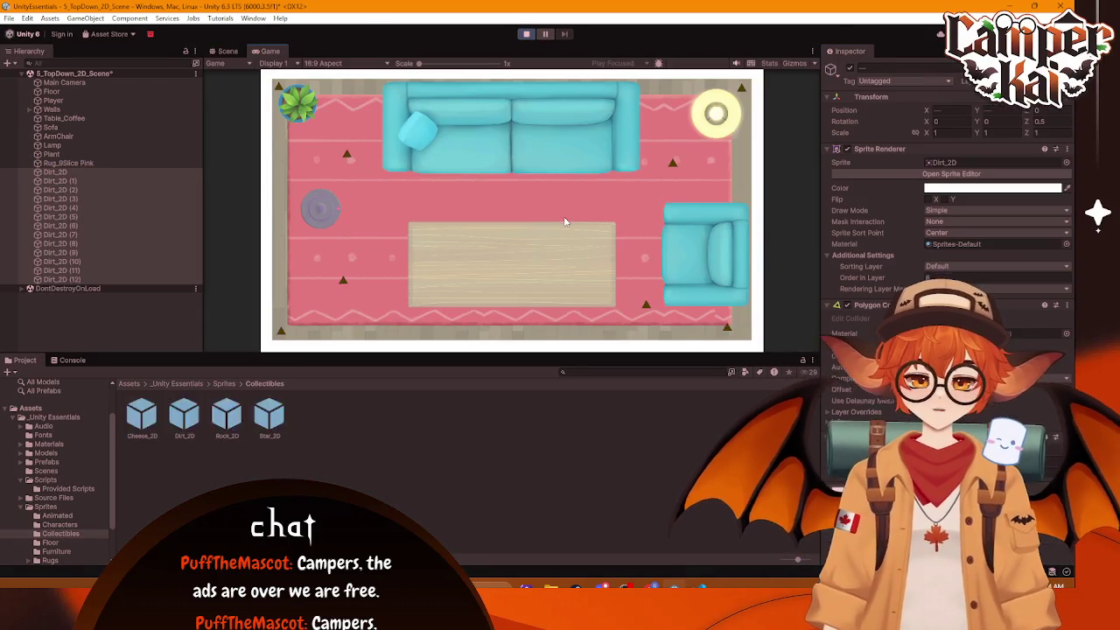
Step: Push the table left, sweep the rug's bottom edge for dirt, and shove the armchair down-left
key(d)
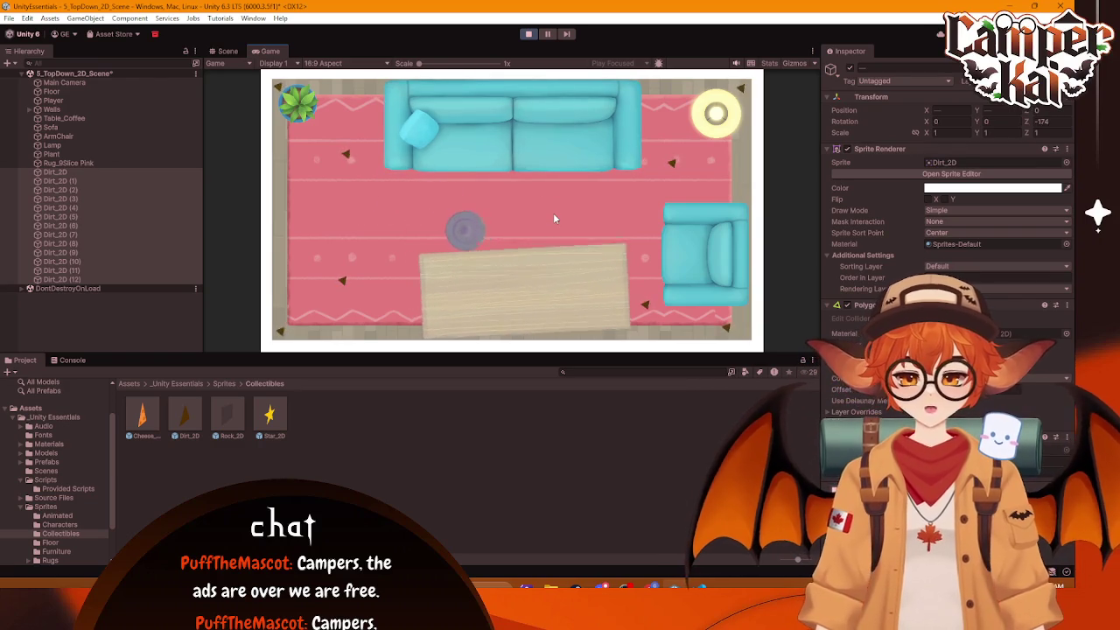
key(s)
key(a)
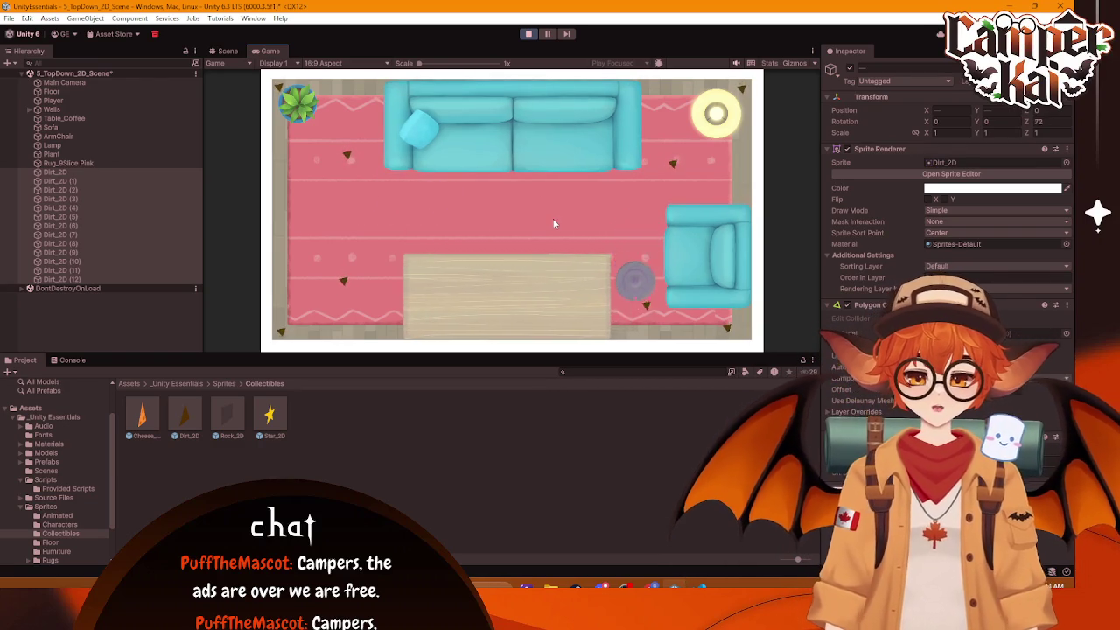
key(a)
key(w)
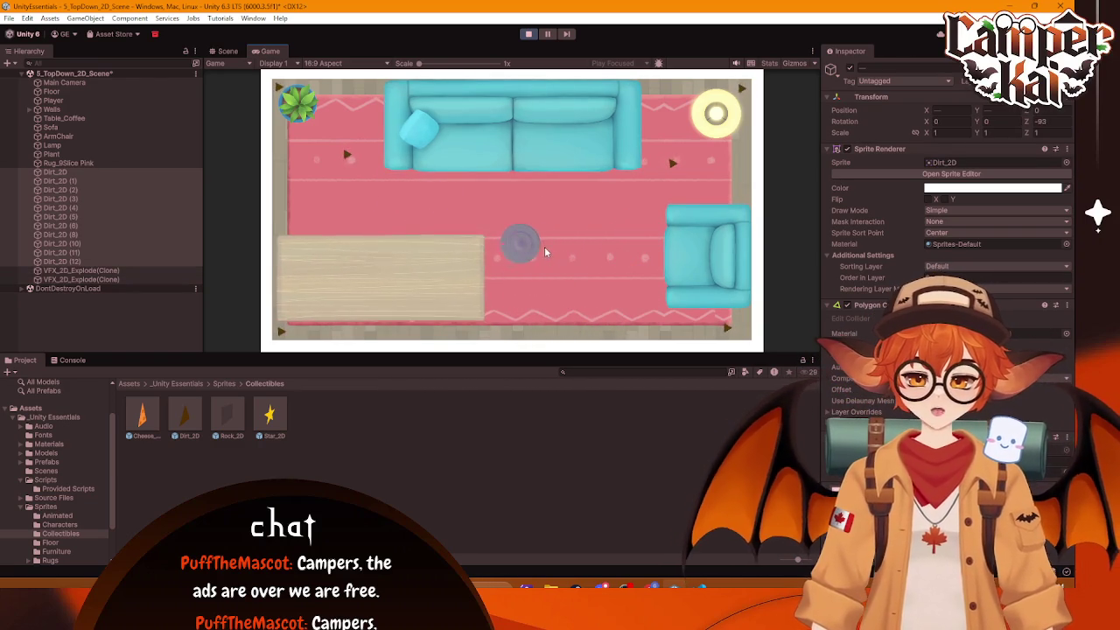
key(s)
key(s)
key(w)
key(s)
key(a)
key(w)
key(d)
key(a)
key(a)
key(s)
key(d)
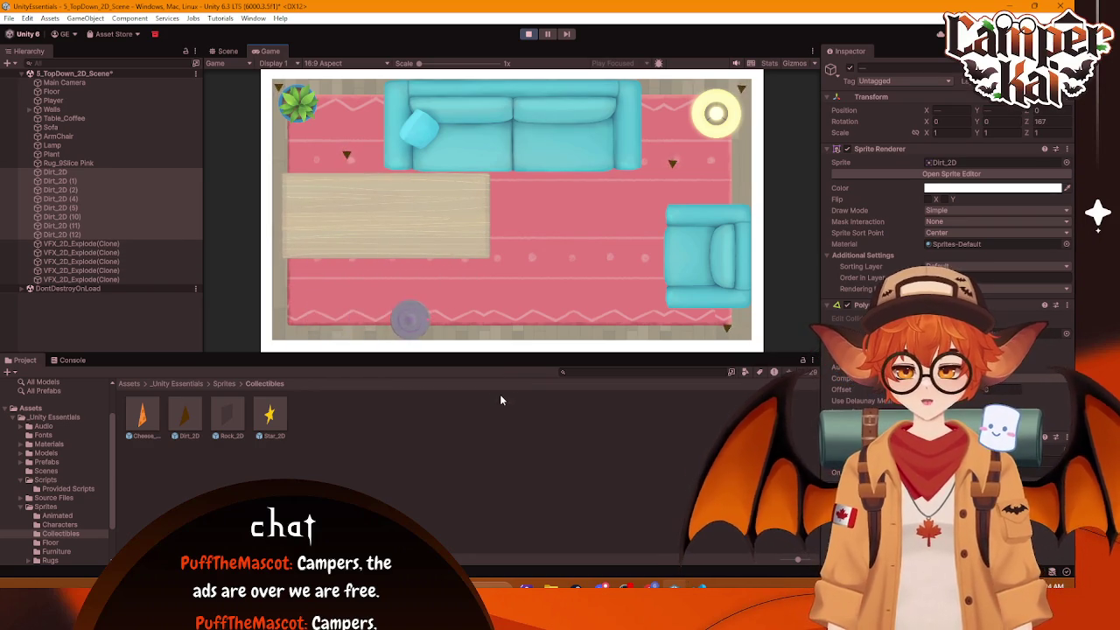
key(w)
key(d)
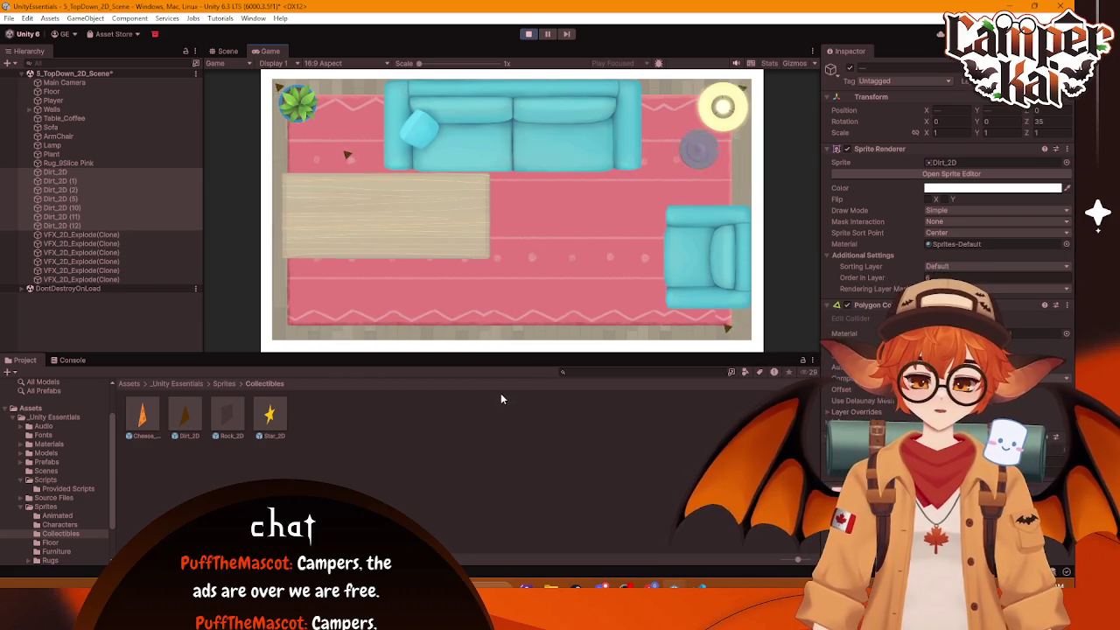
key(s)
key(a)
key(d)
key(a)
key(d)
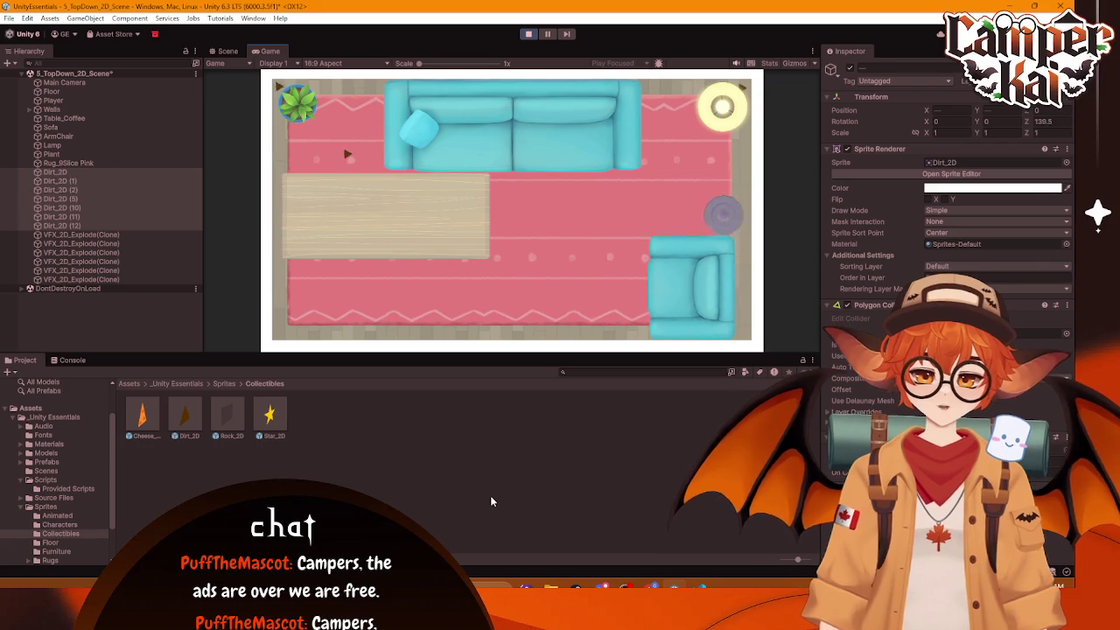
Step: Push the sofa left and the lamp down, collecting dirt by the lamp and the armchair
key(a)
key(w)
key(d)
key(w)
key(s)
key(w)
key(s)
key(a)
key(w)
key(d)
key(a)
key(s)
key(d)
key(a)
key(a)
key(d)
key(a)
key(d)
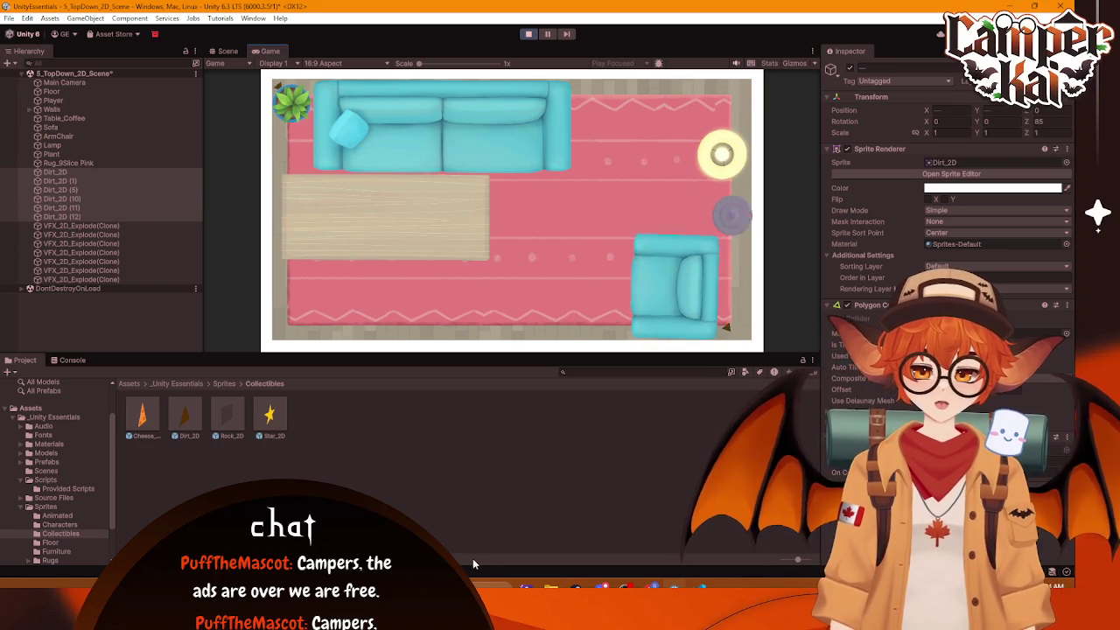
key(a)
key(s)
key(d)
key(a)
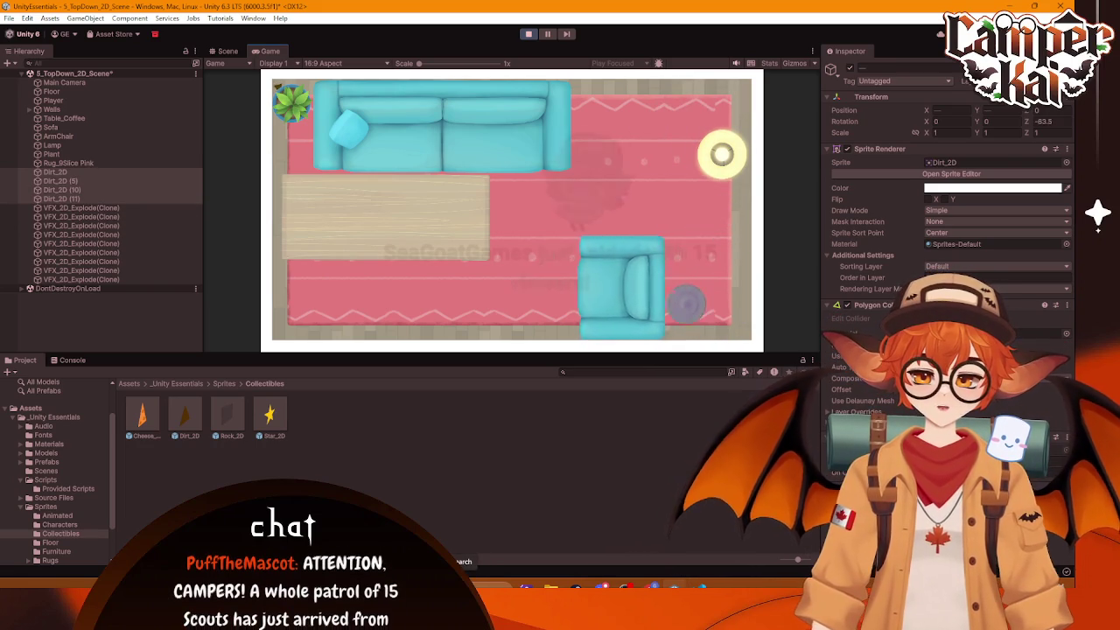
key(a)
key(w)
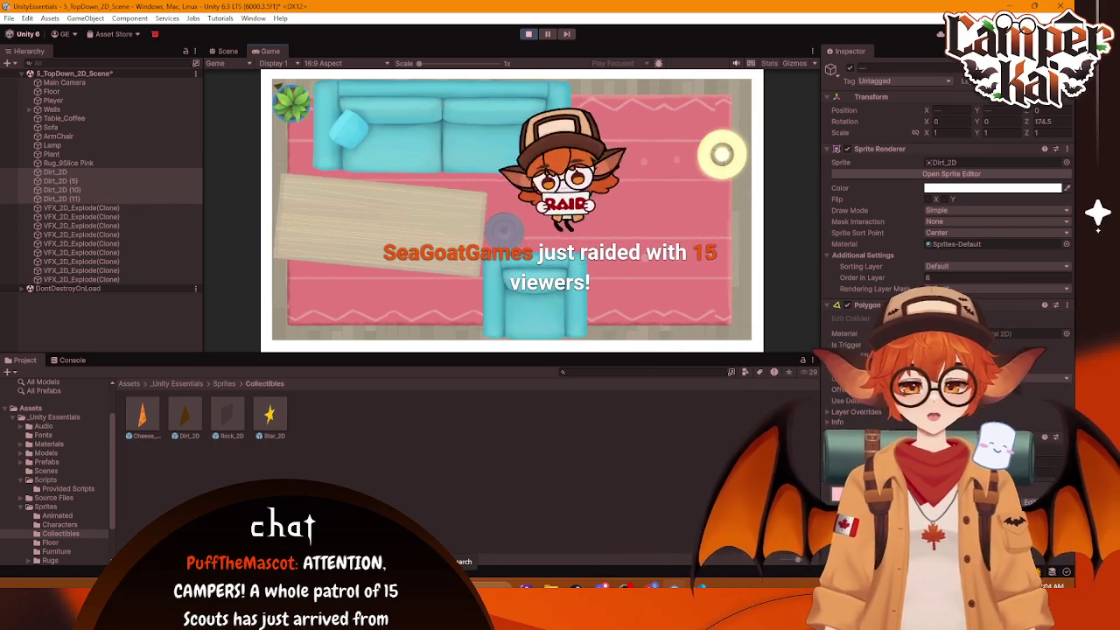
Step: Shove the table straight, rotate the sofa, and collect the last dirt pickup along the top
key(a)
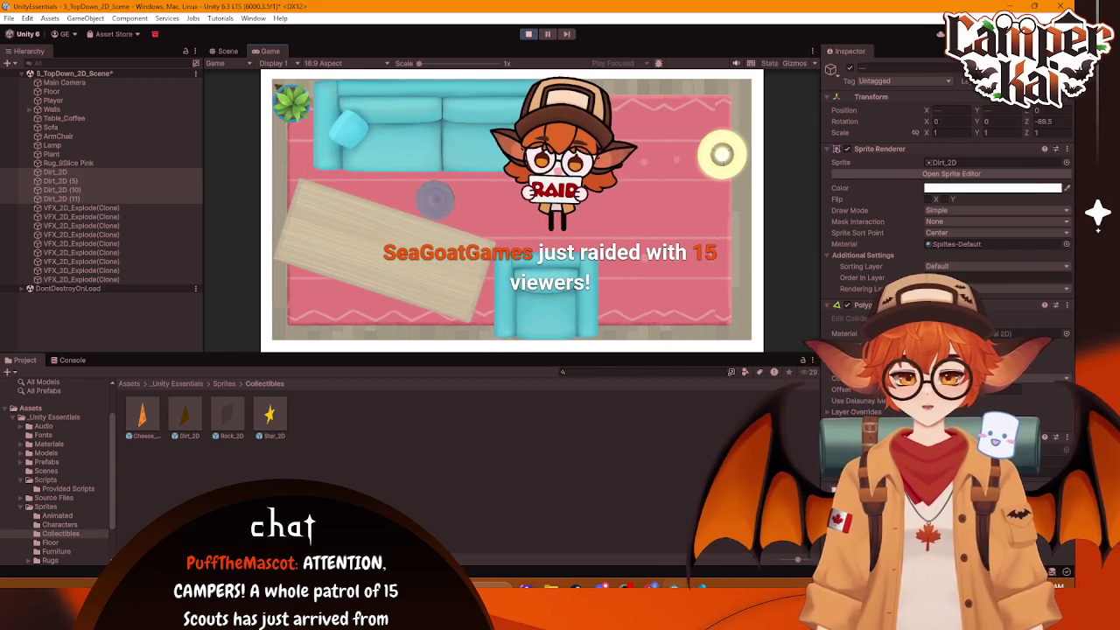
key(a)
key(w)
key(d)
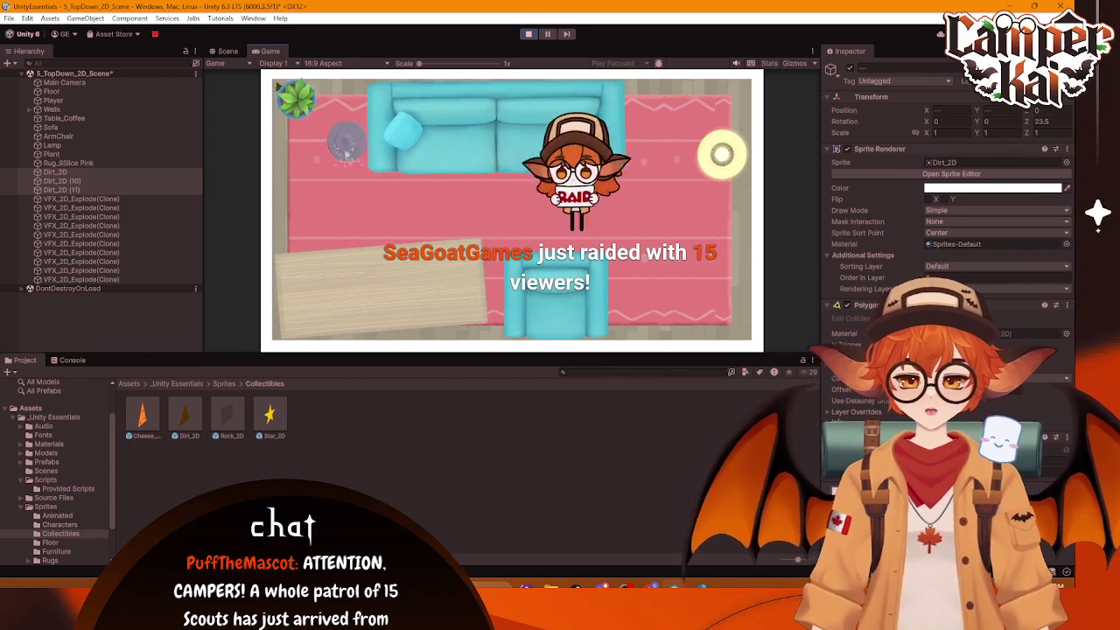
key(a)
key(s)
key(d)
key(w)
key(a)
key(d)
key(s)
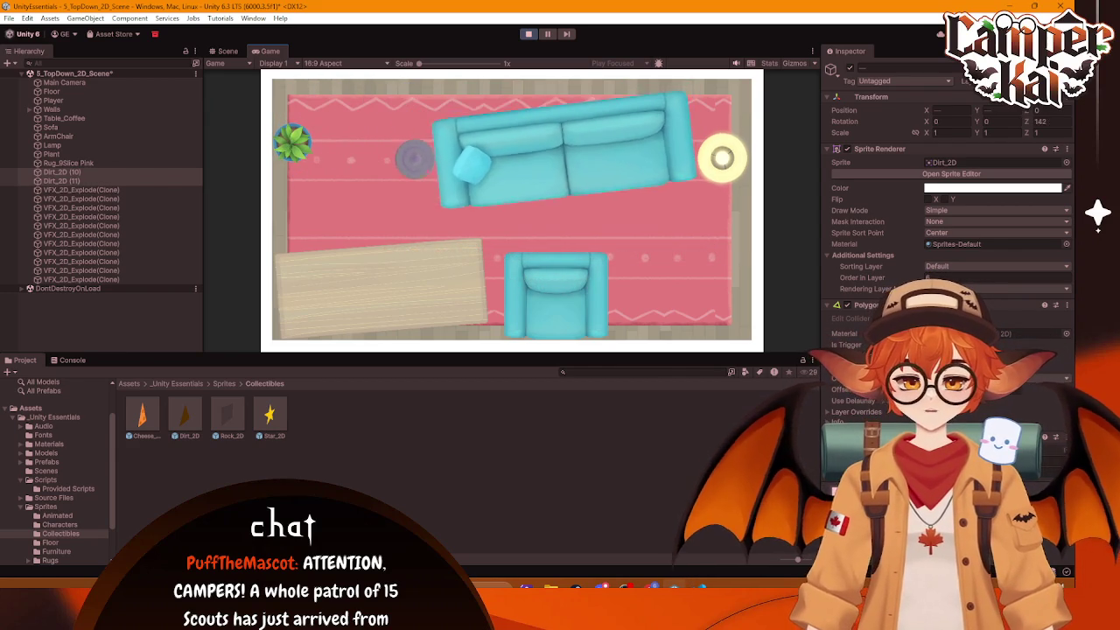
key(s)
key(a)
key(w)
key(d)
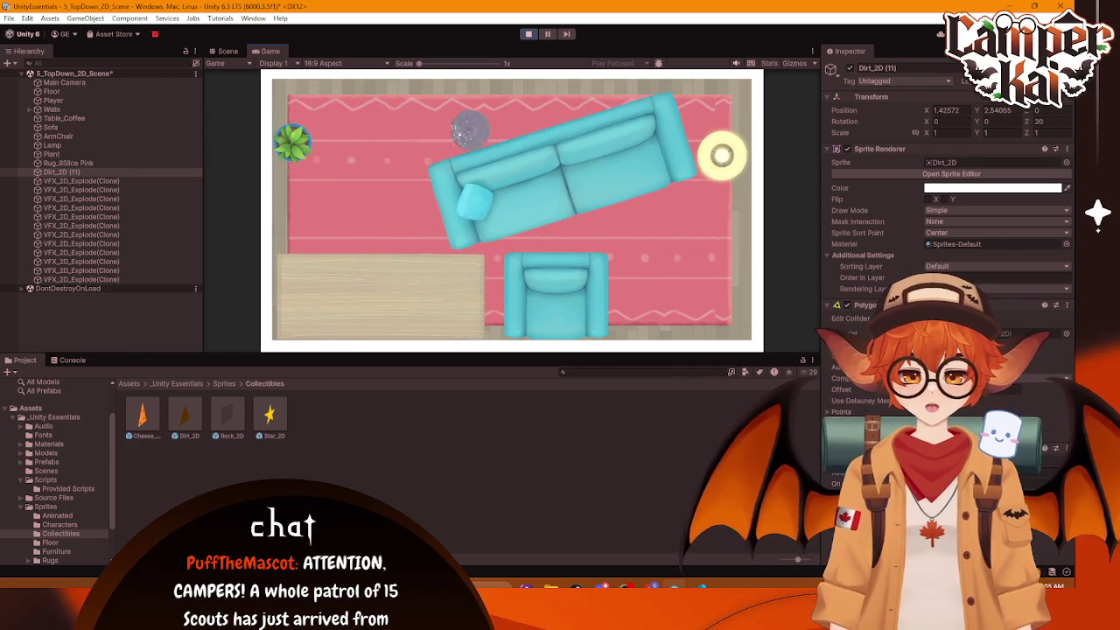
key(d)
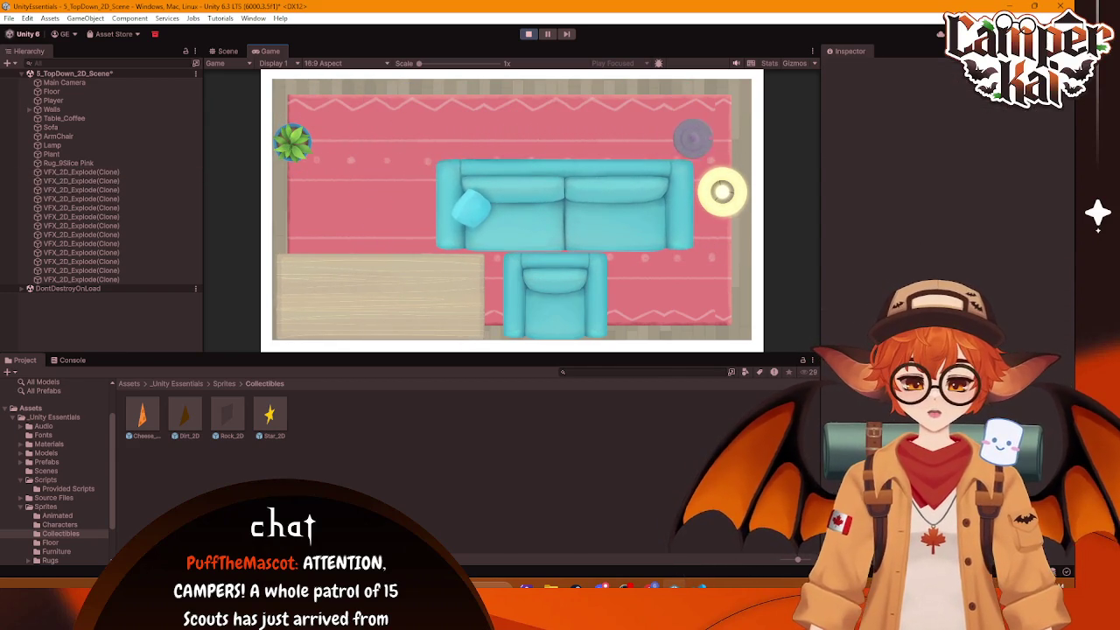
key(s)
key(w)
key(a)
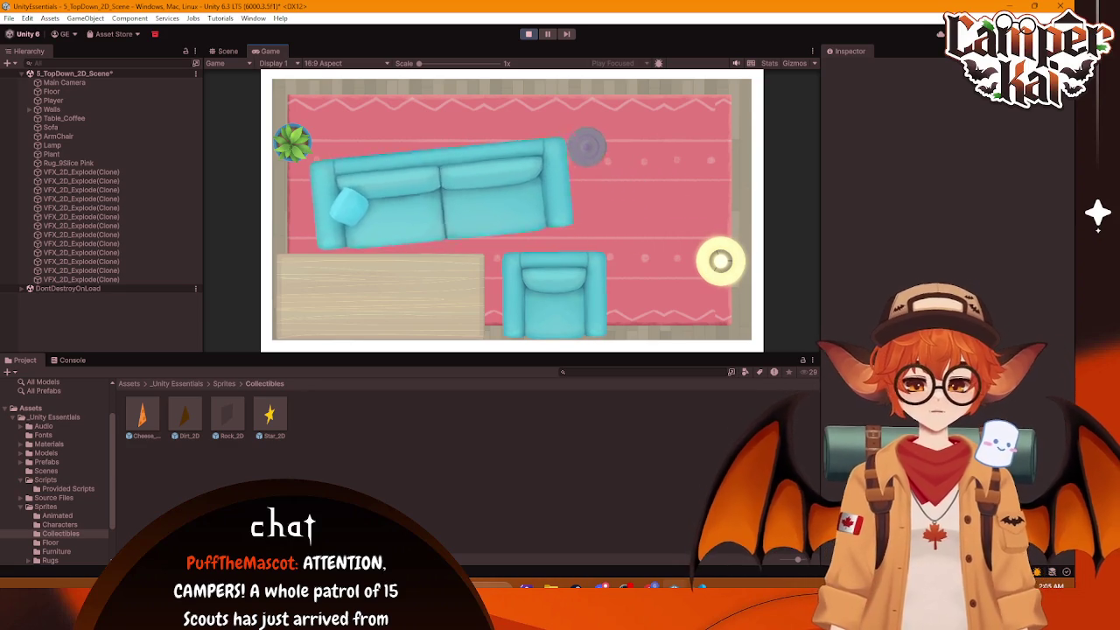
key(a)
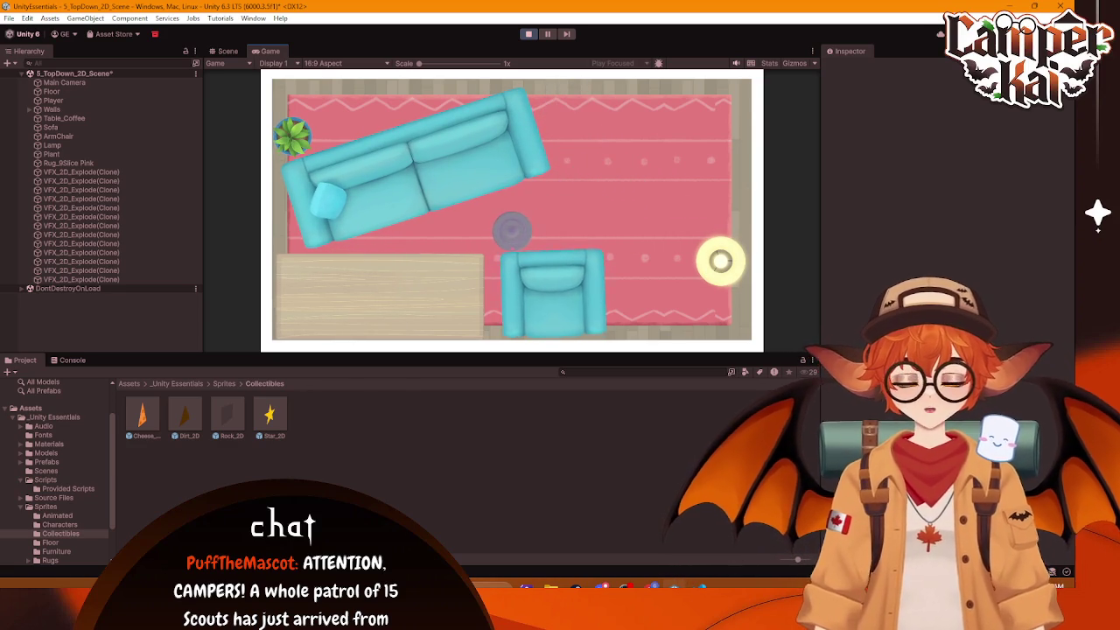
key(d)
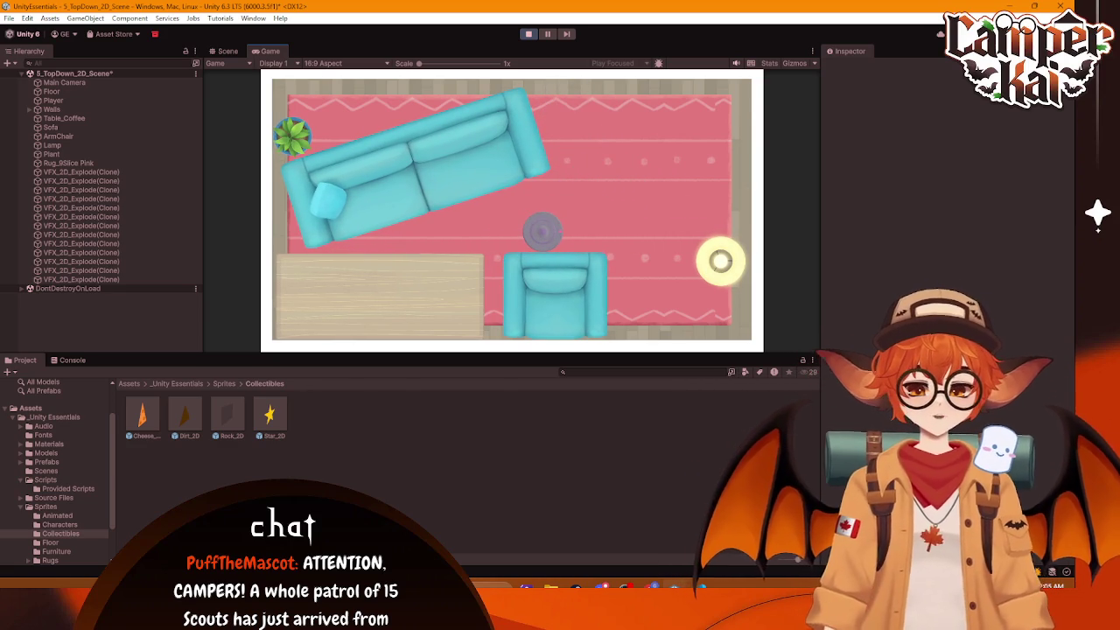
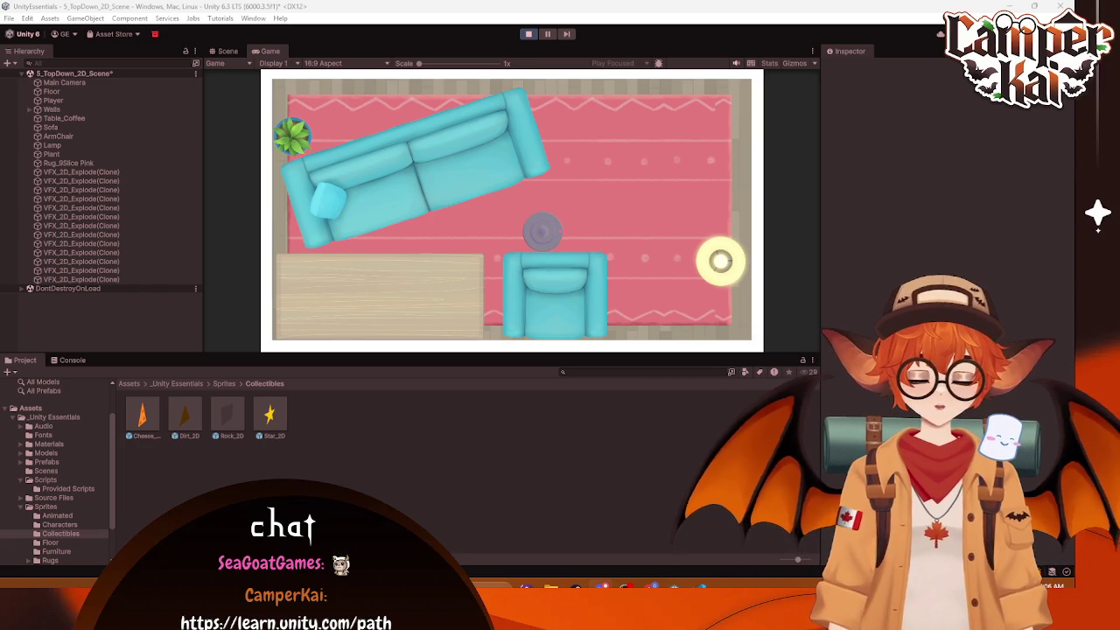
Step: Stop the running playtest and select the first Dirt_2D collectible in the Hierarchy
key(alt+Tab)
key(alt+Tab)
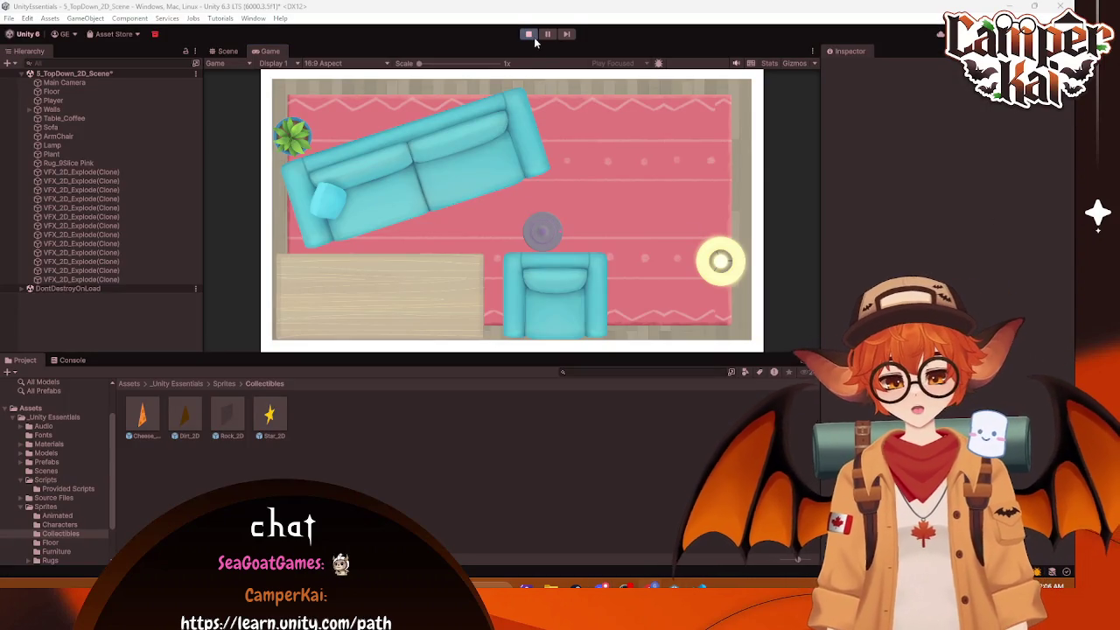
click(528, 33)
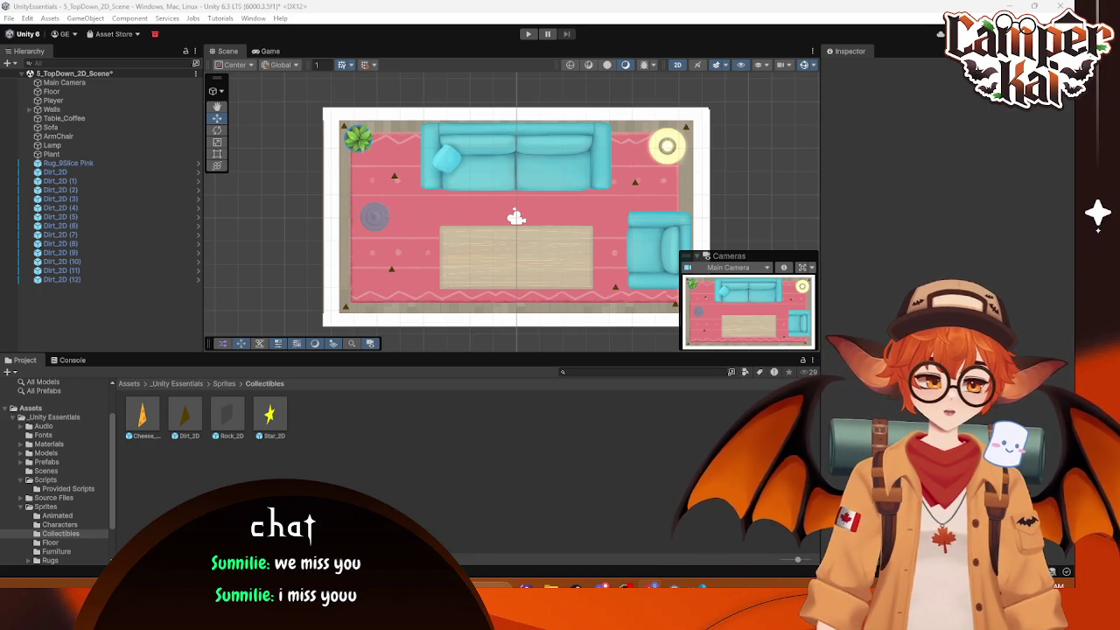
click(54, 172)
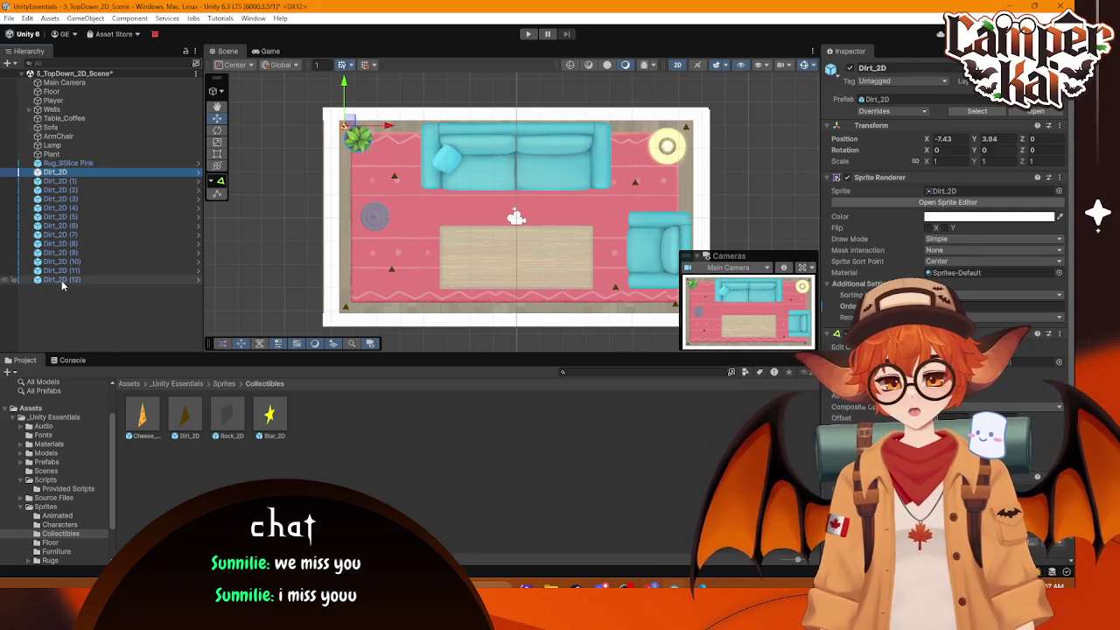
Step: Parent Dirt_2D through Dirt_2D (12) under a new empty object named 'Dirts', collapse it, and enter Play mode
shift+click(61, 280)
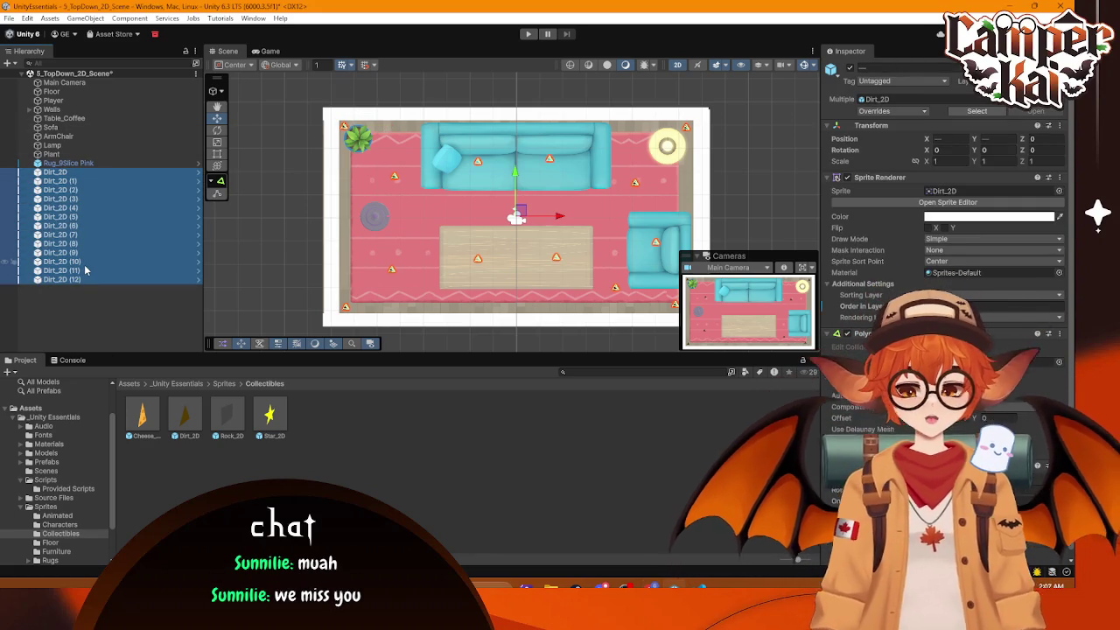
right_click(85, 261)
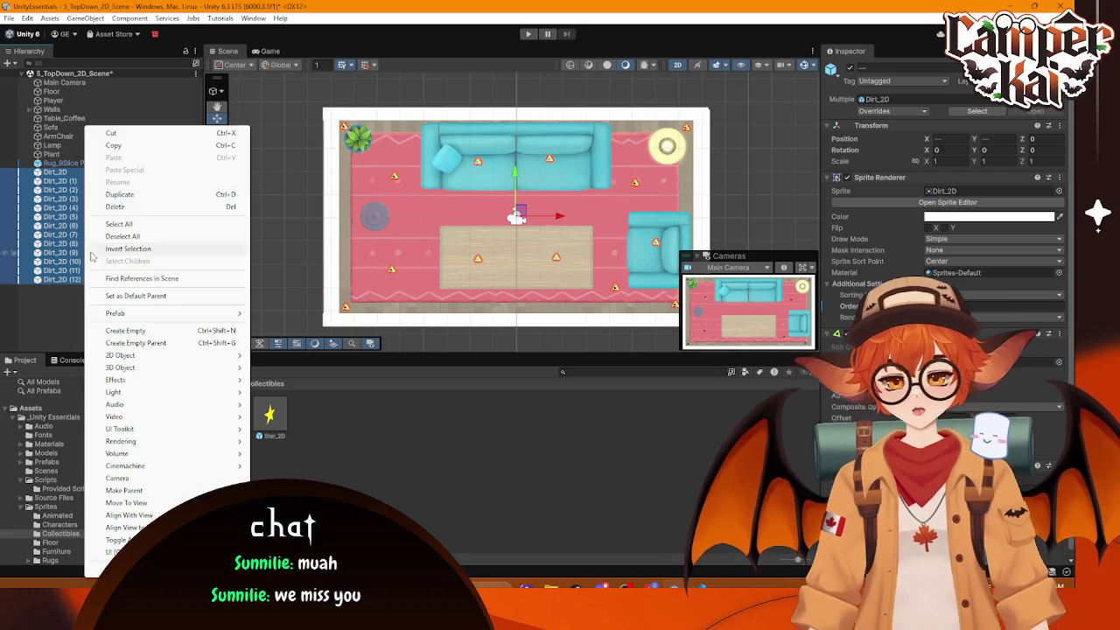
click(170, 343)
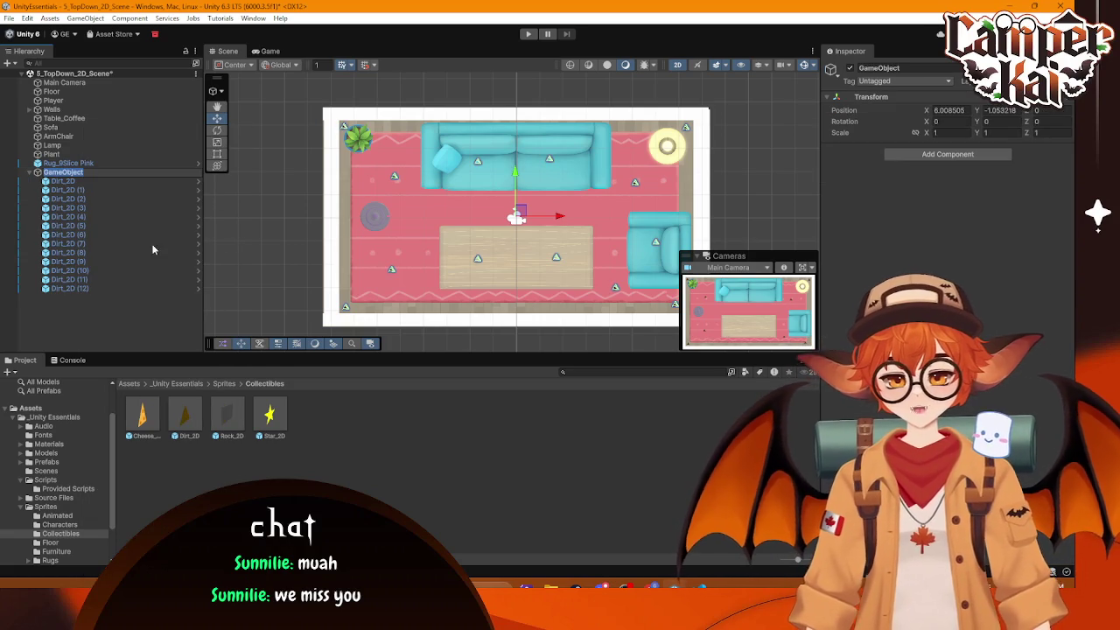
text(Dirts)
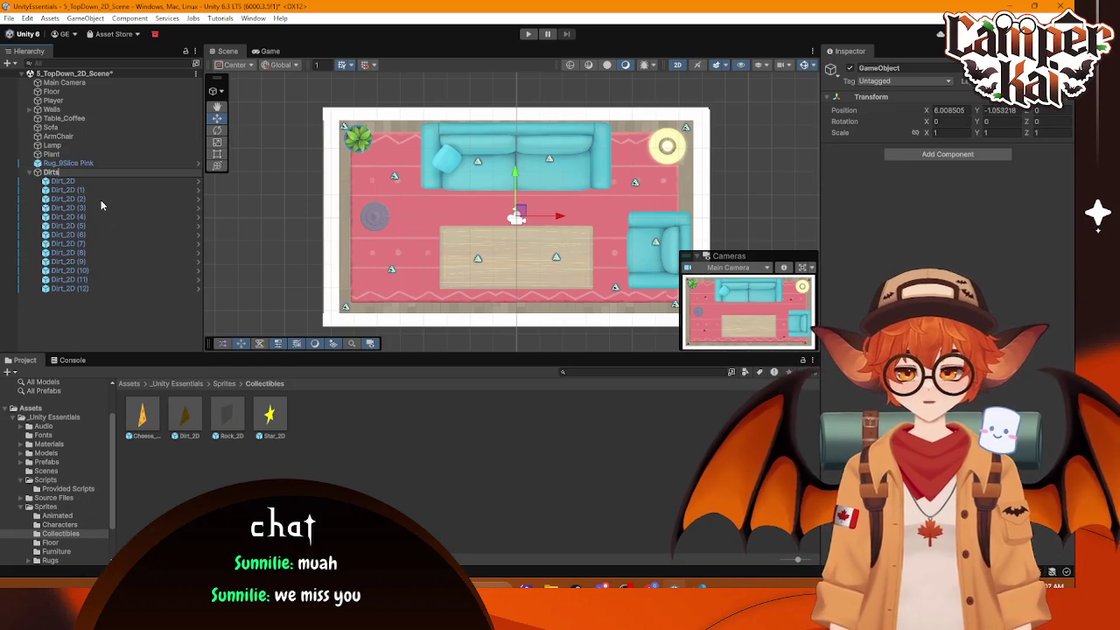
key(Return)
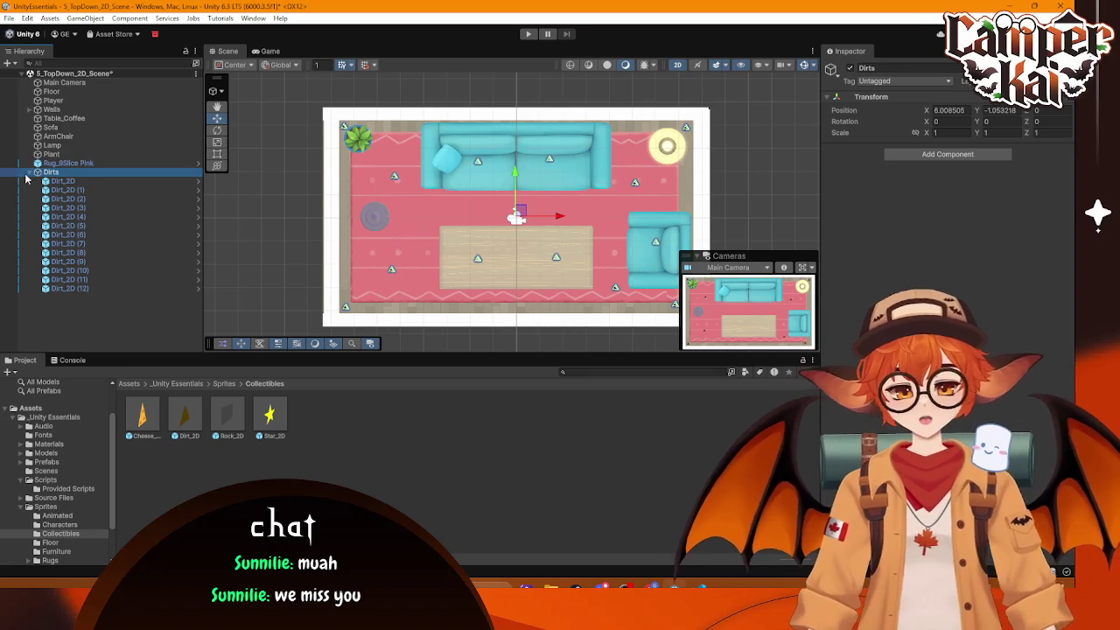
click(30, 172)
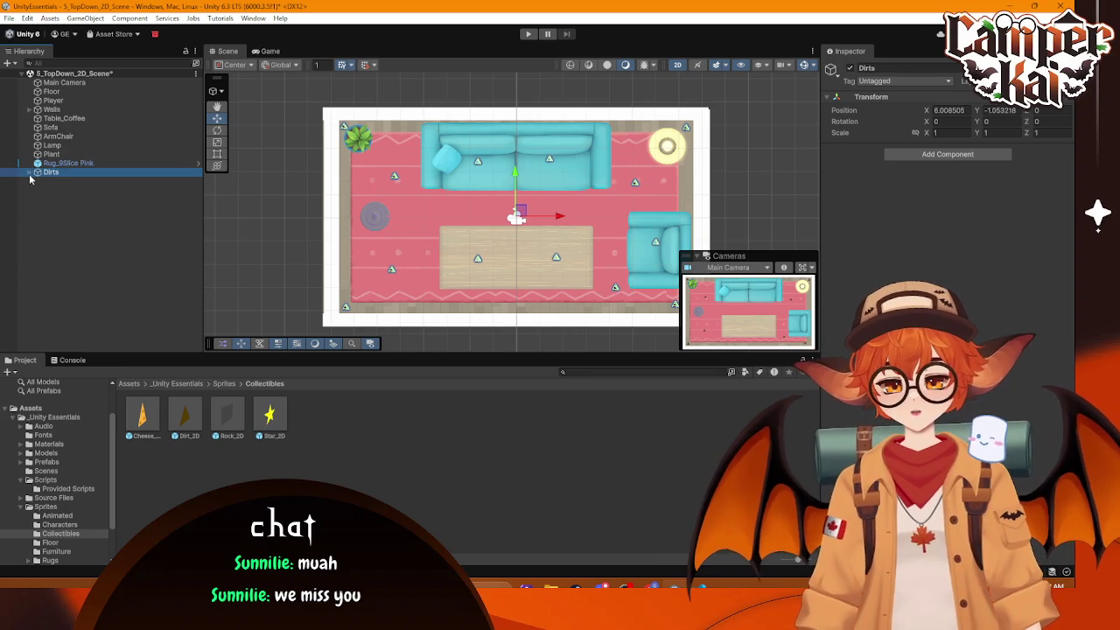
click(535, 35)
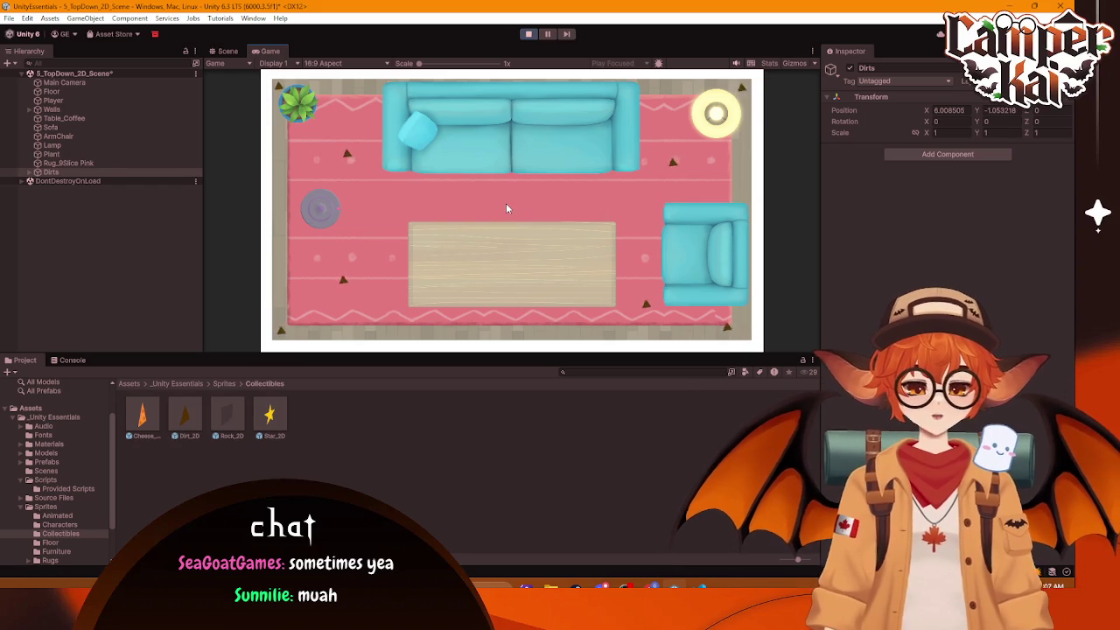
Step: Drive the vacuum right across the rug, collecting dirt near the coffee table
key(d)
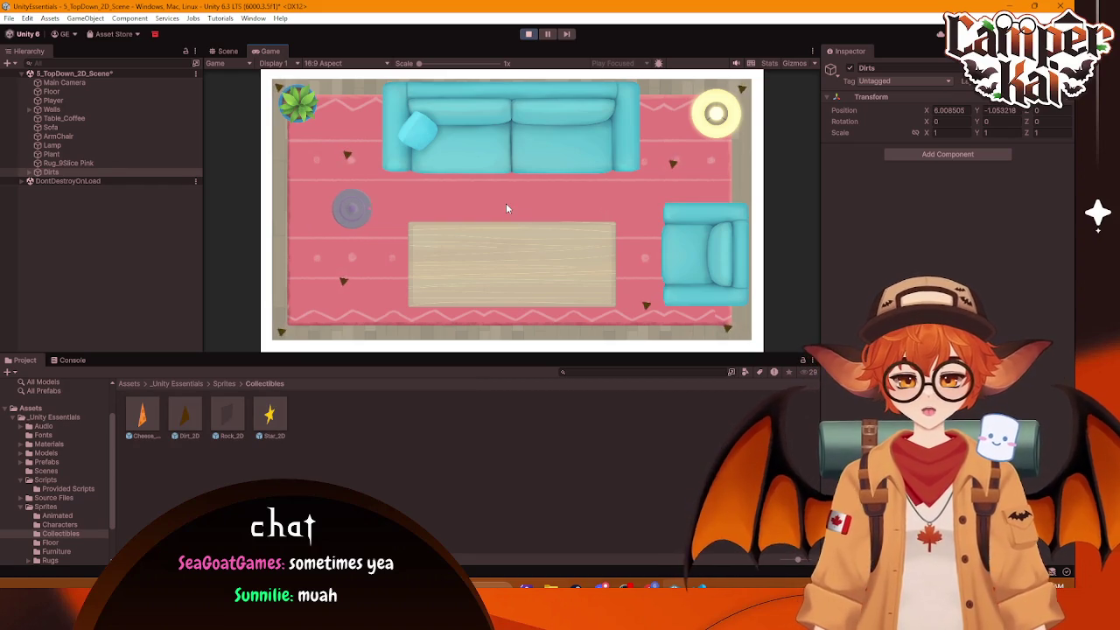
key(d)
key(w)
key(s)
key(d)
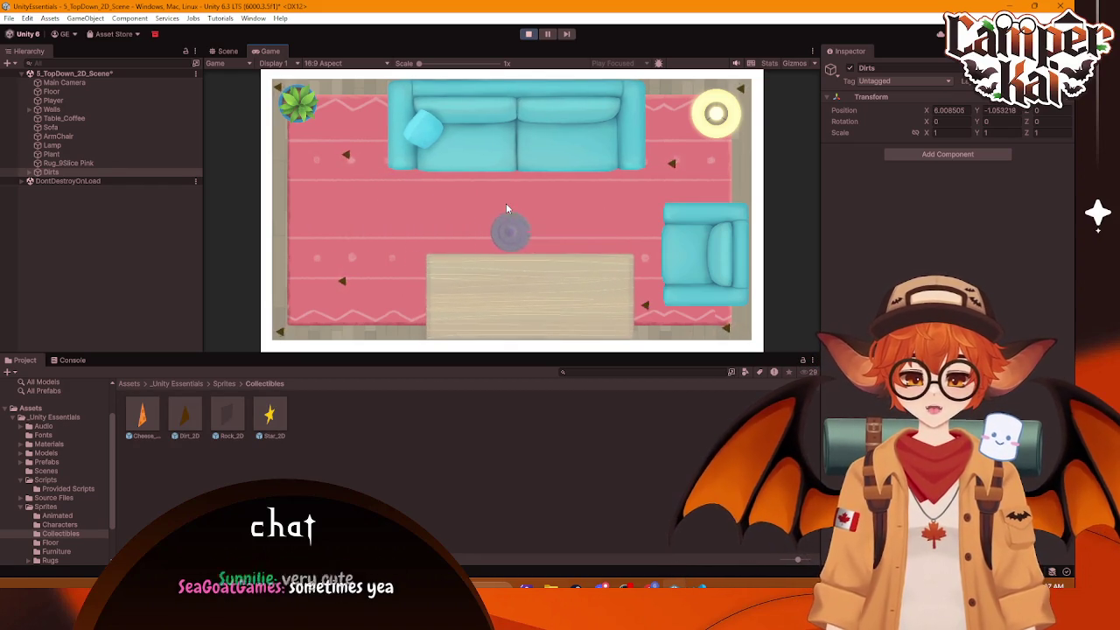
key(s)
key(d)
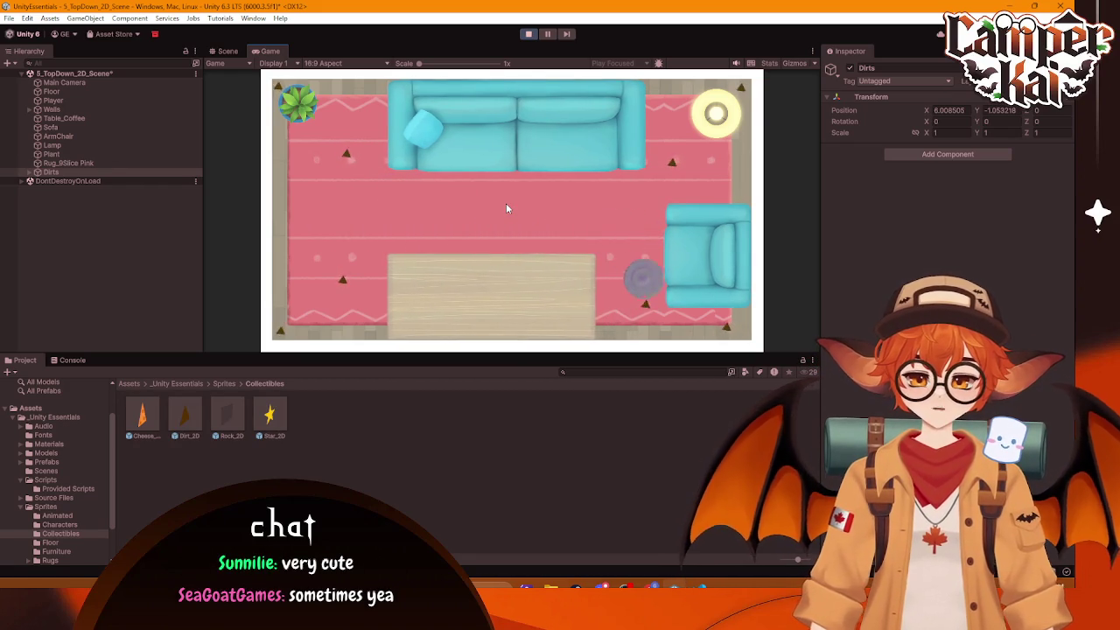
key(d)
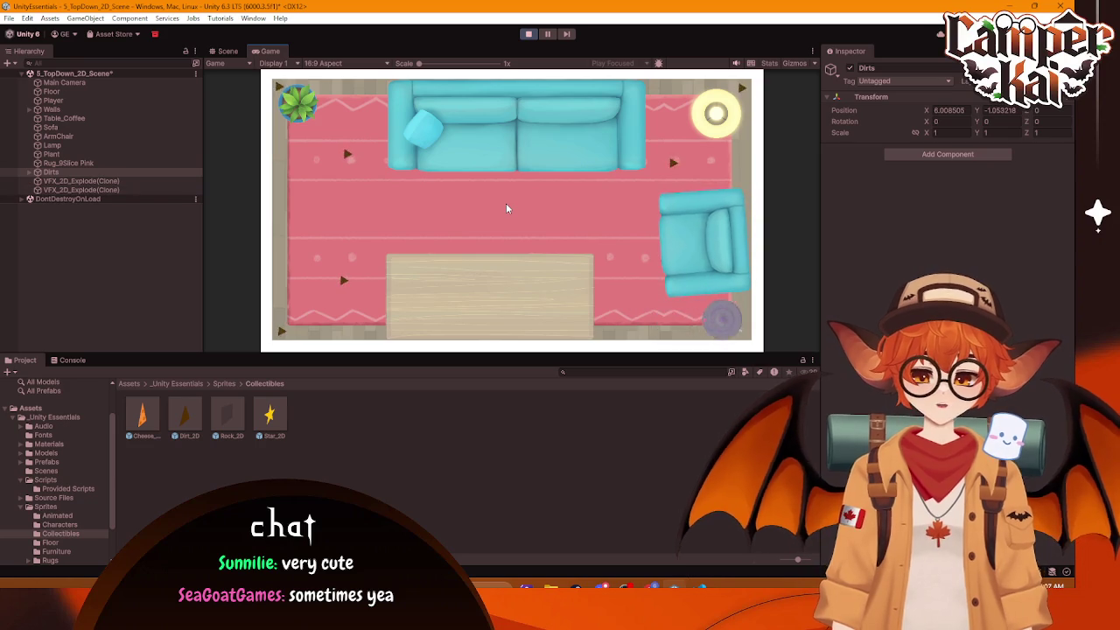
key(a)
key(w)
key(a)
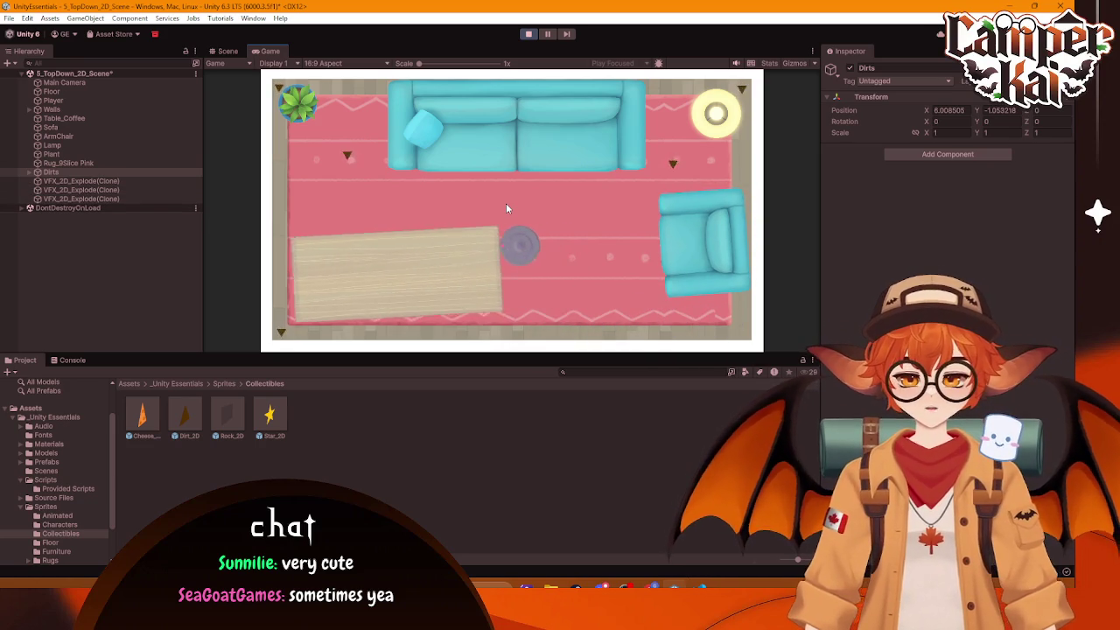
key(w)
Step: Sweep the rug's centre and bottom edge, collecting dirt near the armchair and lower-left
key(s)
key(d)
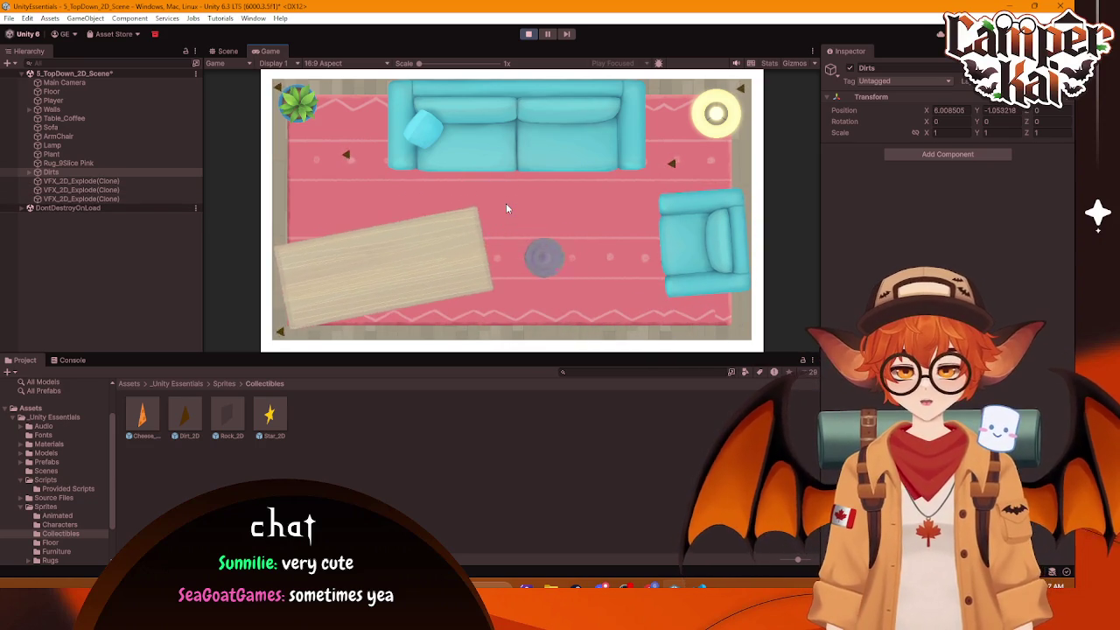
key(w)
key(a)
key(s)
key(a)
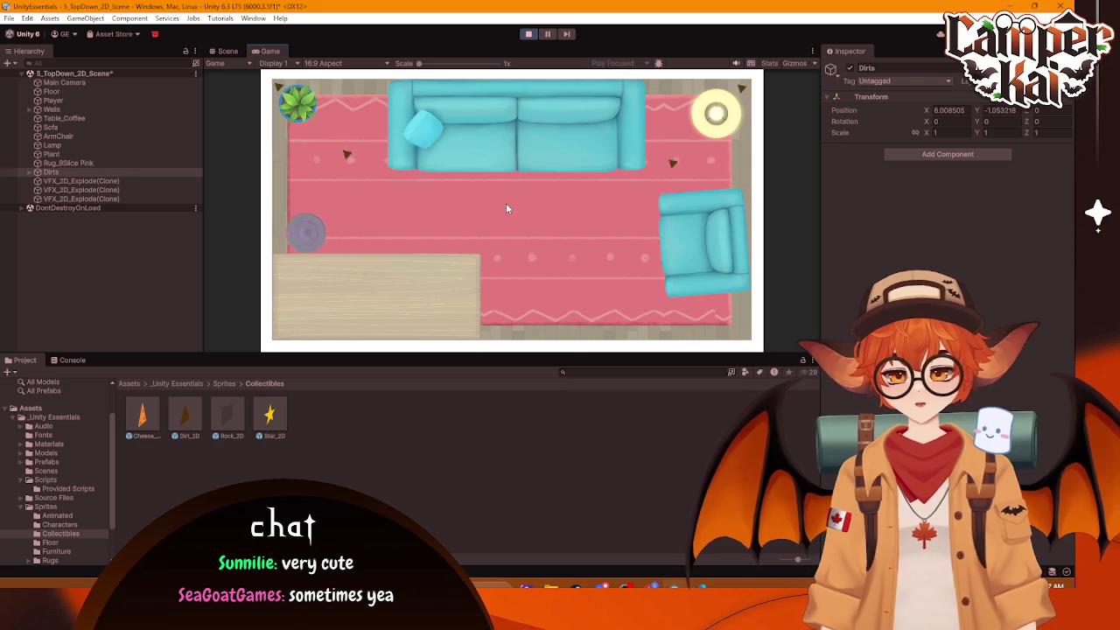
key(d)
key(d)
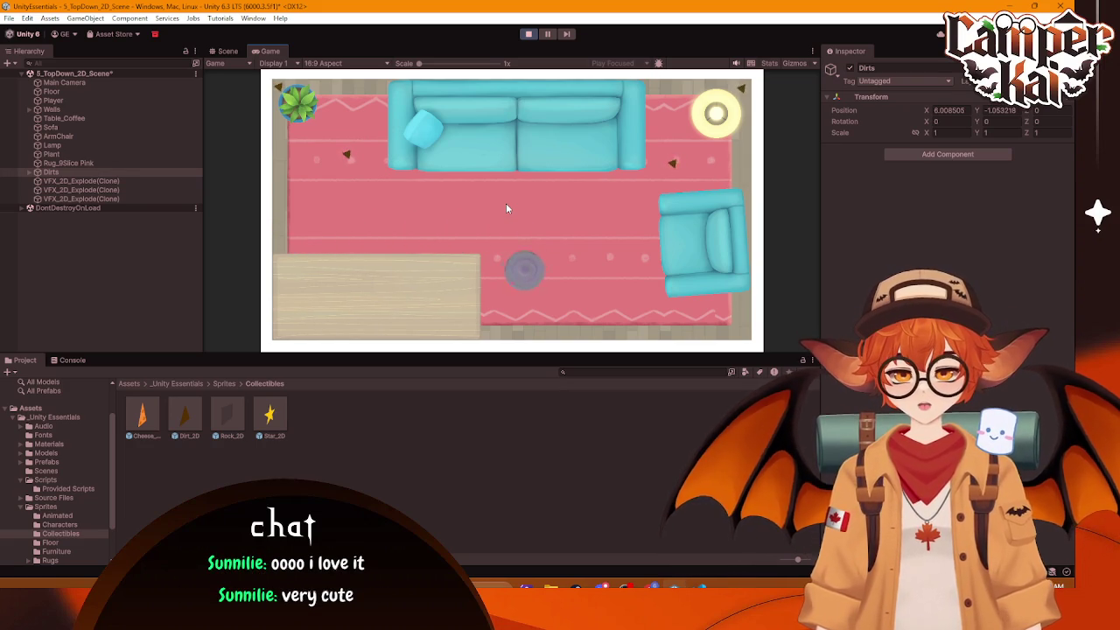
key(a)
key(d)
key(s)
key(a)
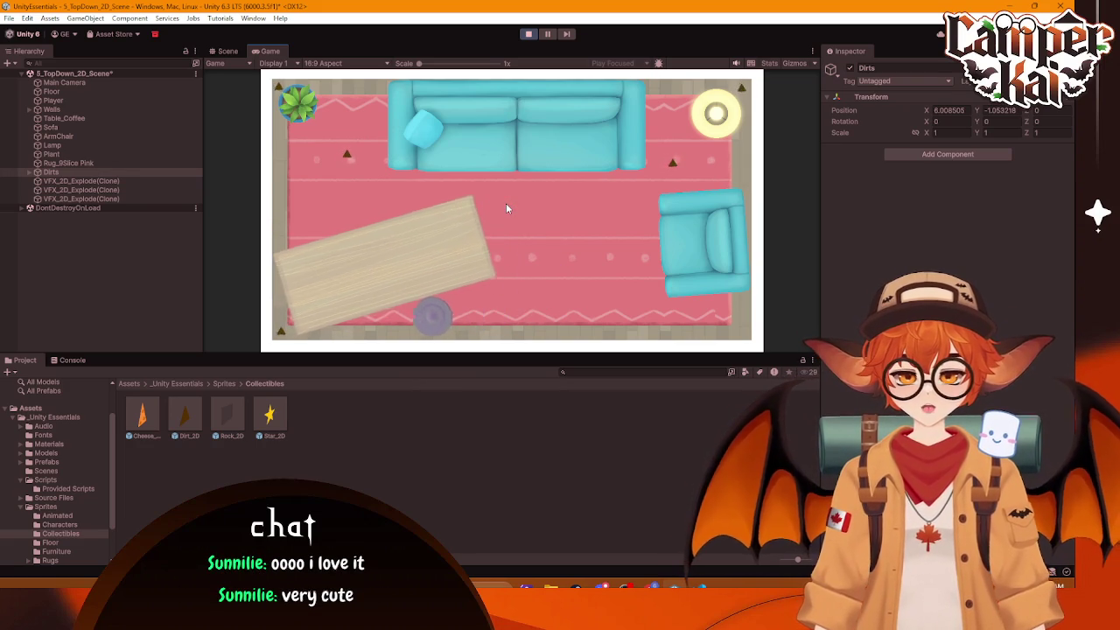
key(w)
key(s)
key(d)
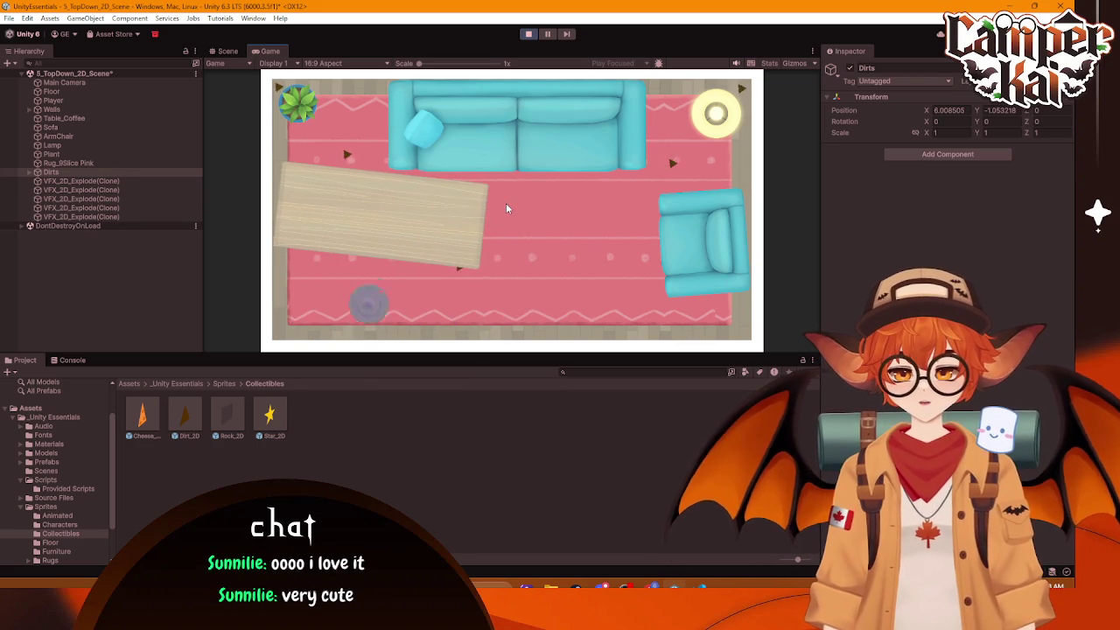
key(w)
key(a)
Step: Collect the top-left corner dirt, then work down the left edge and along the bottom
key(d)
key(a)
key(s)
key(w)
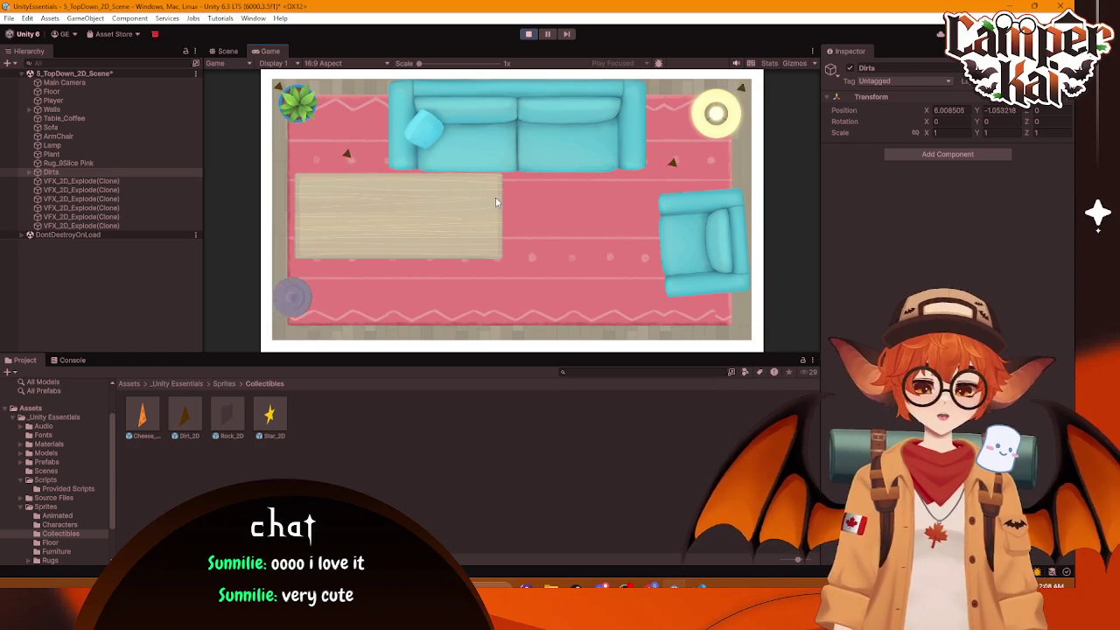
key(d)
key(w)
key(a)
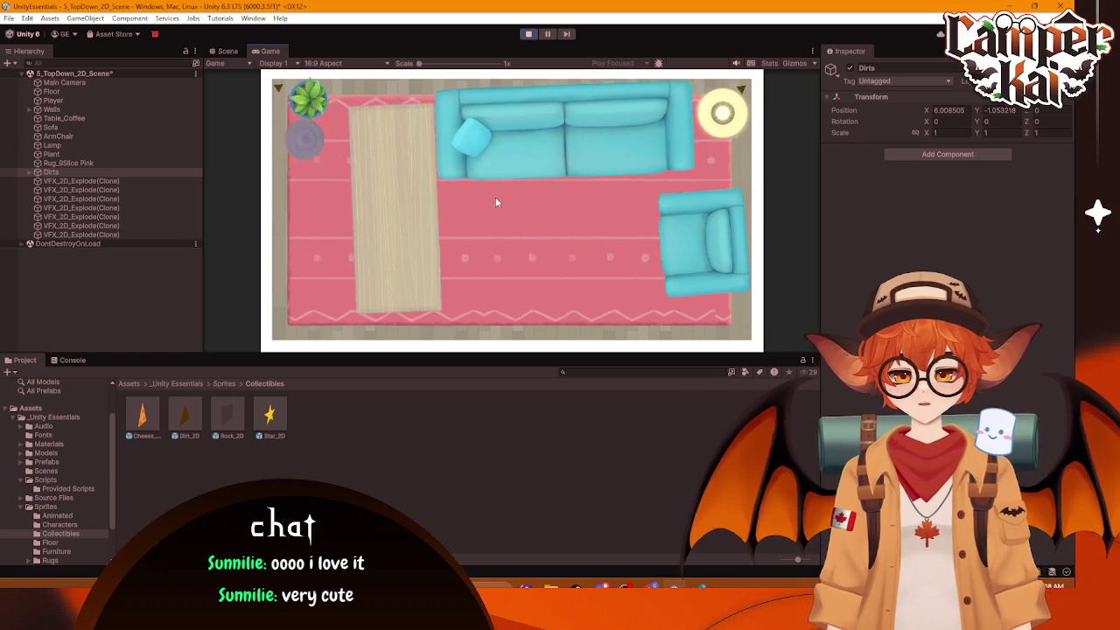
key(s)
key(w)
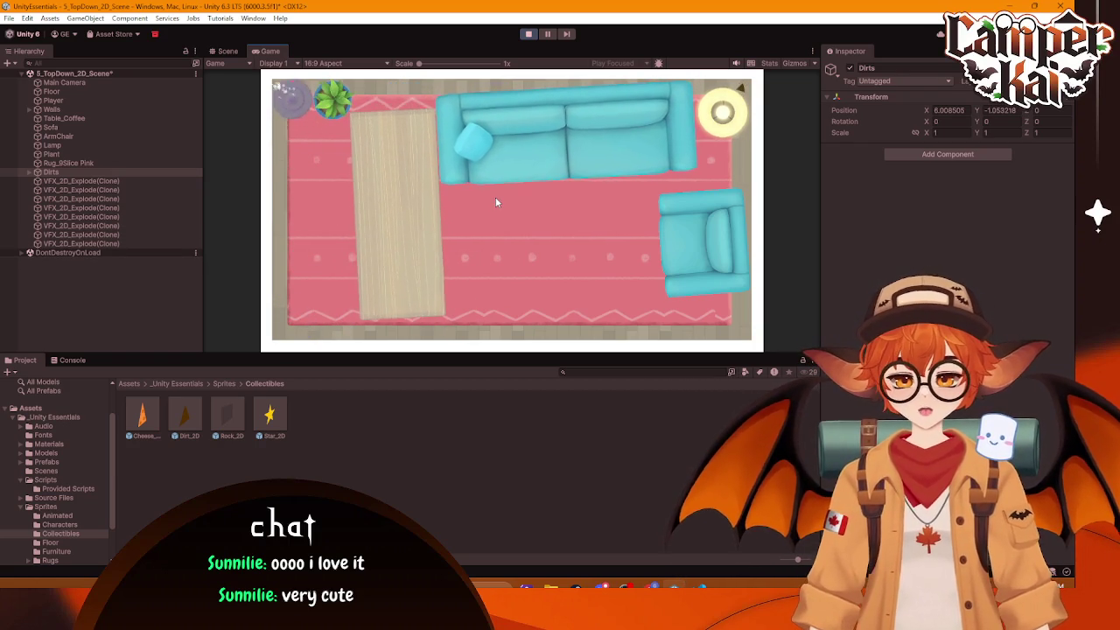
key(s)
key(d)
key(d)
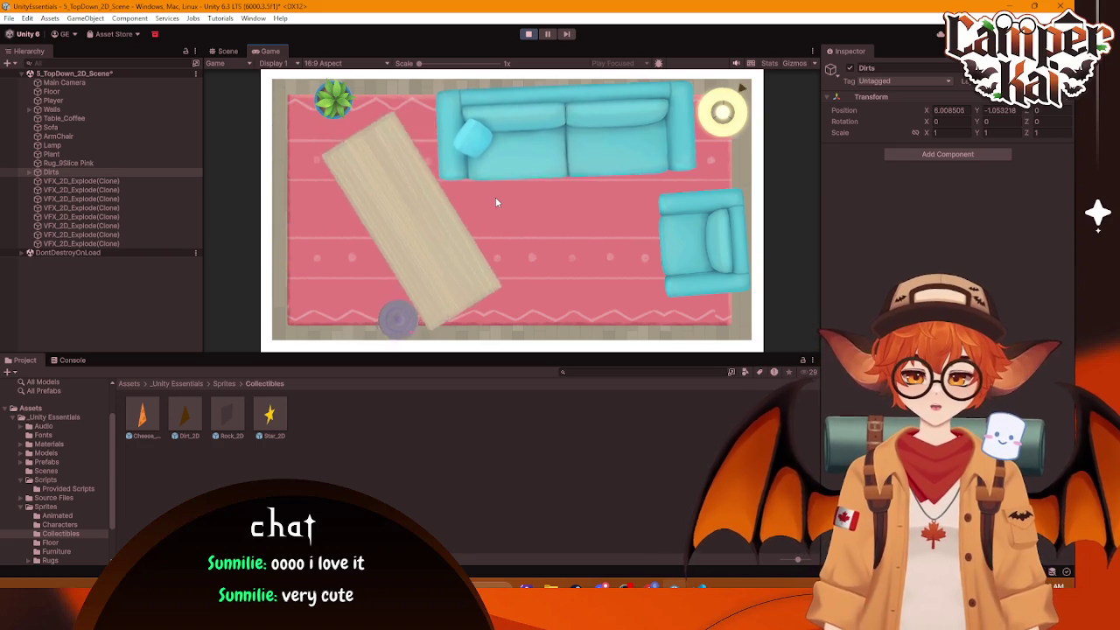
key(w)
key(d)
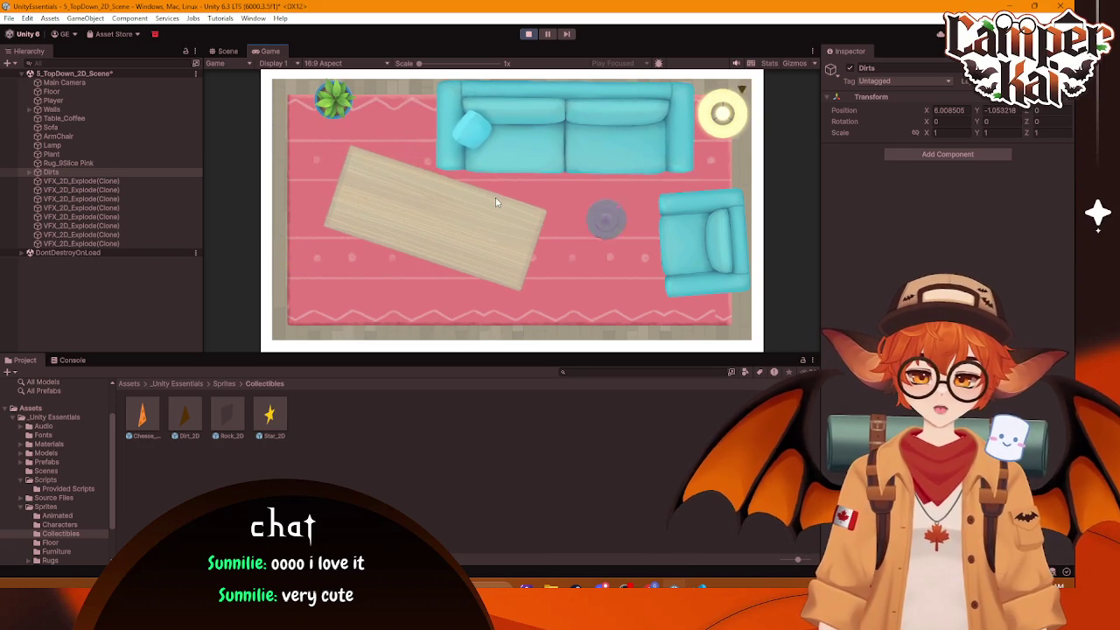
key(s)
key(s)
key(a)
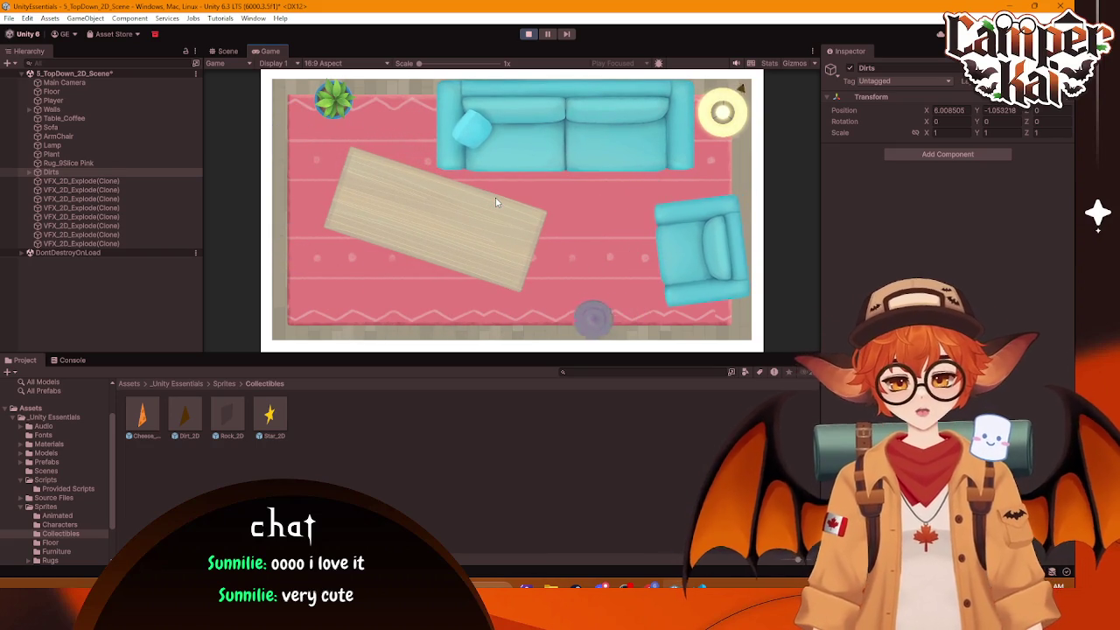
key(w)
Step: Steer around the sofa to collect the dirt beside it, then stop the playtest
key(d)
key(d)
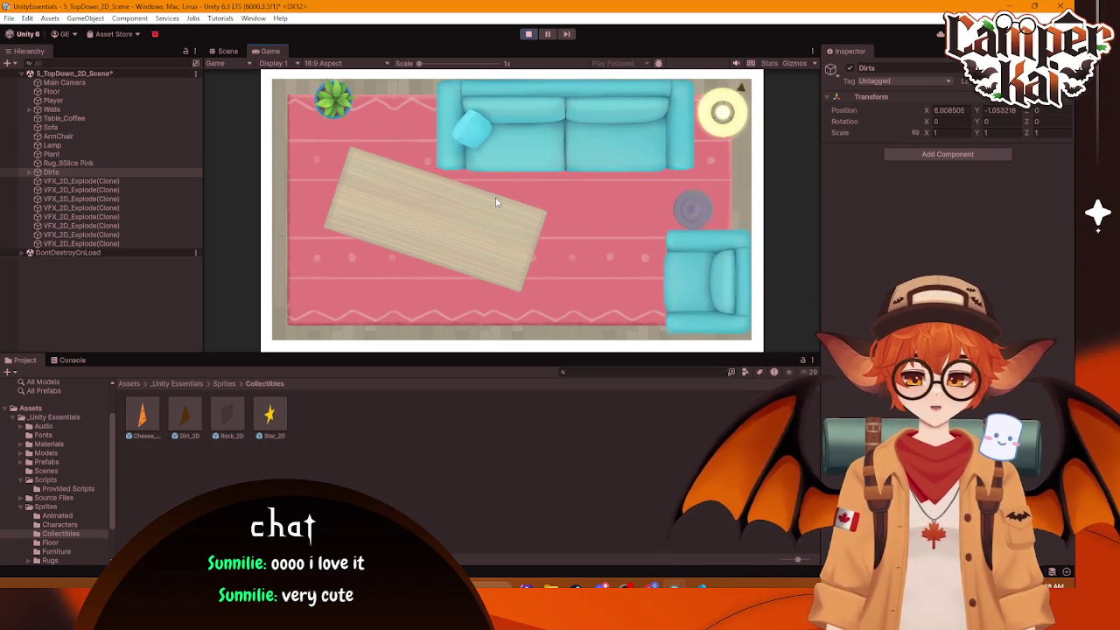
key(w)
key(a)
key(a)
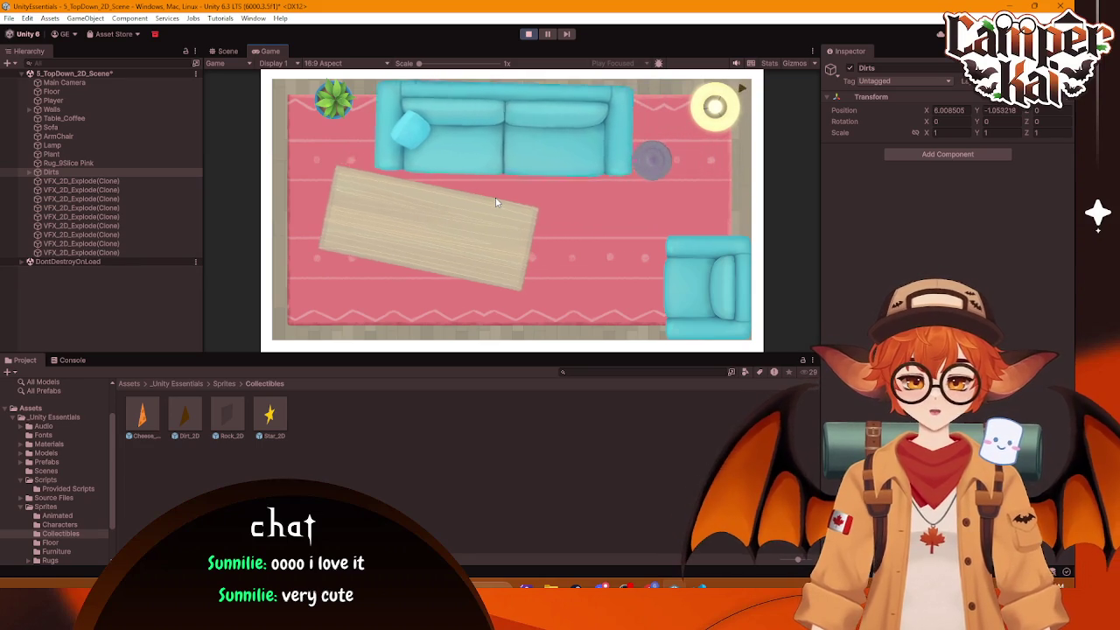
key(s)
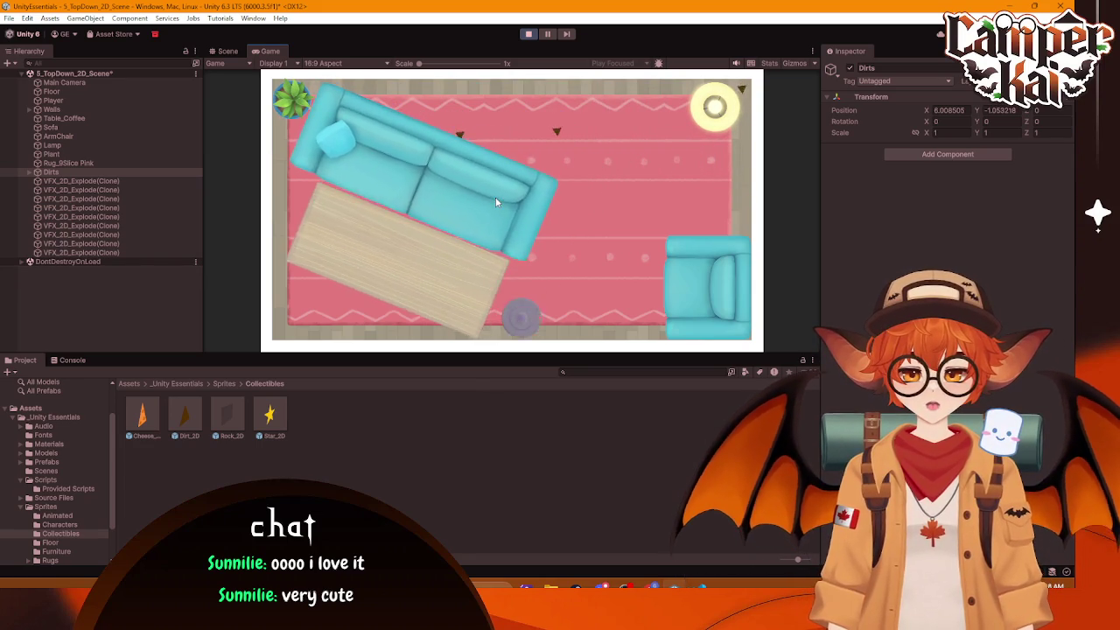
key(w)
key(a)
key(a)
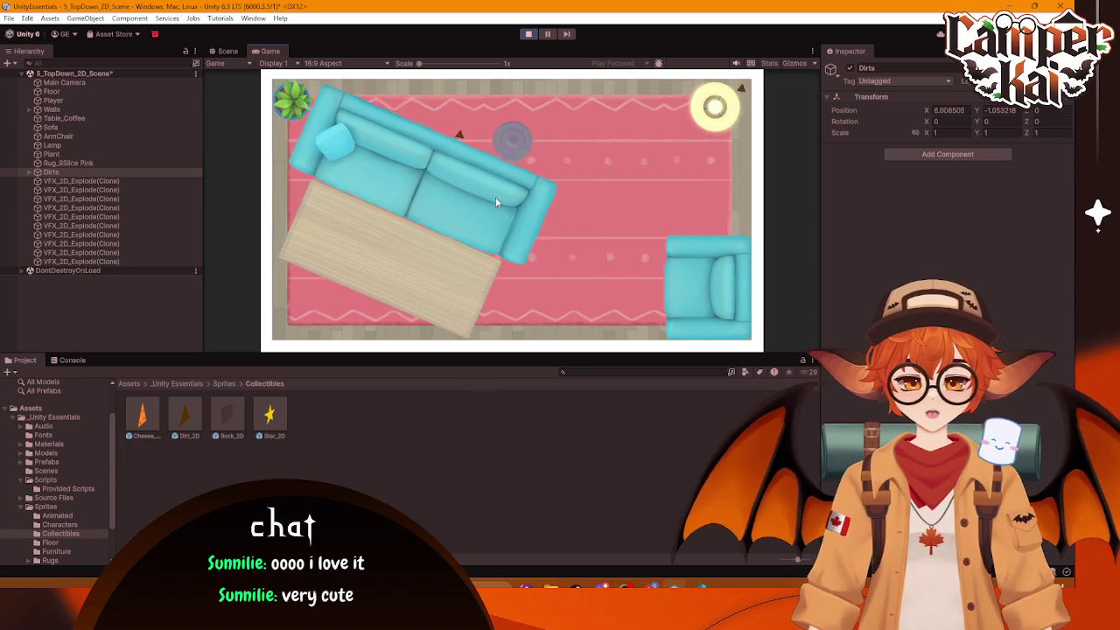
key(d)
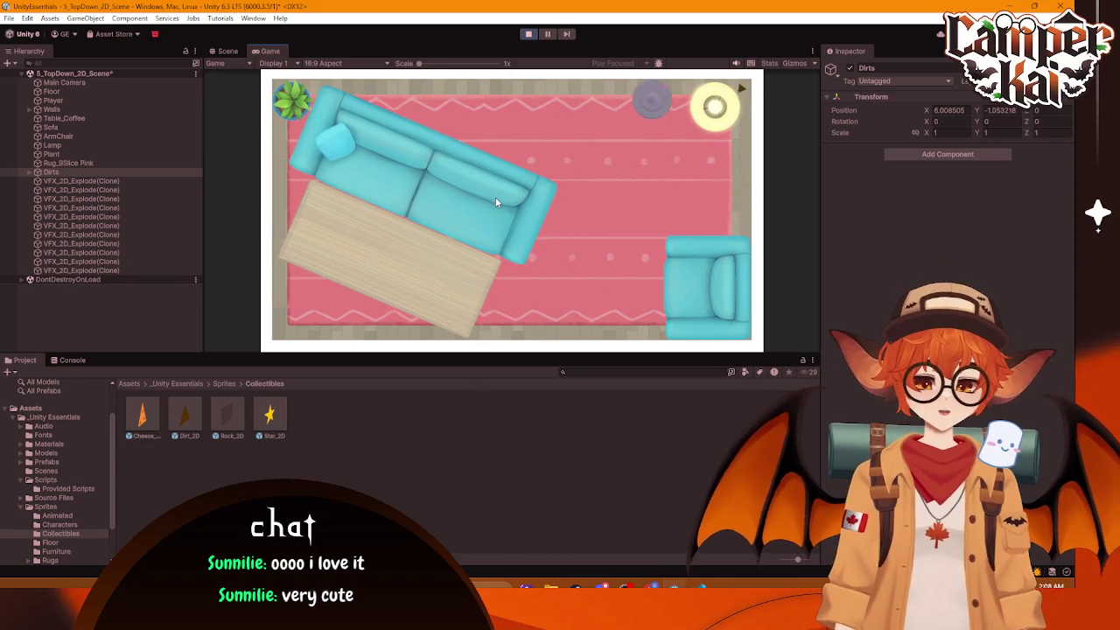
key(s)
key(a)
click(530, 35)
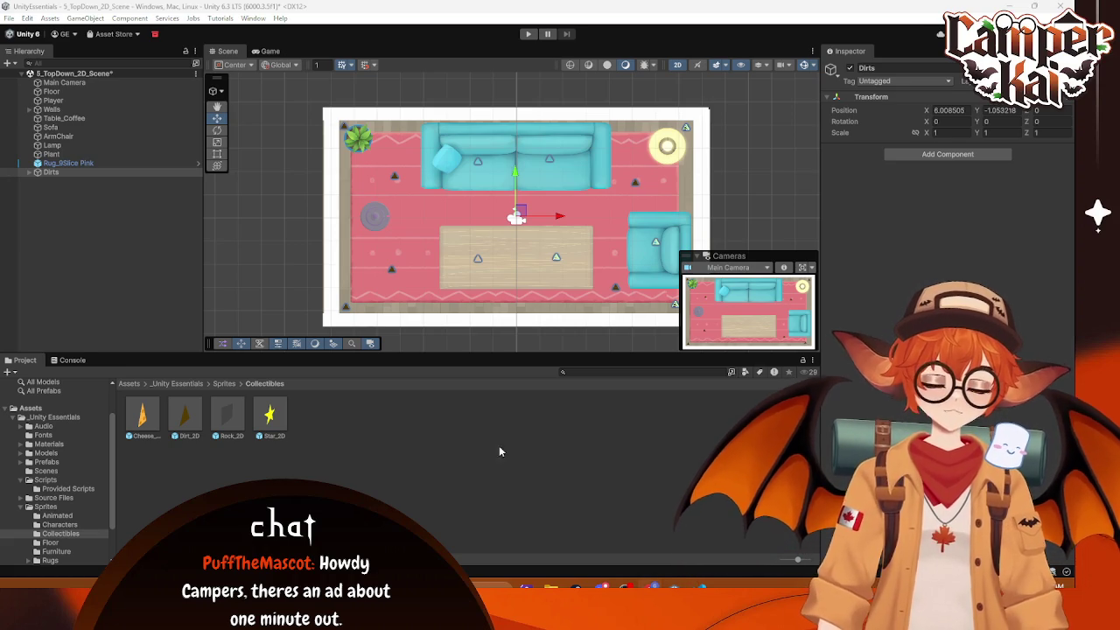
Step: Drag the Remaining_Collectibles_UI prefab from _Unity Essentials/Prefabs/UI into the scene
click(177, 380)
click(175, 383)
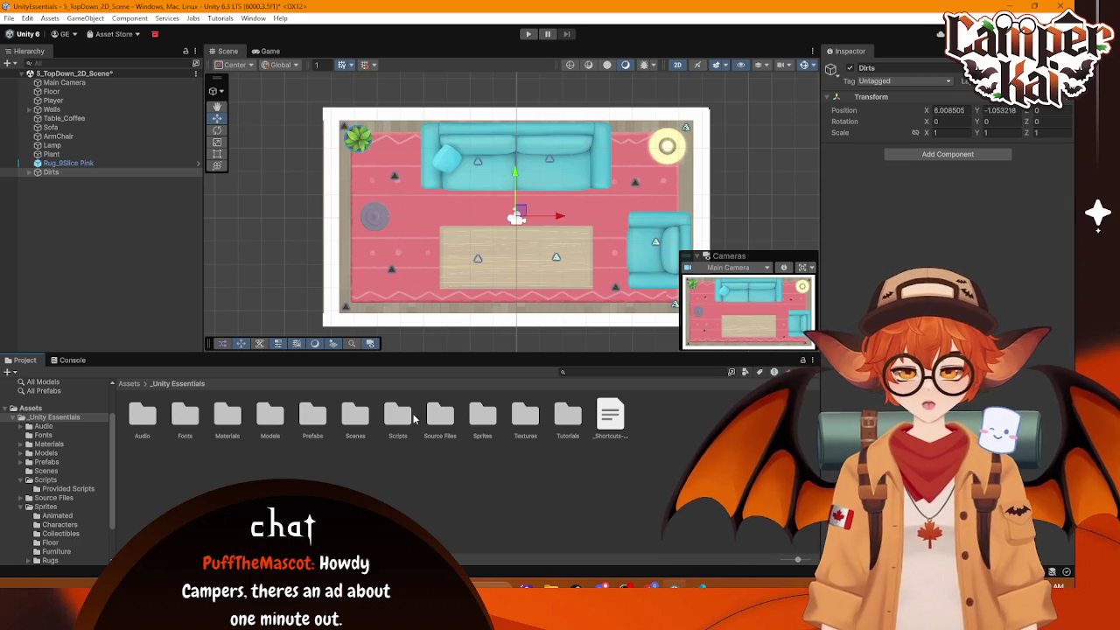
double_click(313, 418)
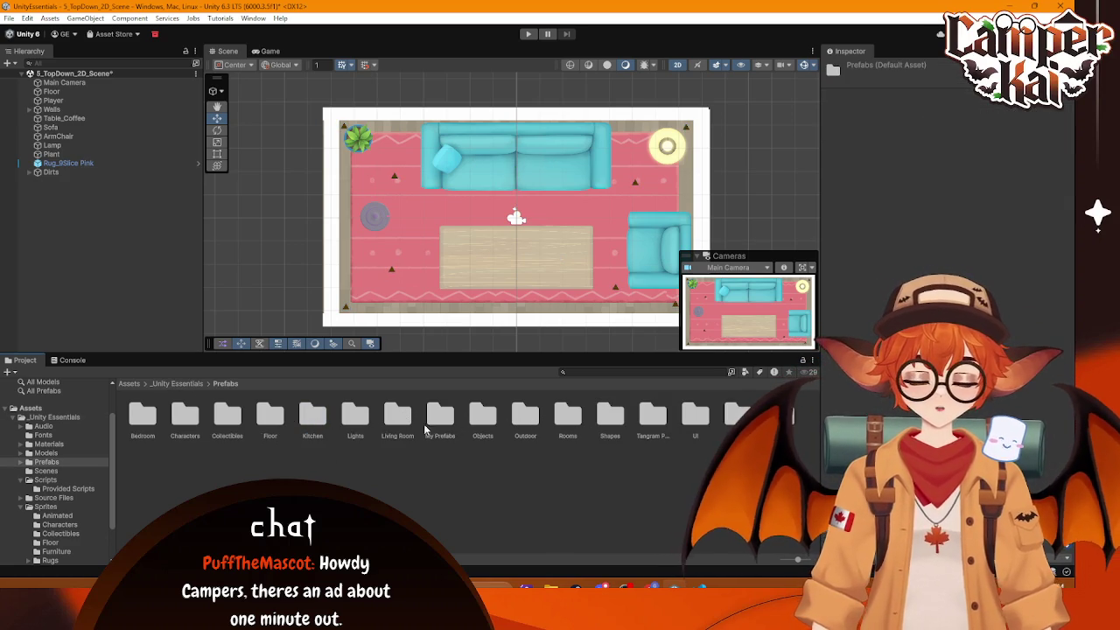
double_click(694, 418)
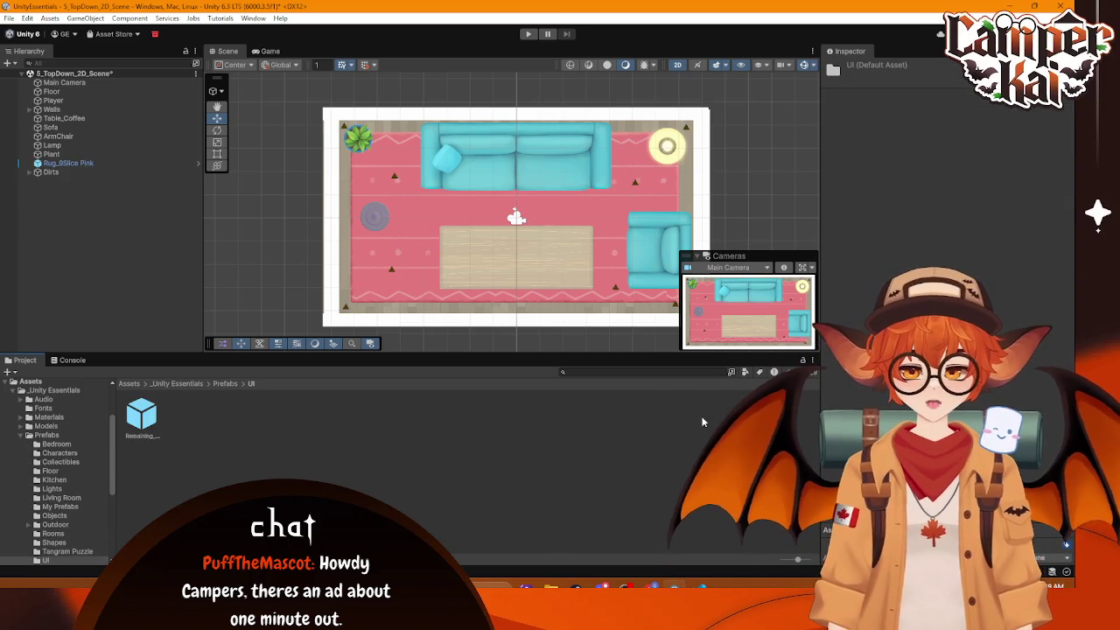
click(147, 426)
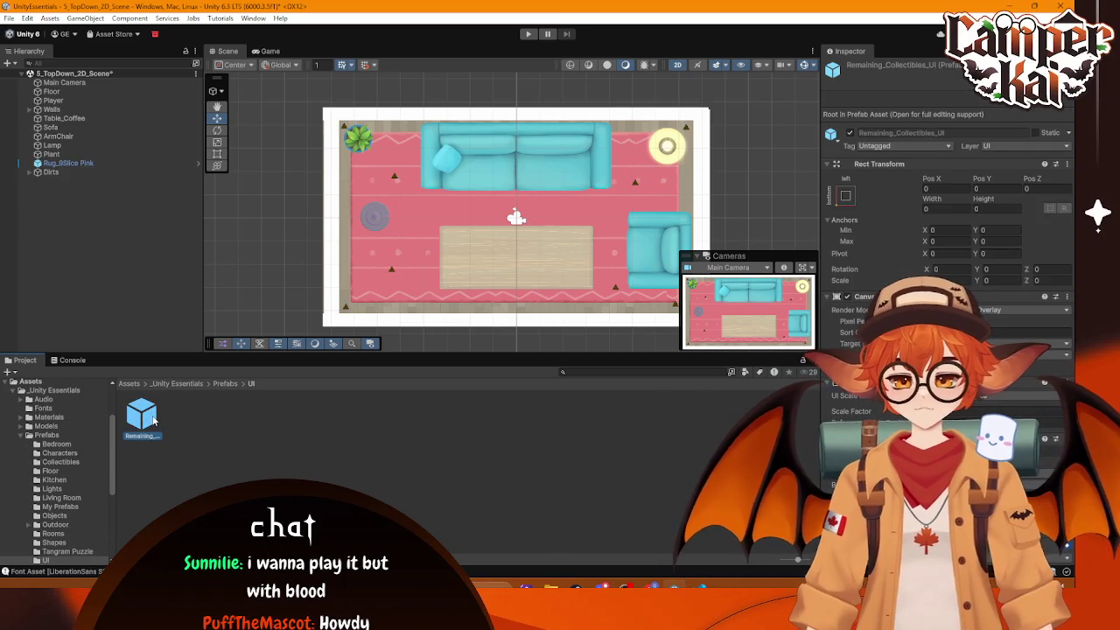
drag(329, 224, 126, 232)
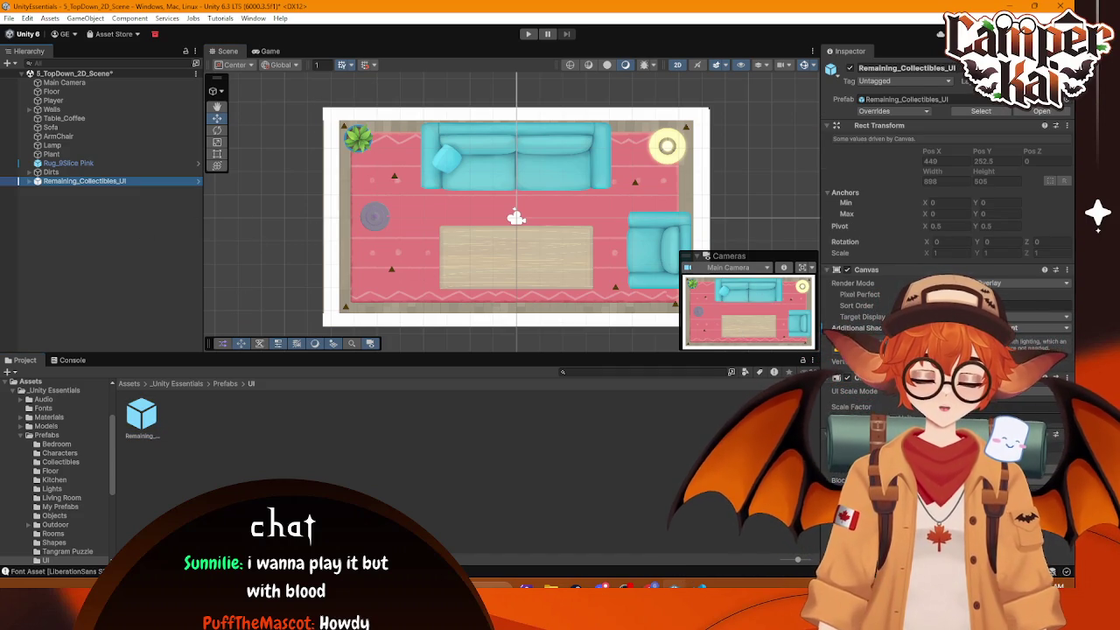
Step: Enter Play mode and drive the vacuum with WASD around the rug, armchair and top-right corner collecting dirt
click(527, 34)
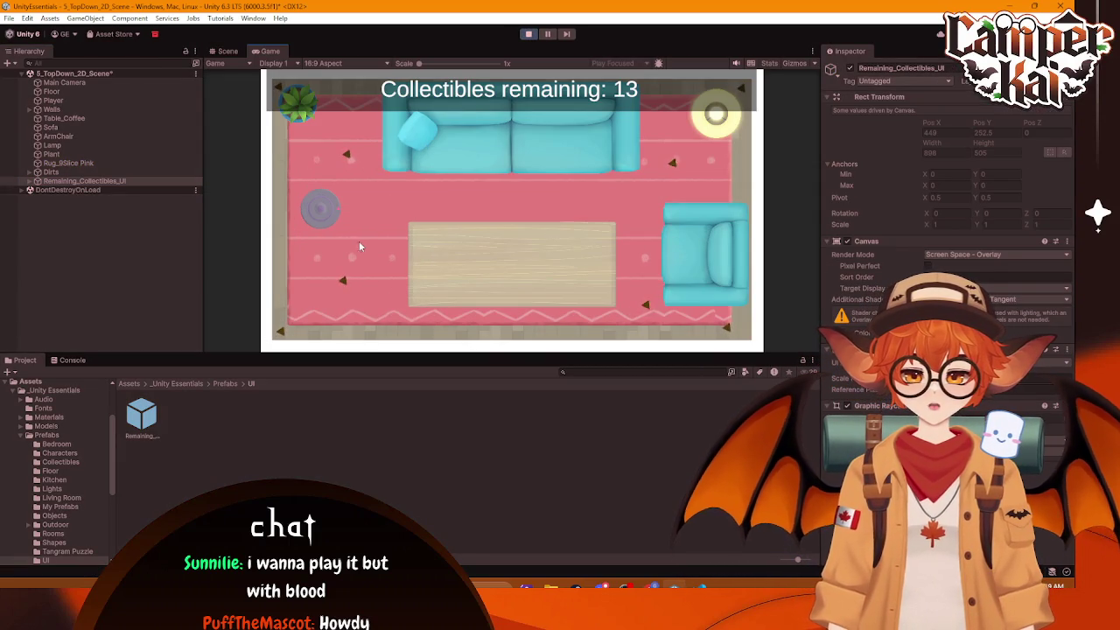
key(w)
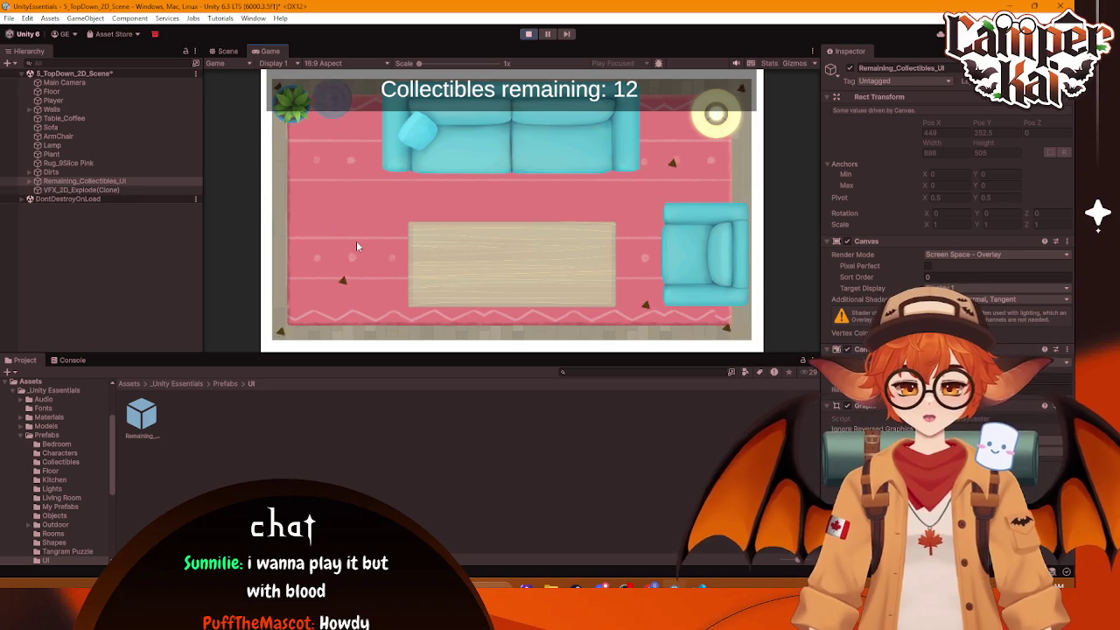
key(a)
key(s)
key(d)
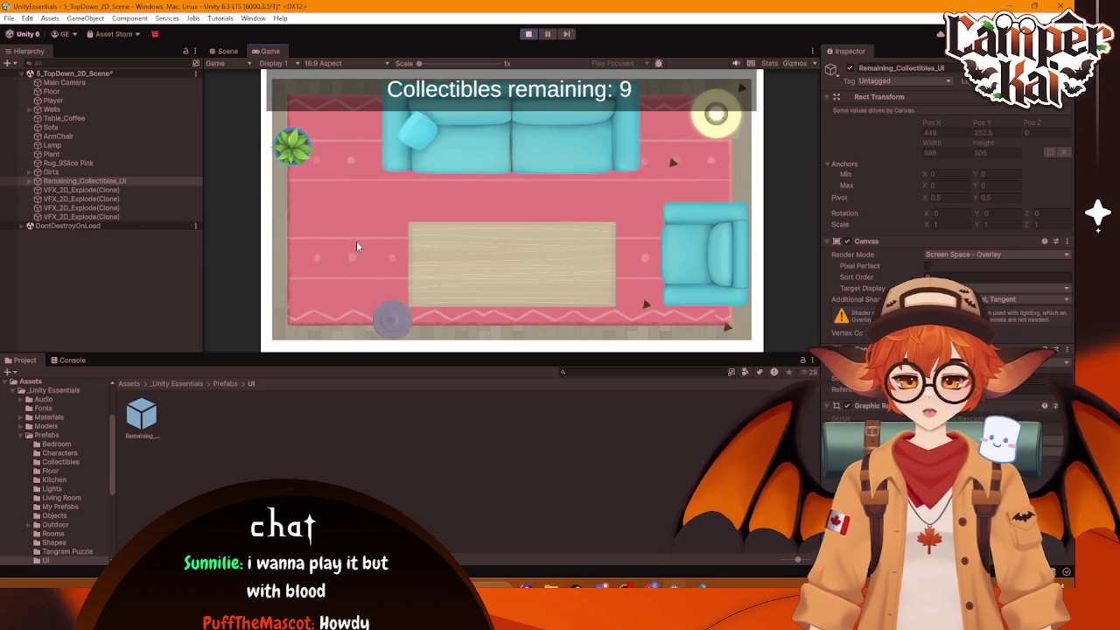
key(w)
key(d)
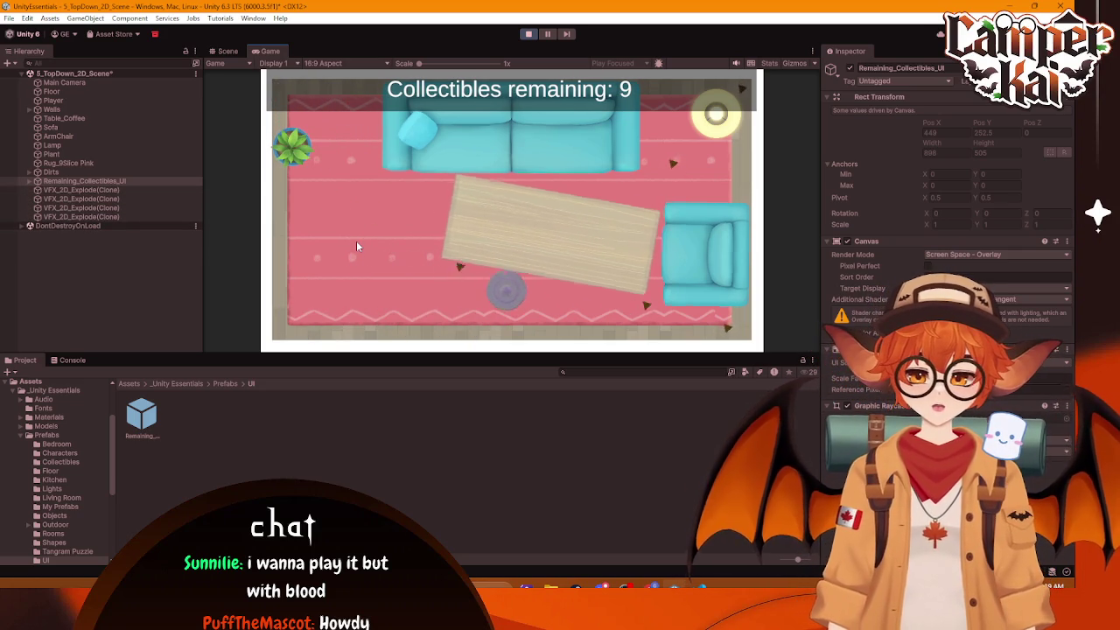
key(d)
key(s)
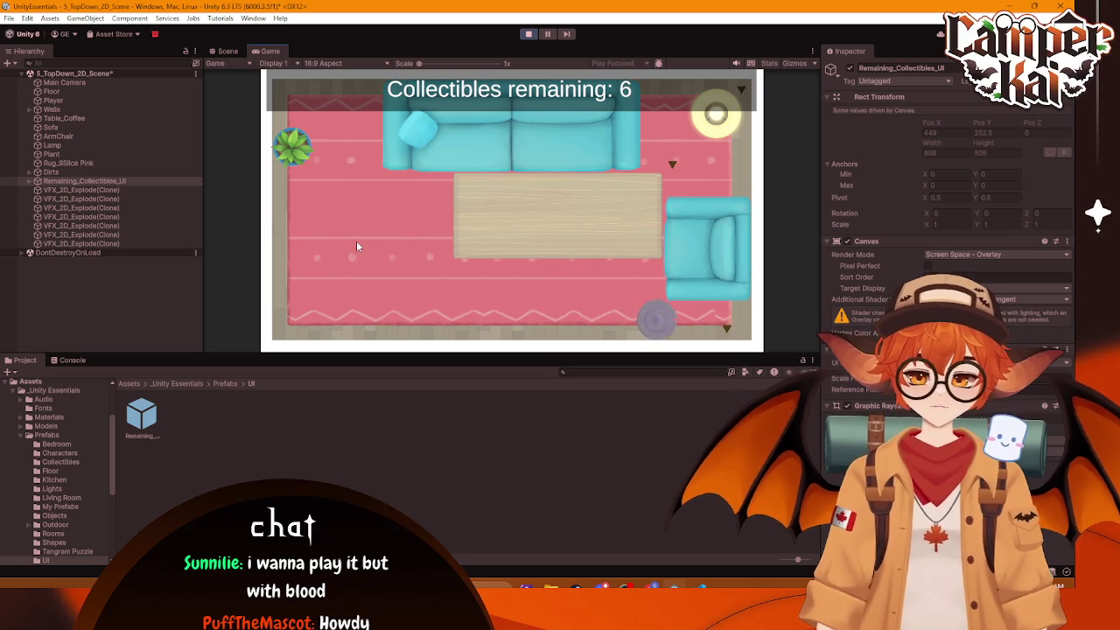
key(w)
key(a)
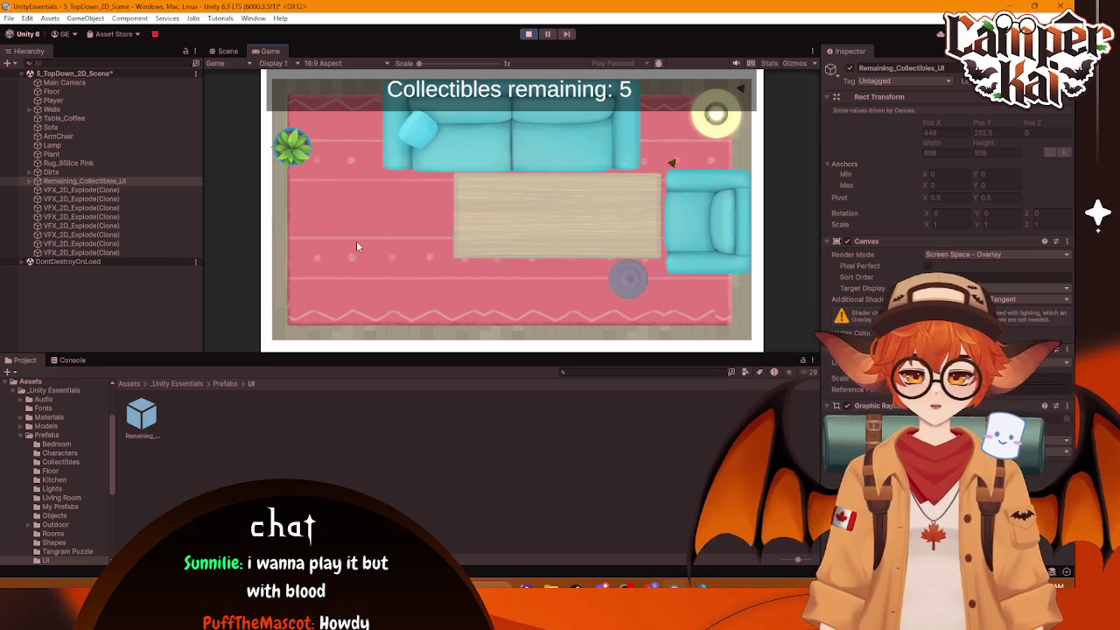
key(a)
key(w)
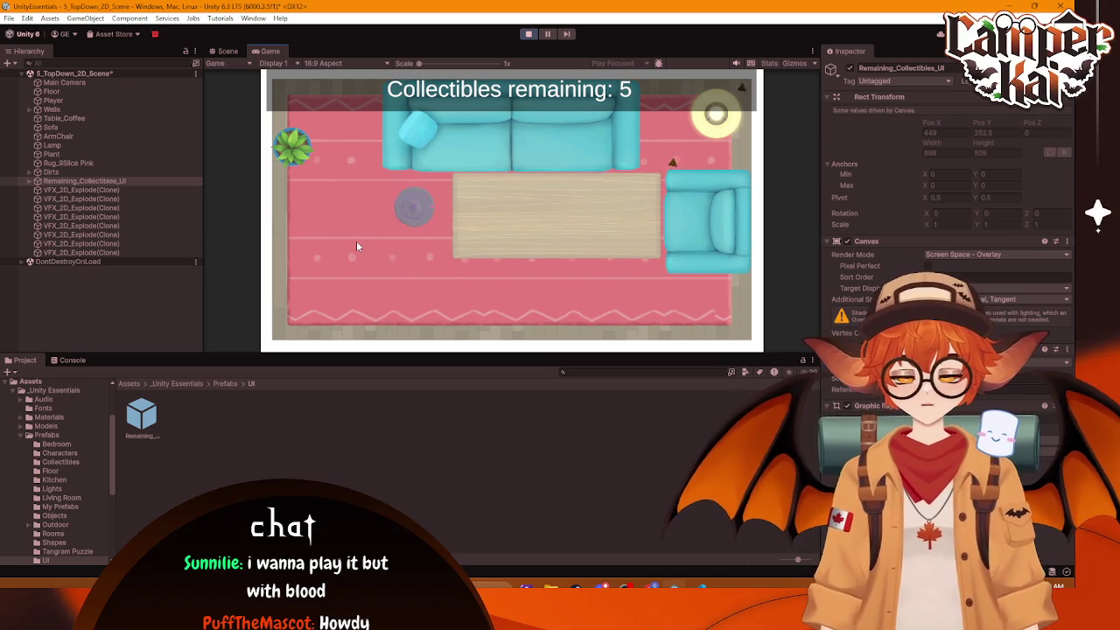
key(s)
key(w)
key(d)
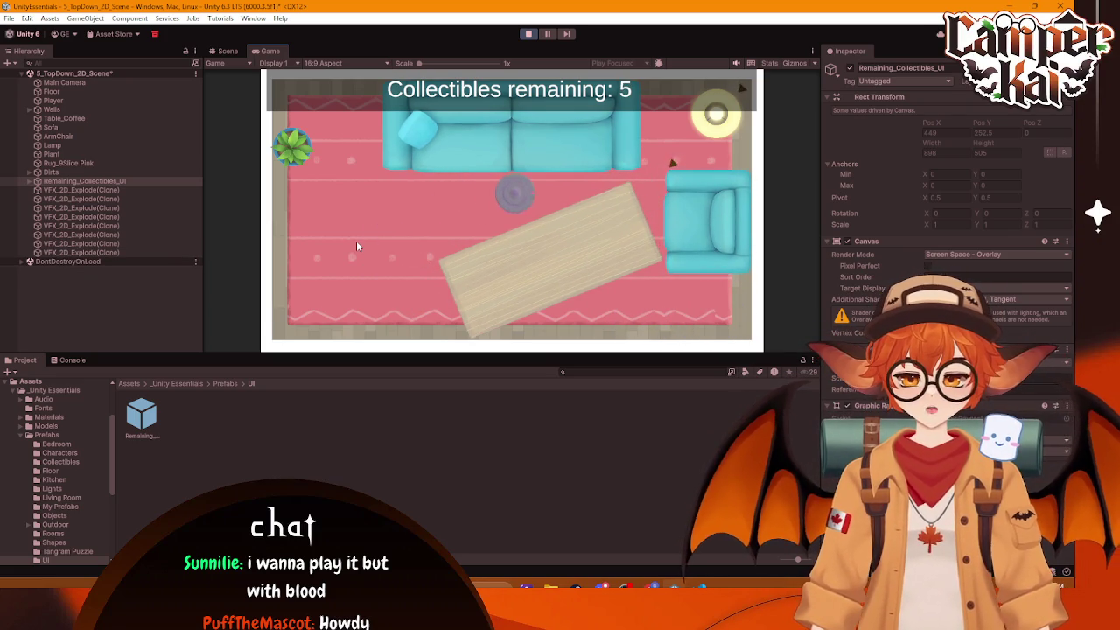
key(s)
key(a)
key(w)
key(d)
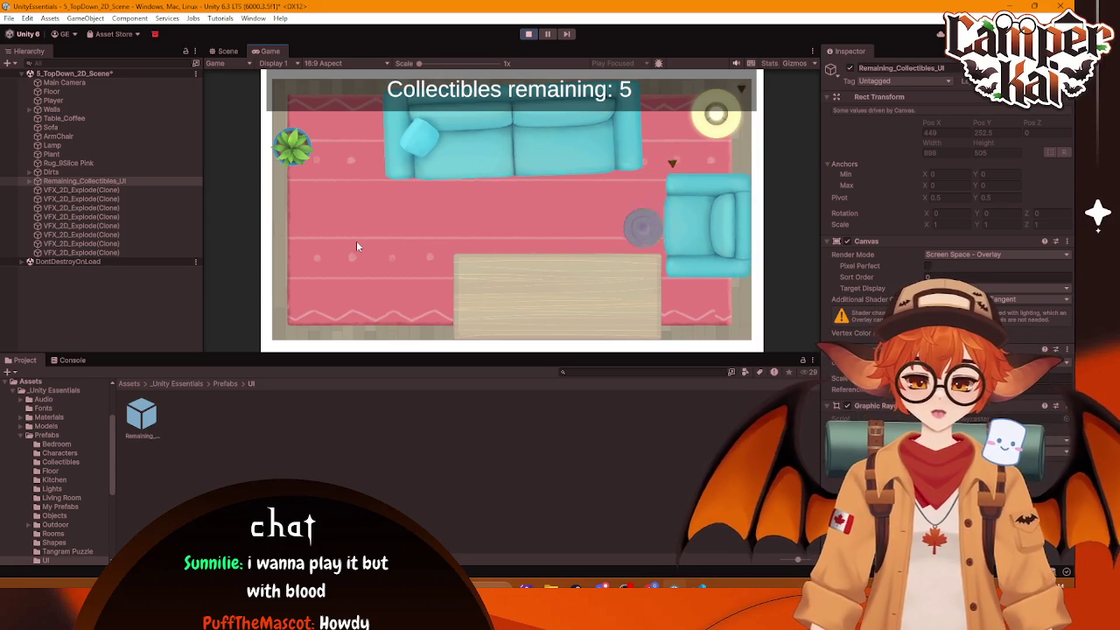
key(w)
key(d)
key(a)
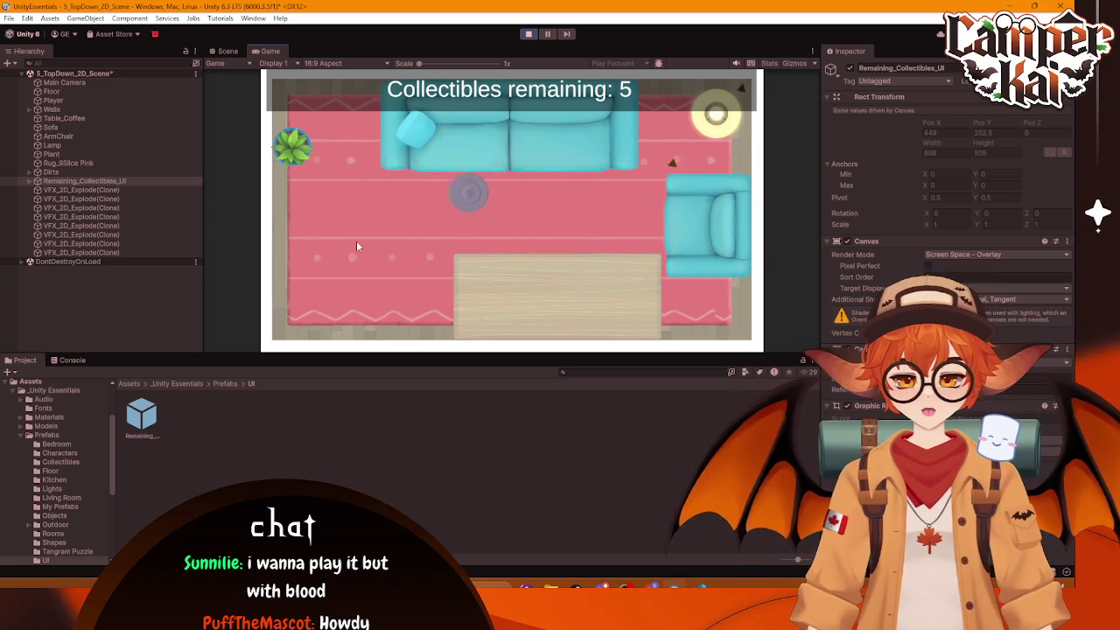
key(a)
key(s)
key(d)
key(w)
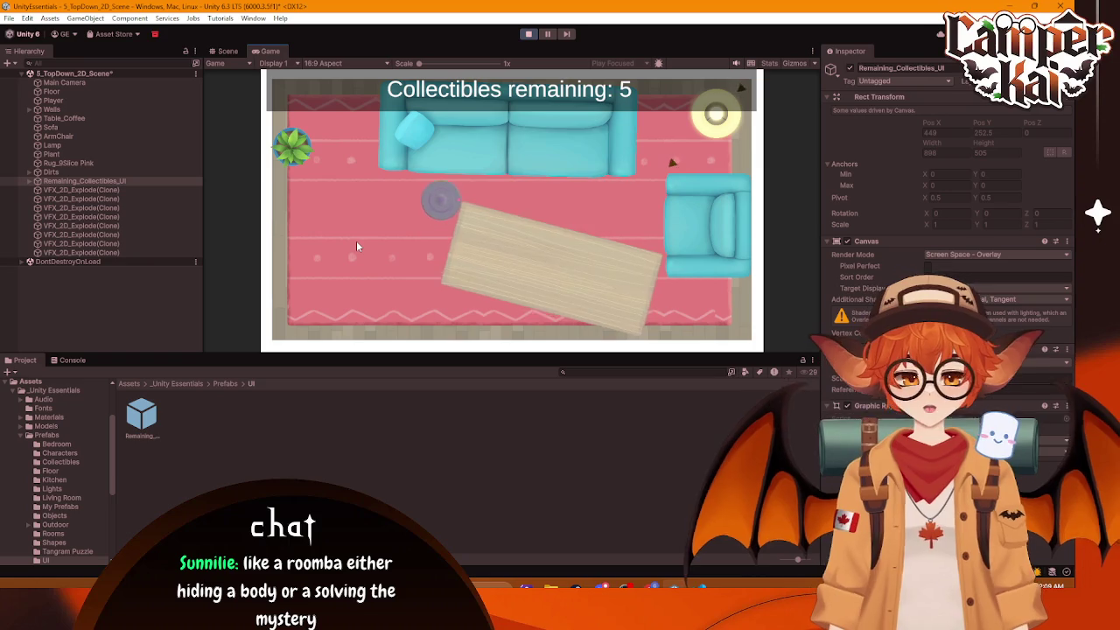
key(s)
key(w)
key(d)
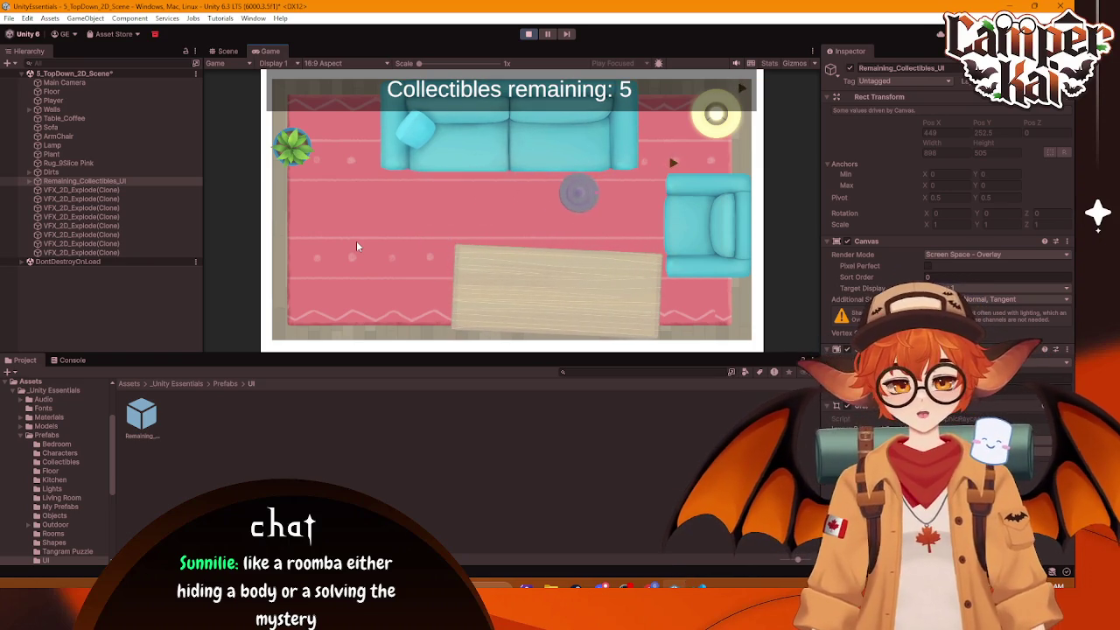
key(a)
key(d)
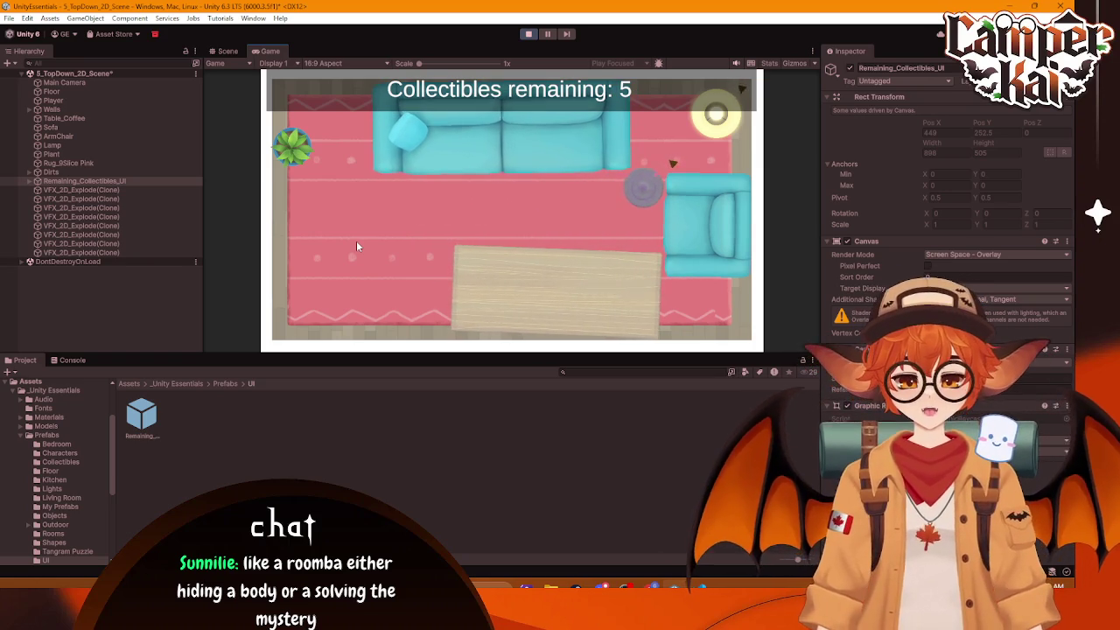
key(w)
key(d)
key(s)
key(w)
key(d)
key(a)
key(d)
key(w)
key(a)
key(s)
key(w)
key(d)
Step: Keep steering around the sofa and coffee table, straightening them while collecting the remaining dirt
key(a)
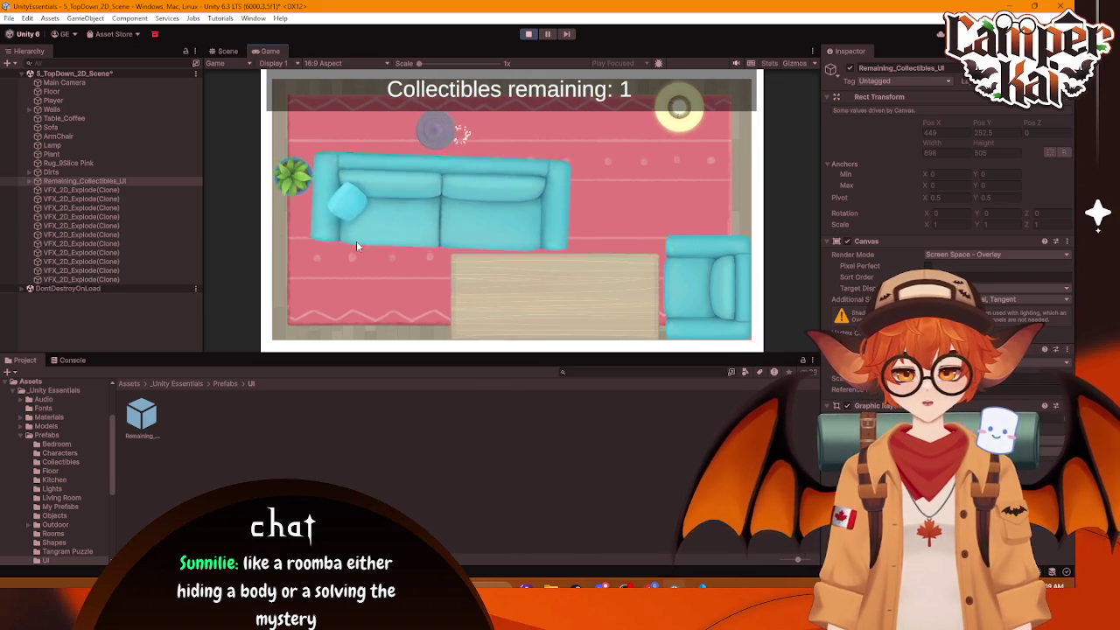
key(s)
key(a)
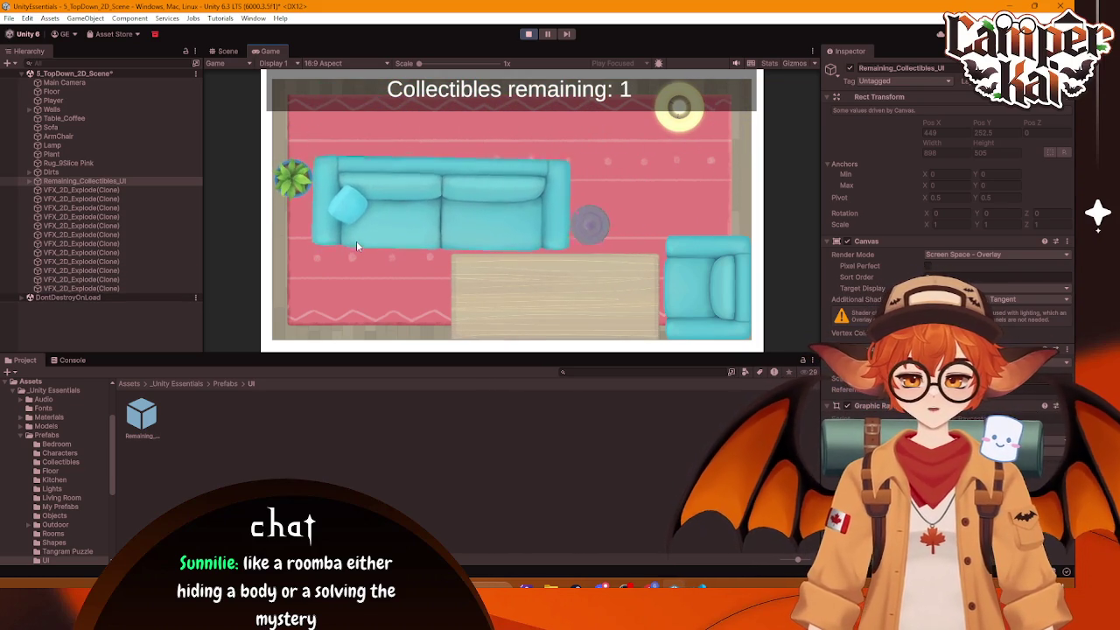
key(w)
key(d)
key(s)
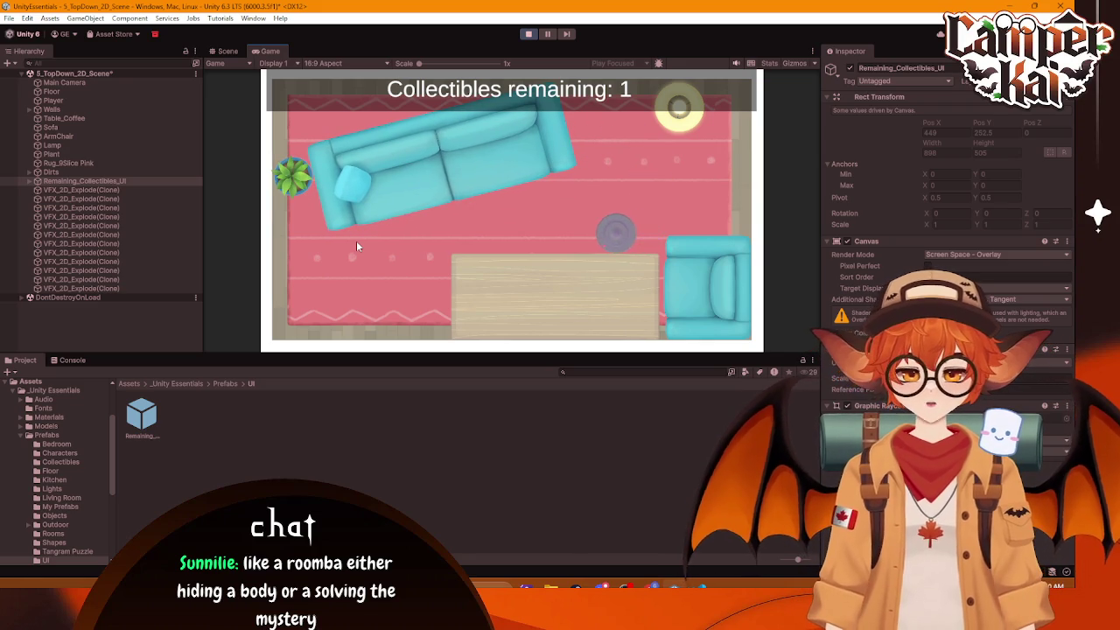
key(a)
key(w)
key(s)
key(d)
key(w)
key(s)
key(a)
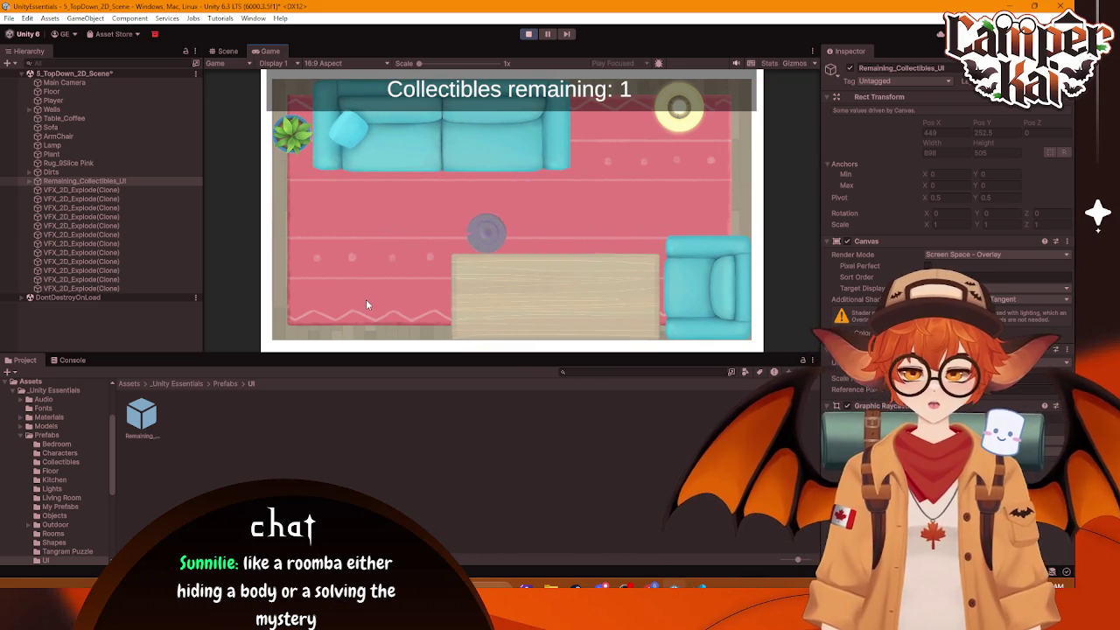
key(d)
key(w)
key(s)
key(d)
key(a)
key(d)
key(w)
key(s)
key(d)
key(a)
key(s)
key(s)
key(w)
key(a)
key(d)
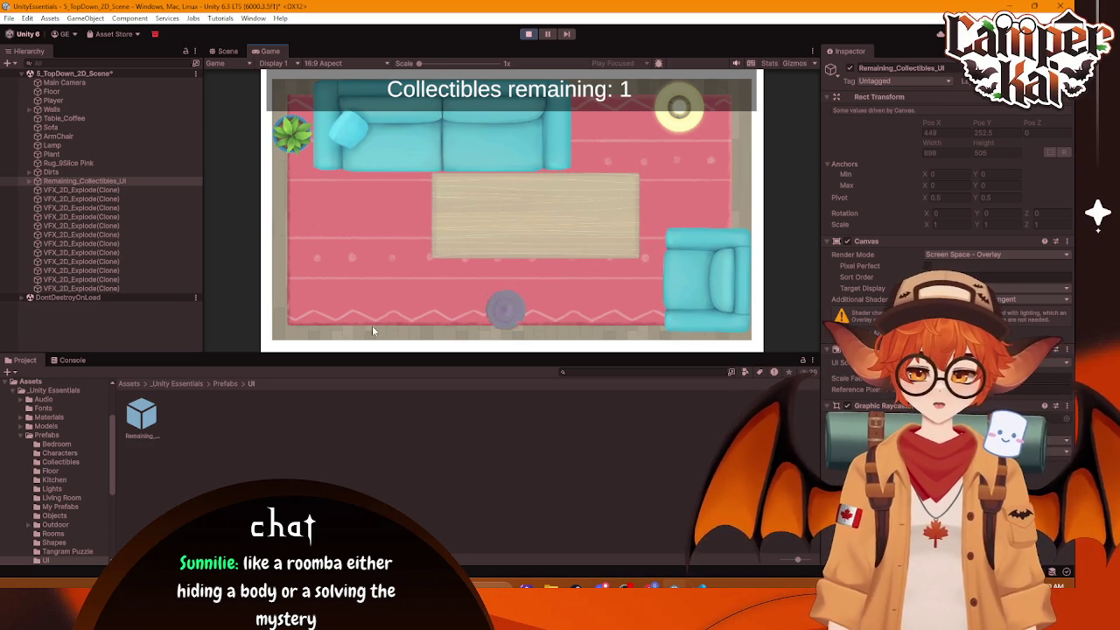
key(w)
key(a)
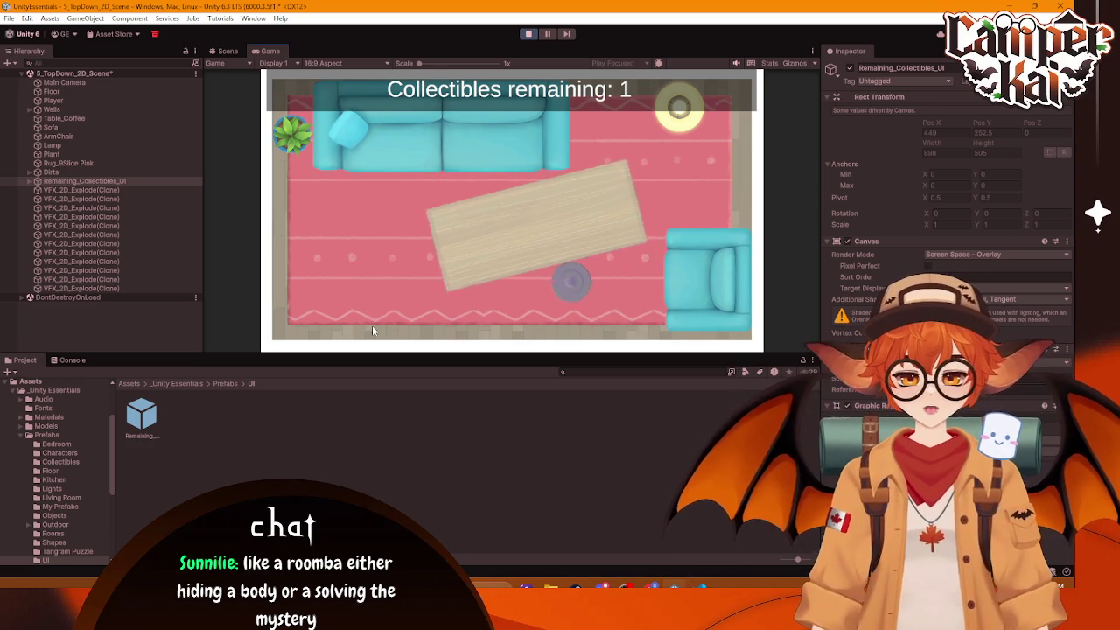
key(s)
key(d)
key(d)
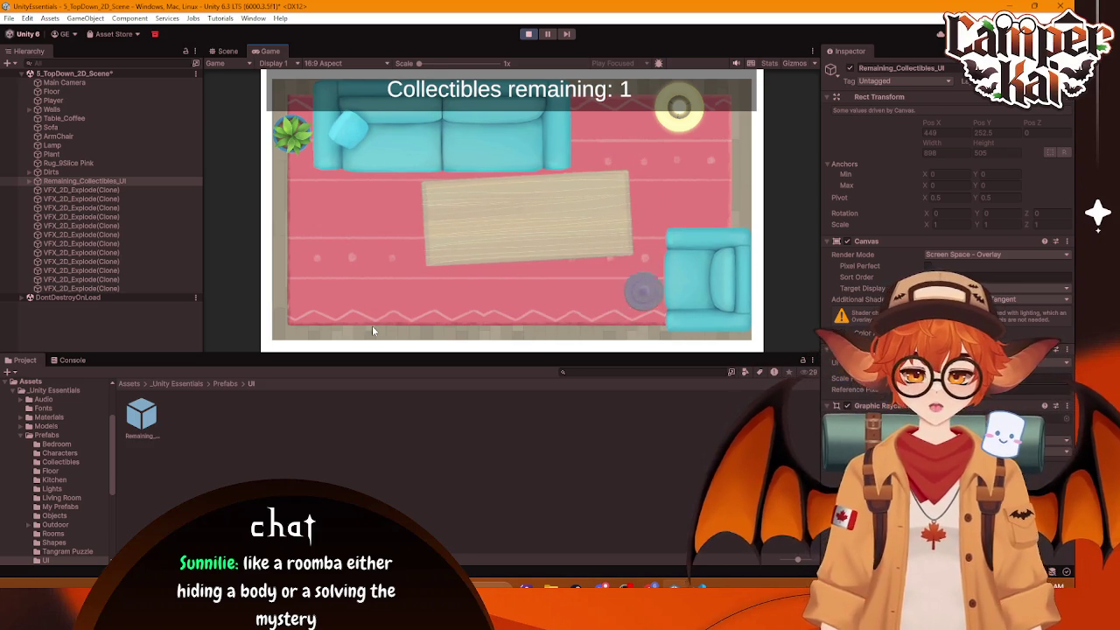
key(w)
key(a)
key(d)
Step: Roll the ball onto the last collectible, then exit Play mode
key(w)
key(w)
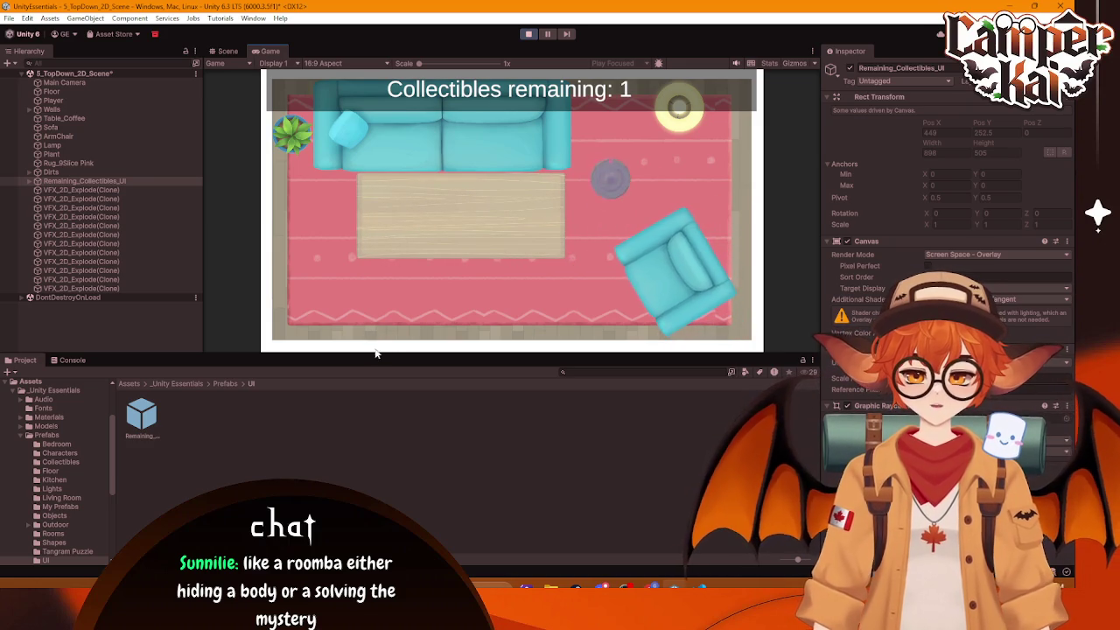
key(d)
key(s)
key(a)
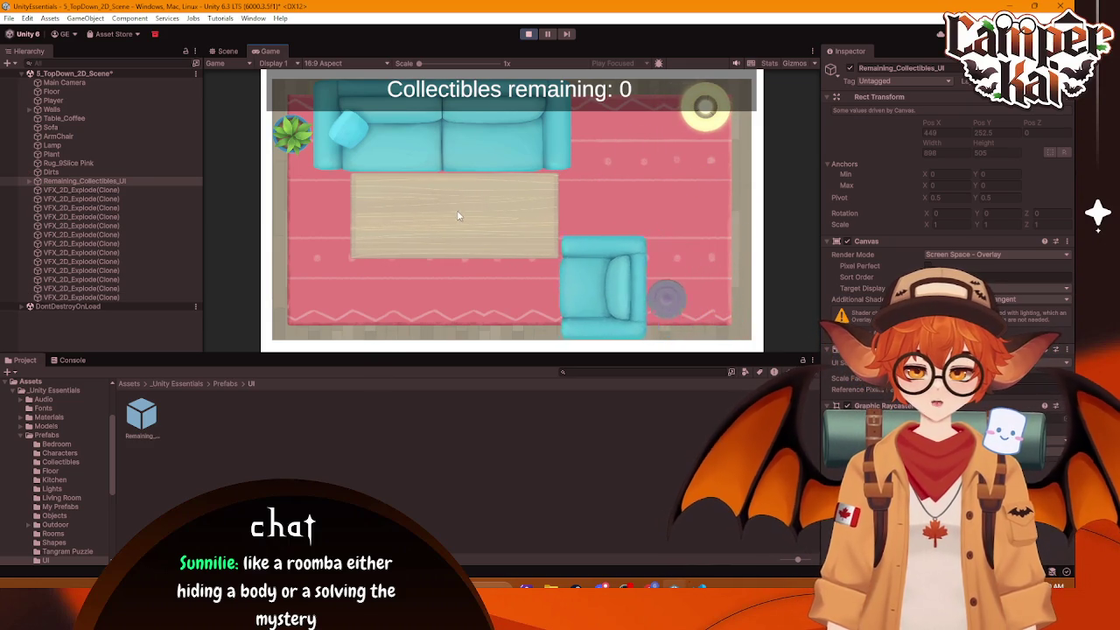
click(525, 34)
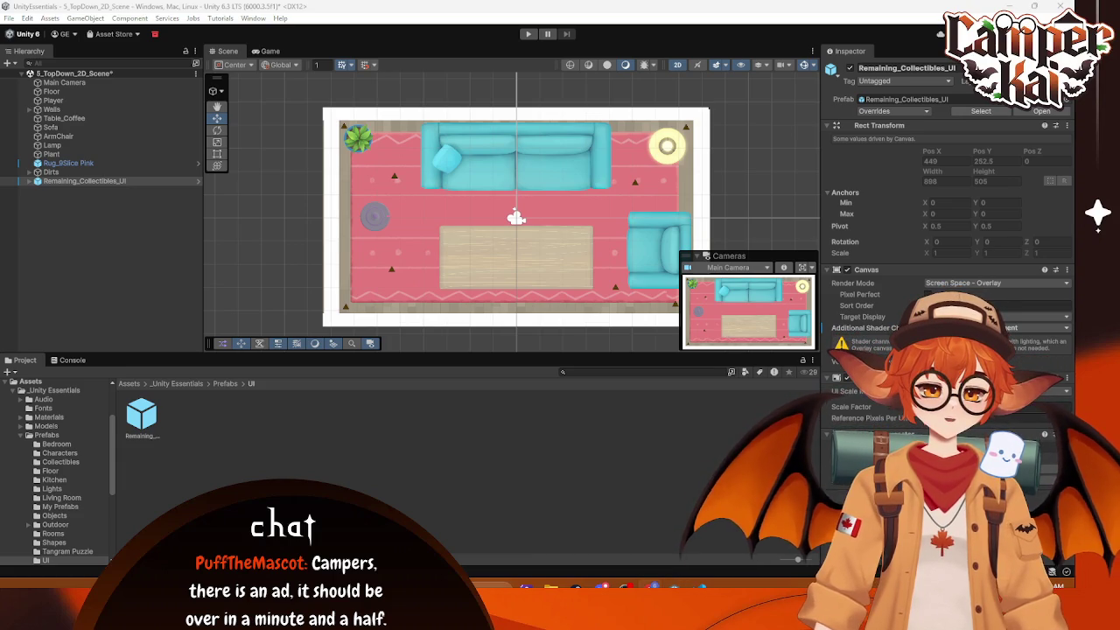
Step: Select Sprite Sheet_Dog in Sprites/Animated and open it in the Sprite Editor
click(141, 416)
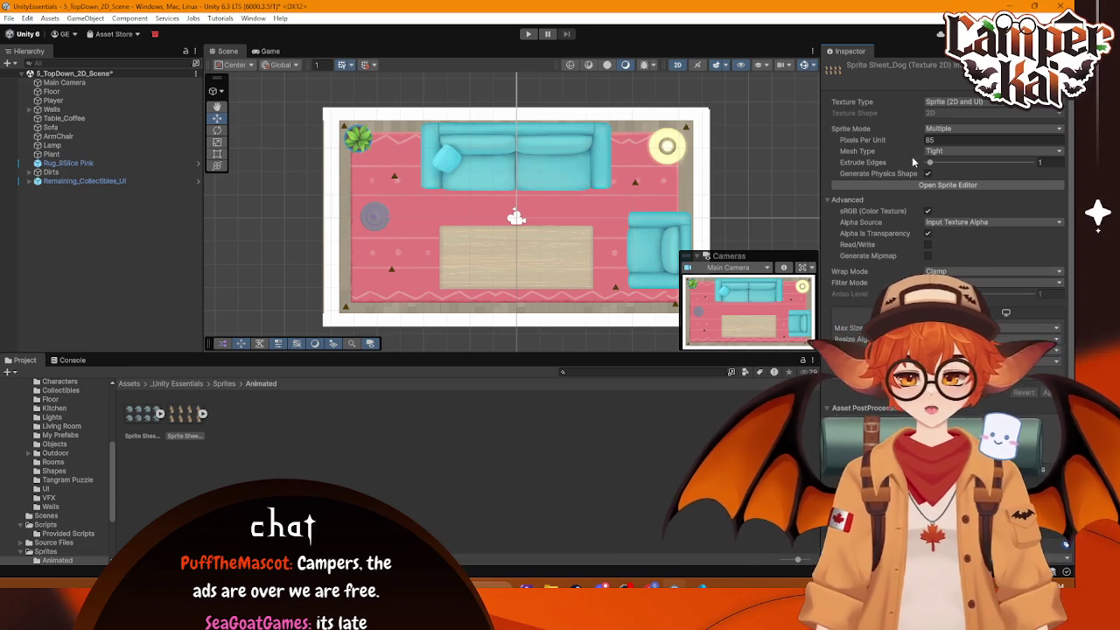
double_click(182, 417)
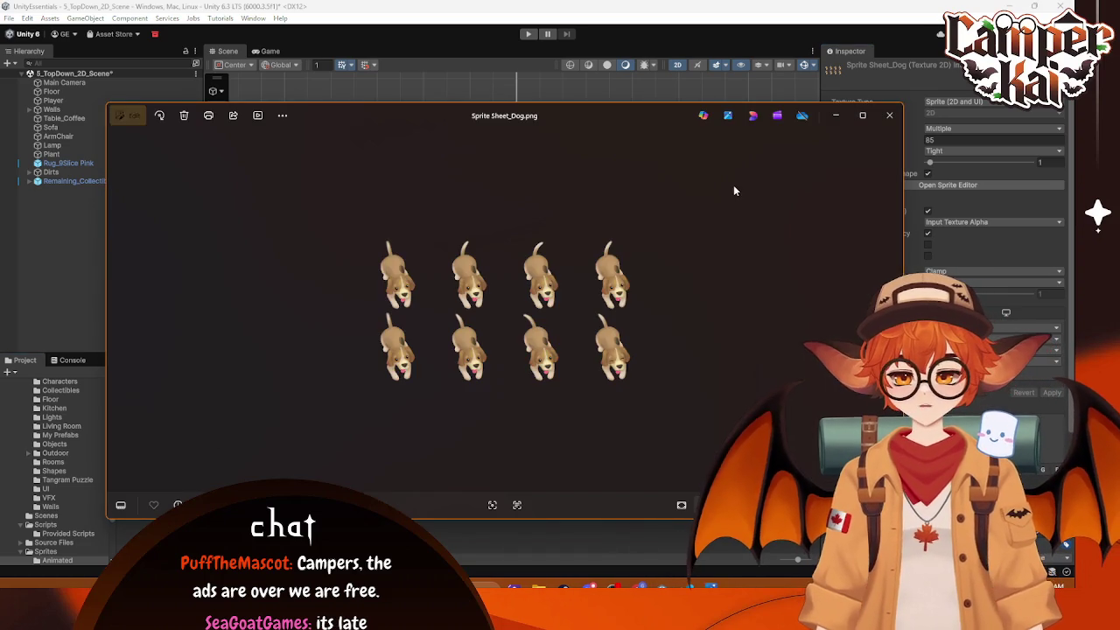
click(889, 115)
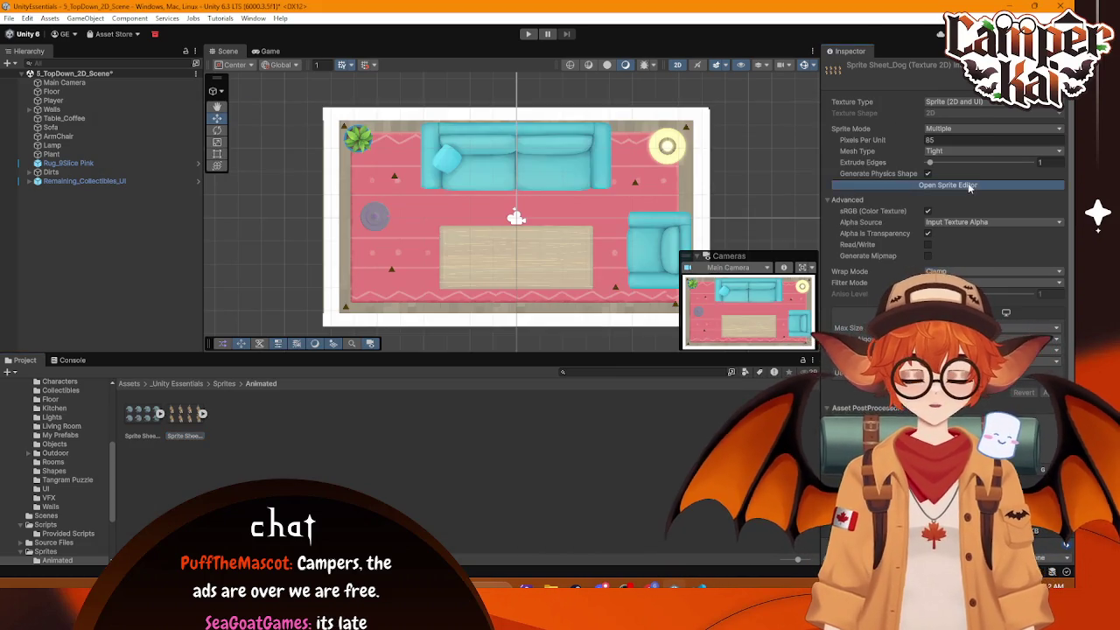
click(948, 184)
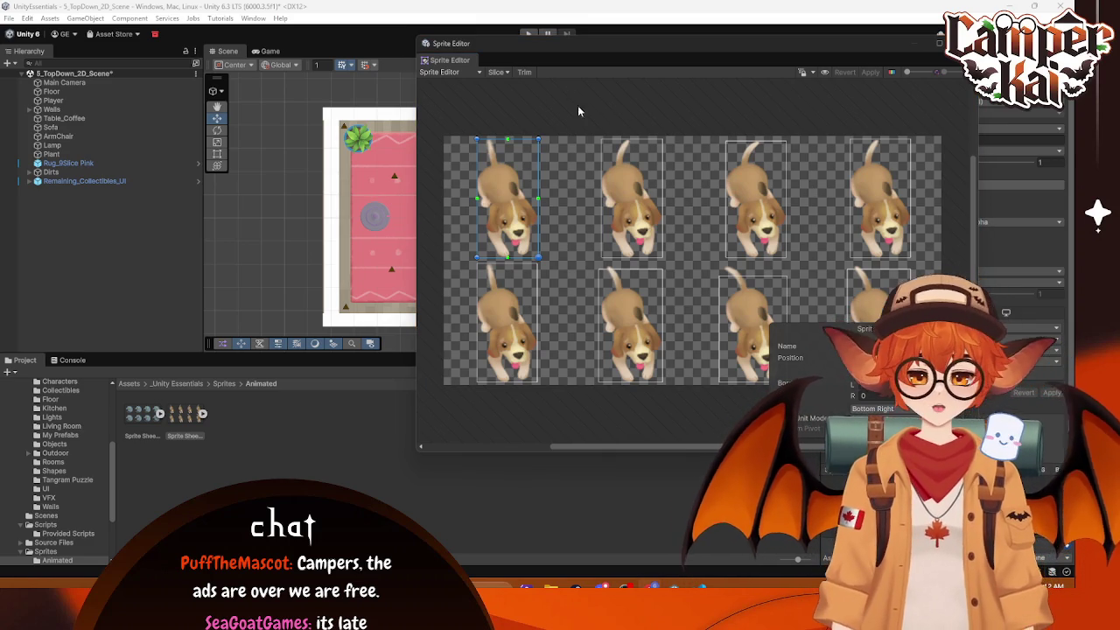
Step: Run Slice > Automatic on the dog sheet, confirm Yes, and close the Sprite Editor
click(506, 73)
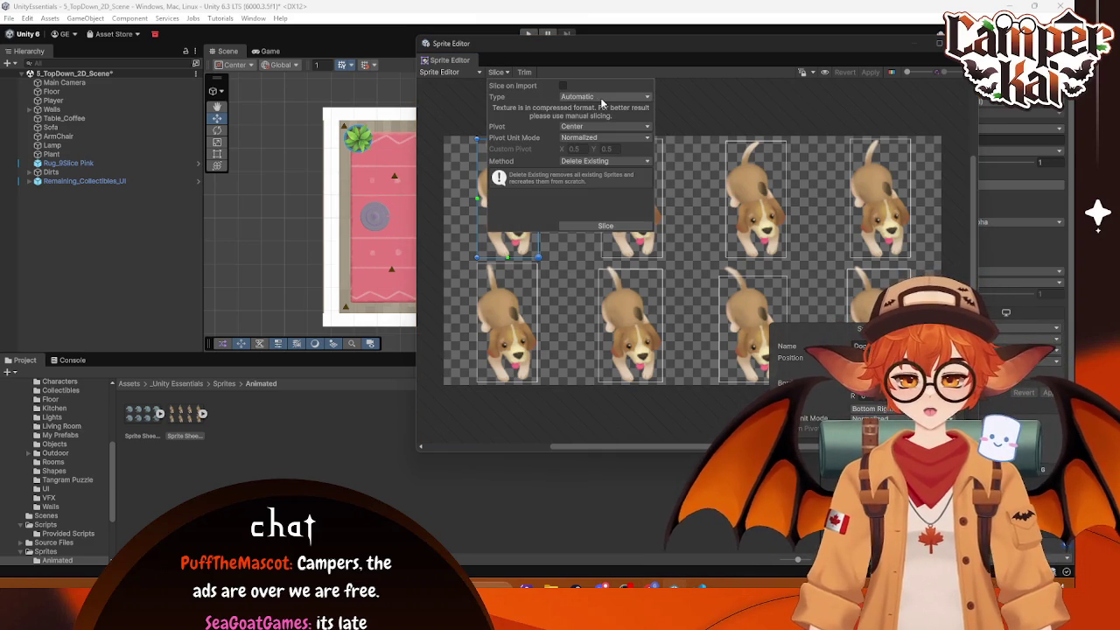
click(602, 226)
click(565, 322)
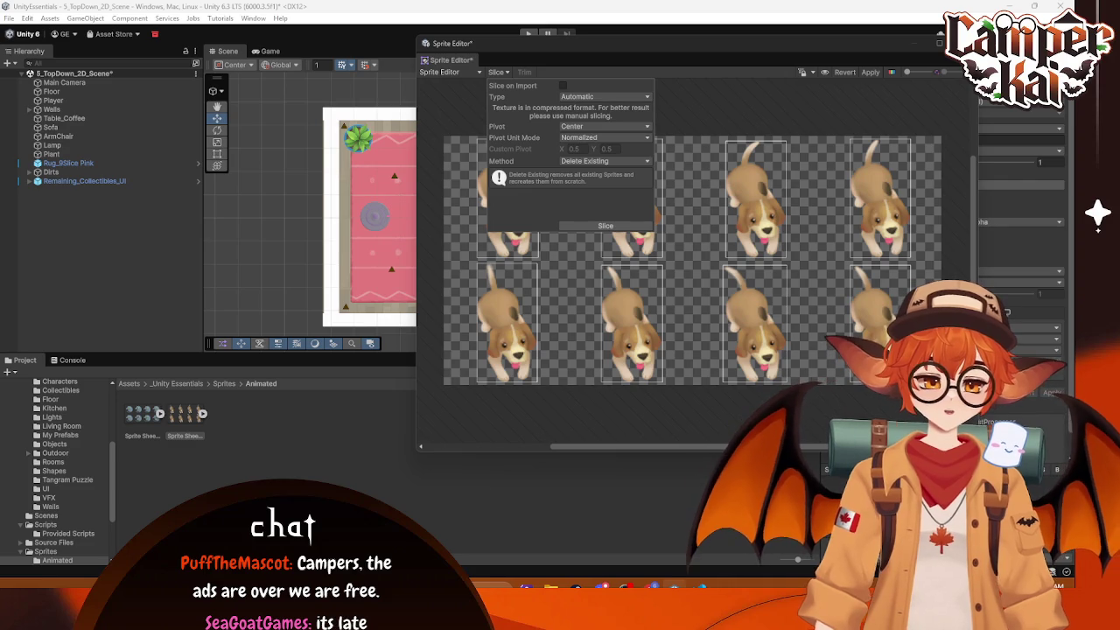
key(Escape)
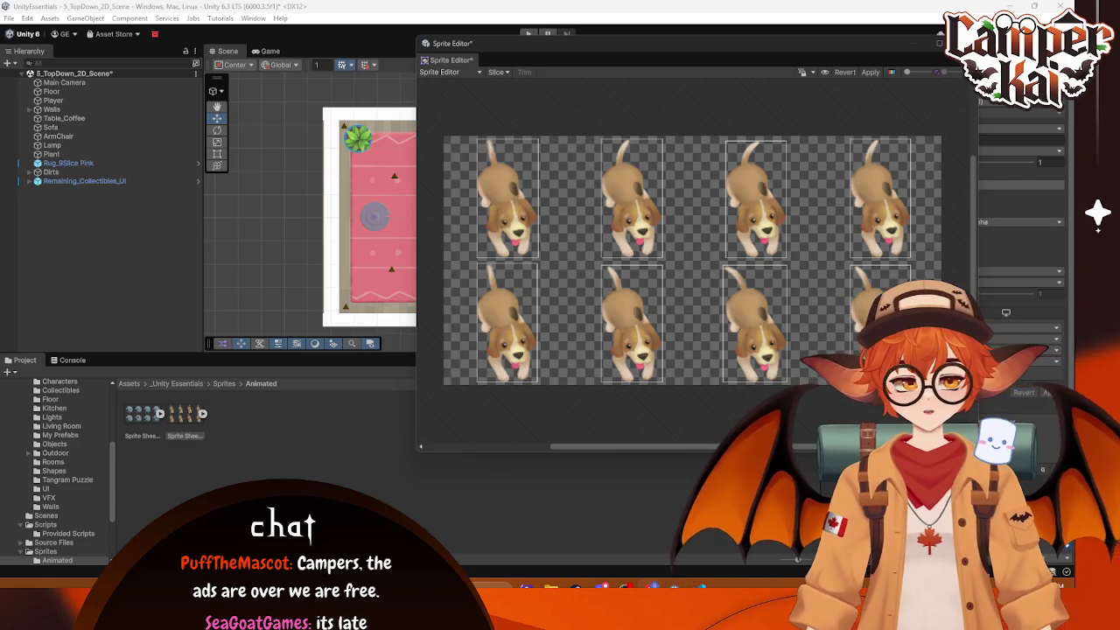
click(607, 274)
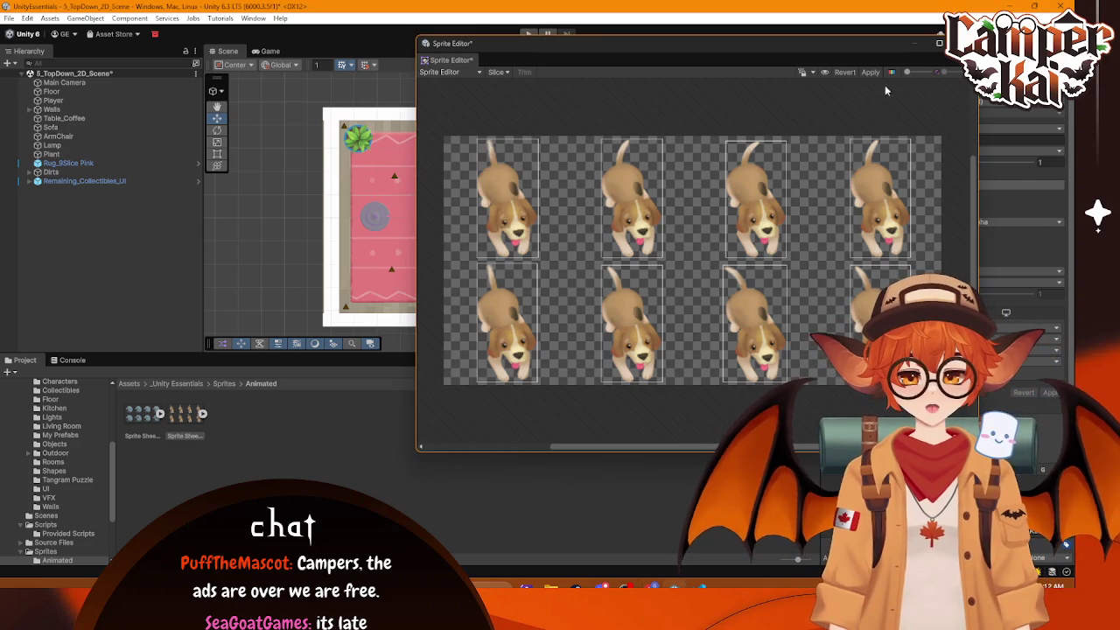
click(532, 314)
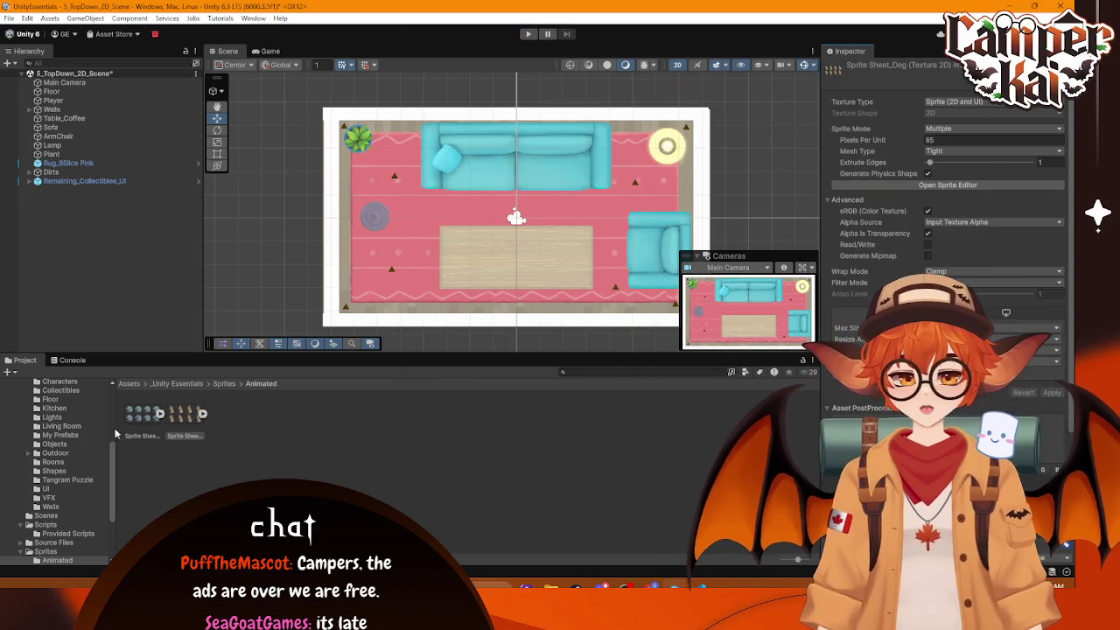
Step: Reopen the dog sheet in the Sprite Editor and delete the stray whole-sheet sprite rect
double_click(182, 411)
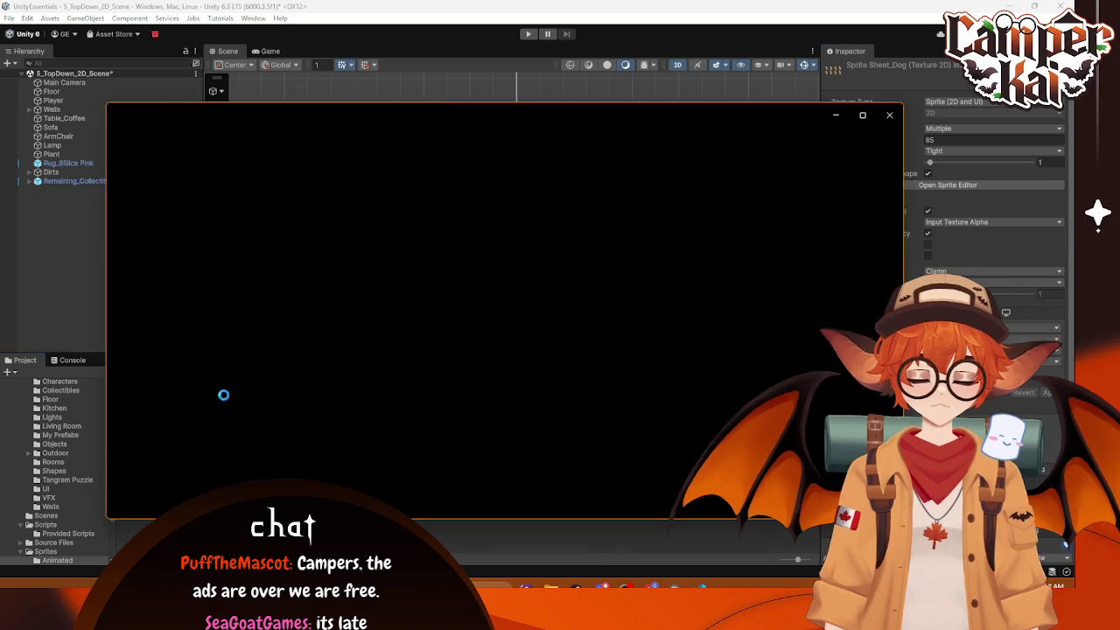
scroll(525, 306, down, 5)
click(883, 114)
click(988, 184)
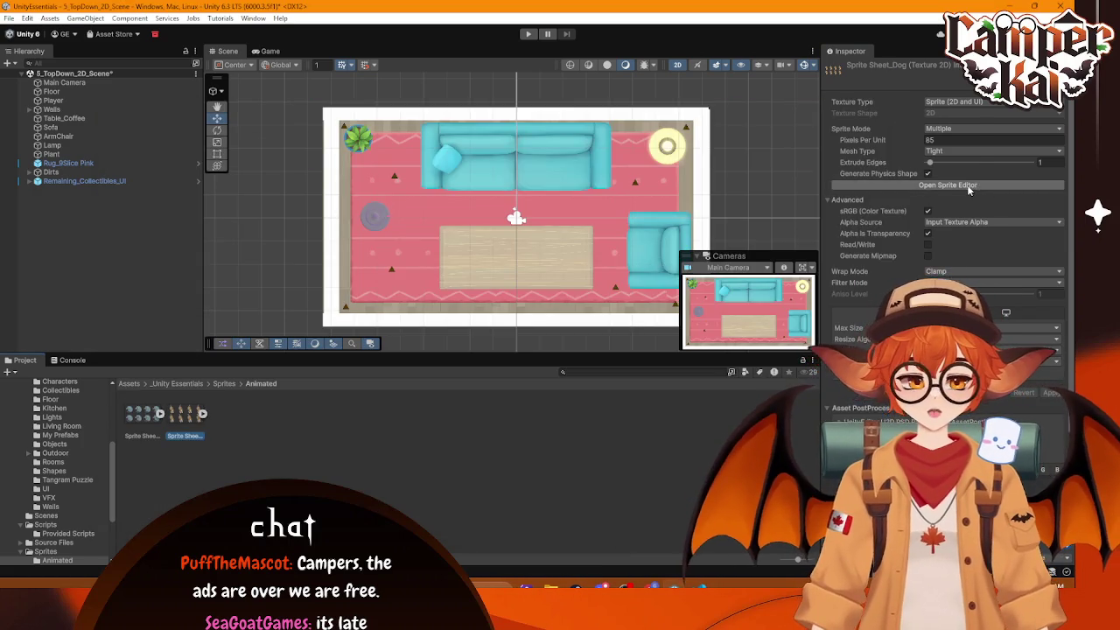
click(647, 212)
click(731, 213)
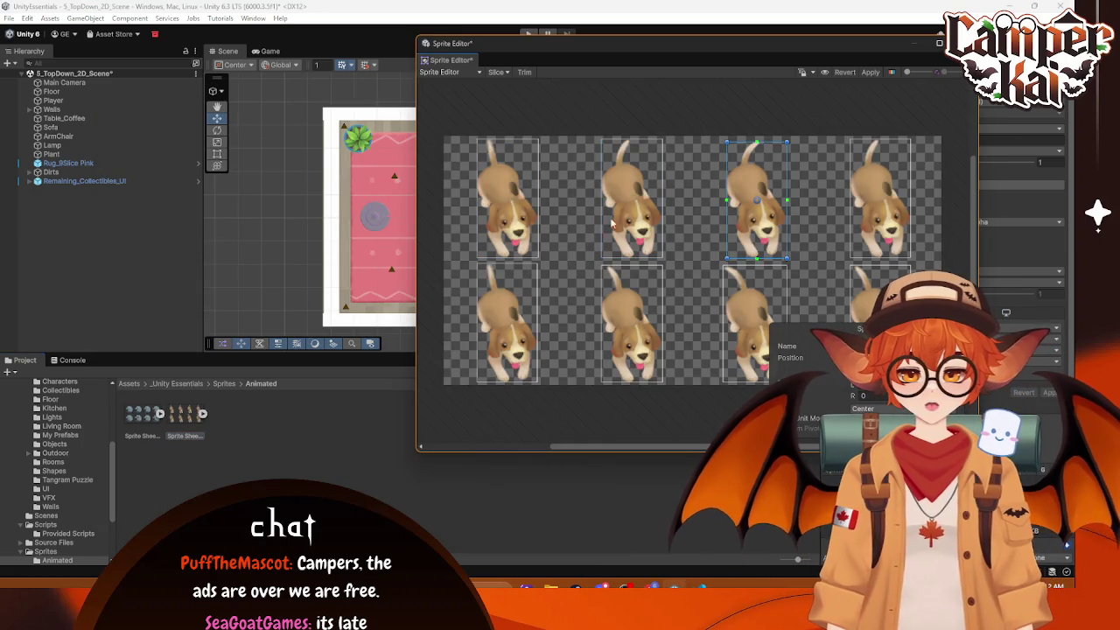
click(607, 194)
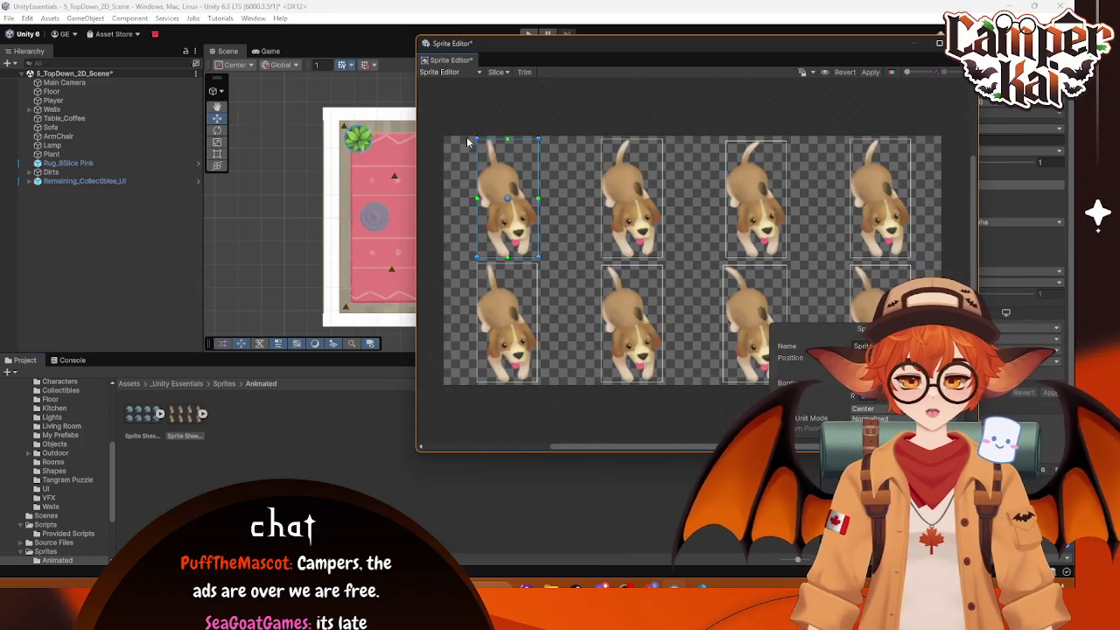
mouse_move(455, 138)
mouse_down()
mouse_move(901, 383)
mouse_move(934, 383)
mouse_up()
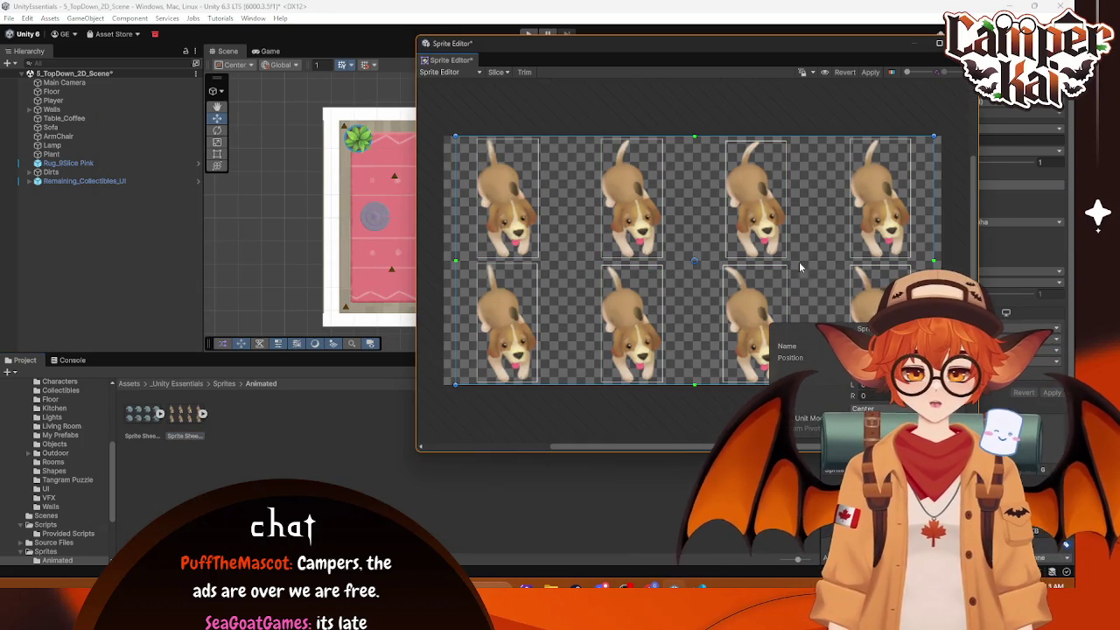
key(Delete)
Step: Check each dog frame, Apply the slicing, close the editor, and expand the sheet's sub-sprites
click(529, 185)
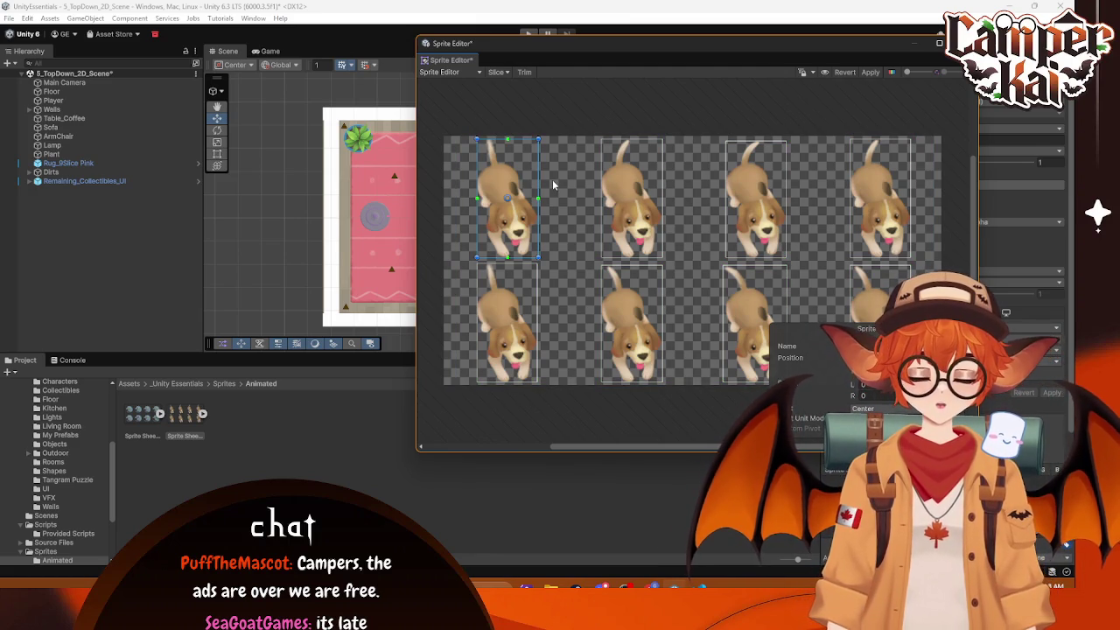
click(654, 181)
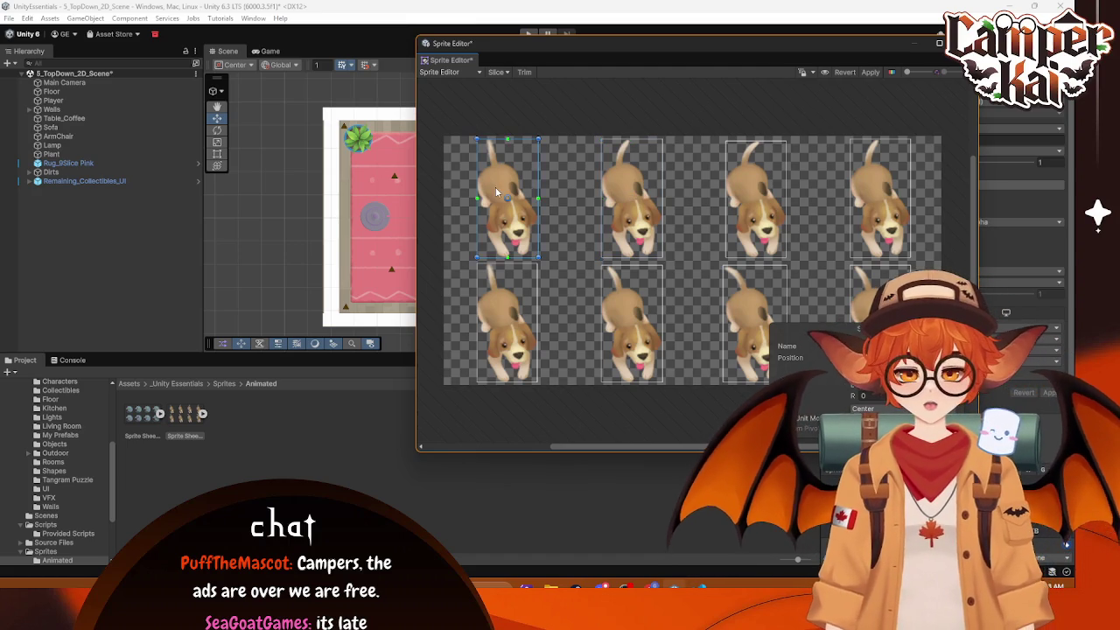
click(754, 220)
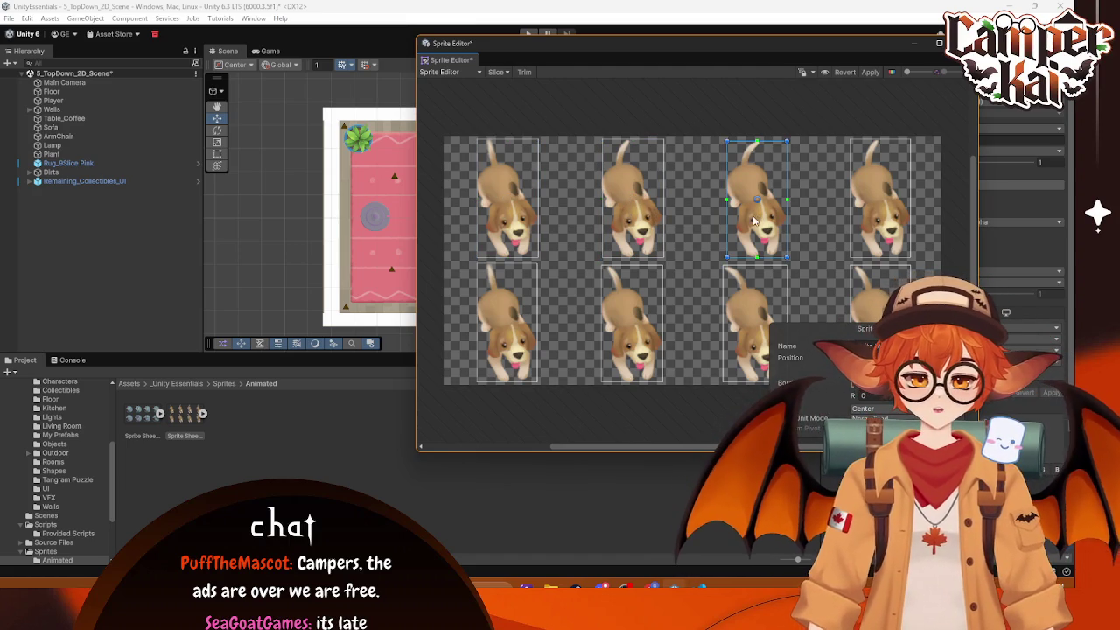
click(901, 217)
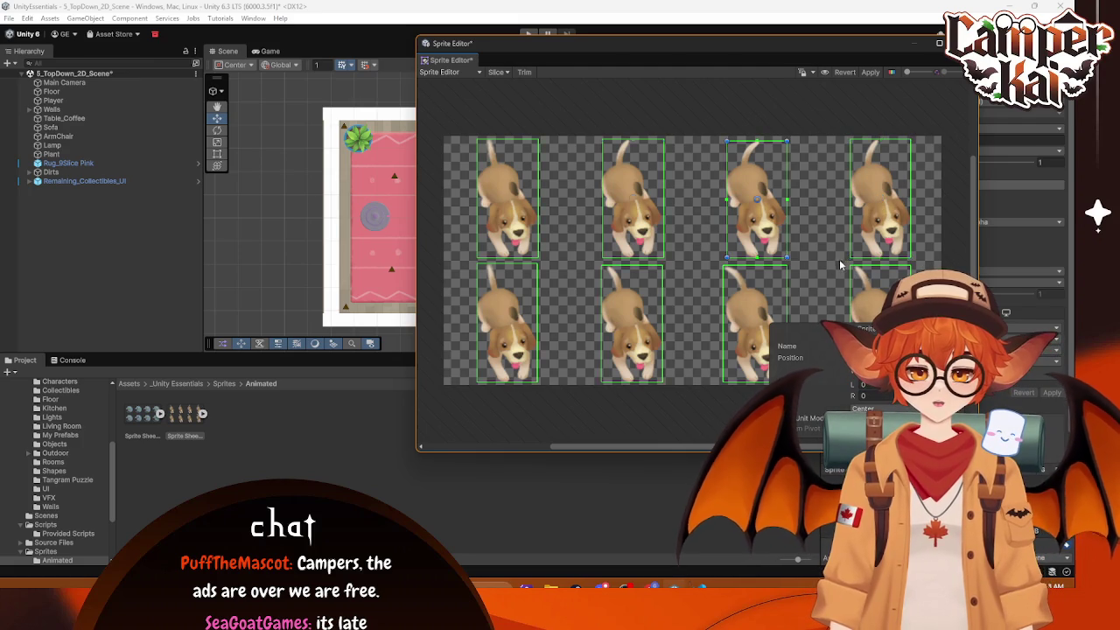
click(638, 148)
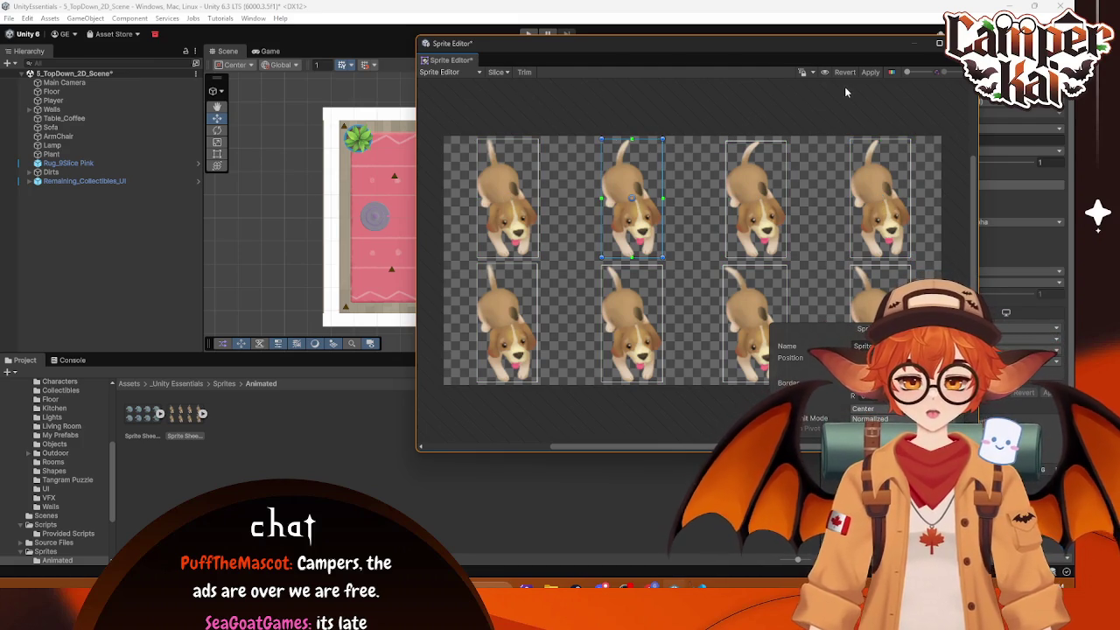
click(870, 72)
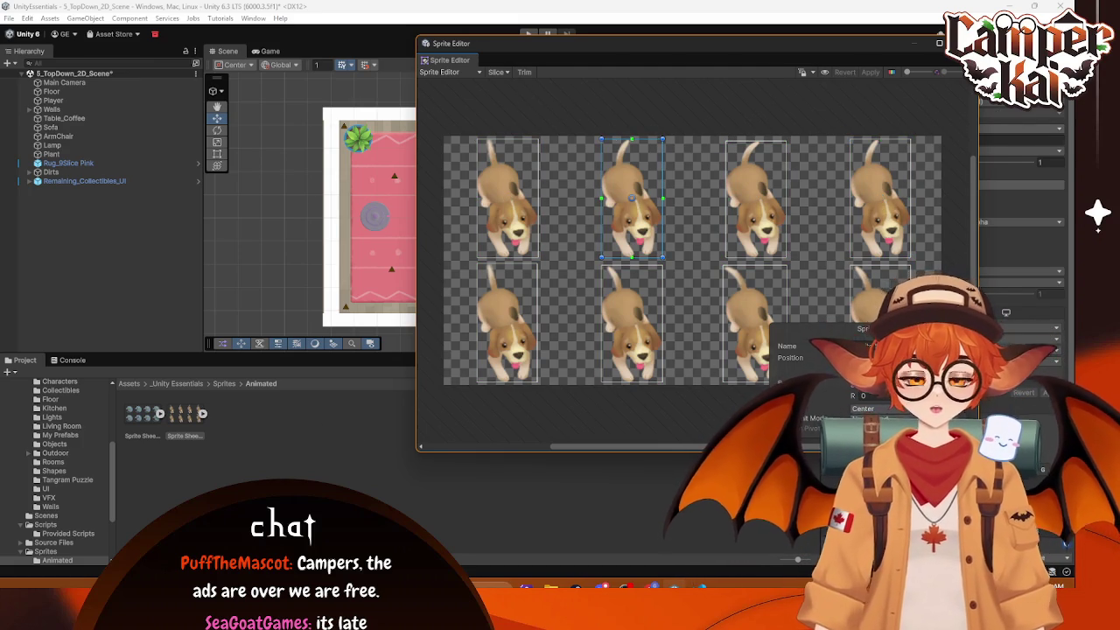
click(970, 43)
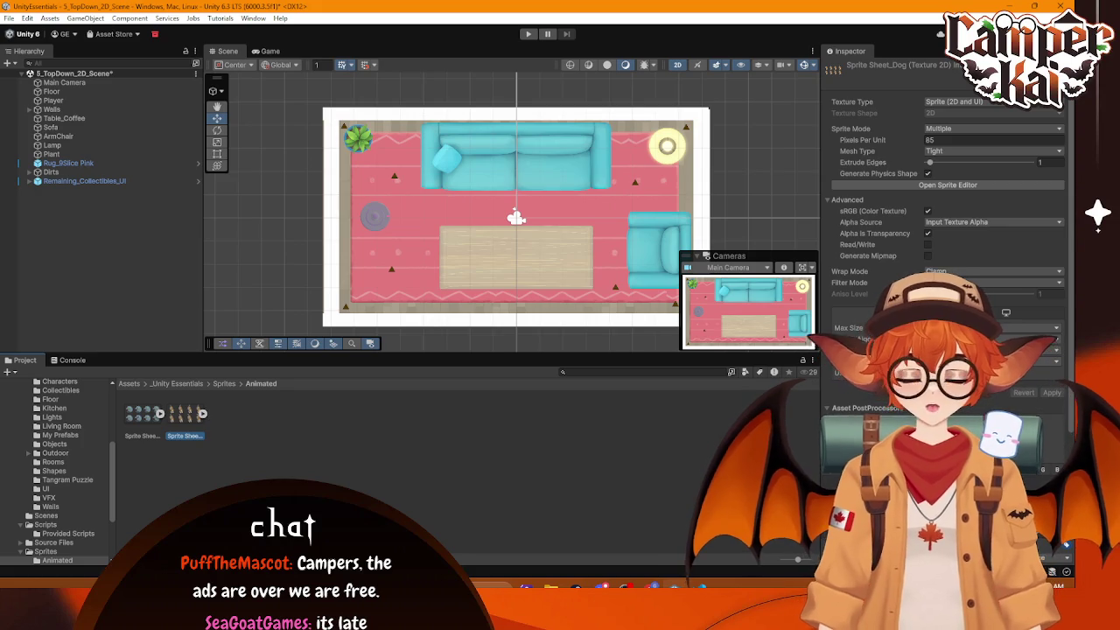
click(202, 413)
Step: Drag all eight Sprite Sheet_Dog sprites into the Hierarchy and save the clip as Dog.Anim
key(Right)
shift+click(523, 415)
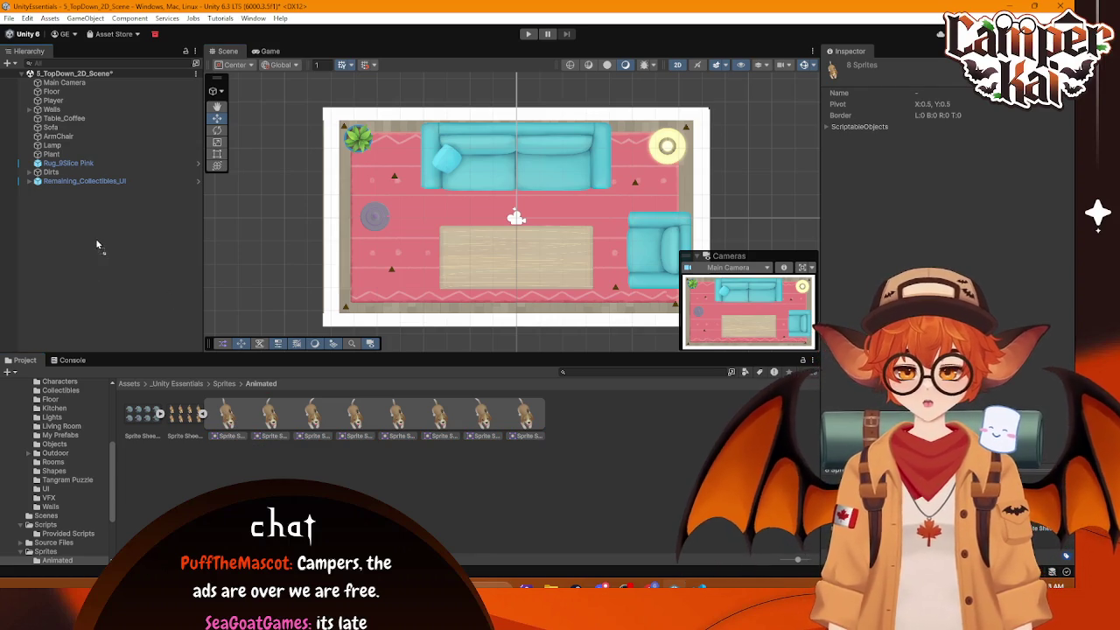
drag(97, 244, 97, 243)
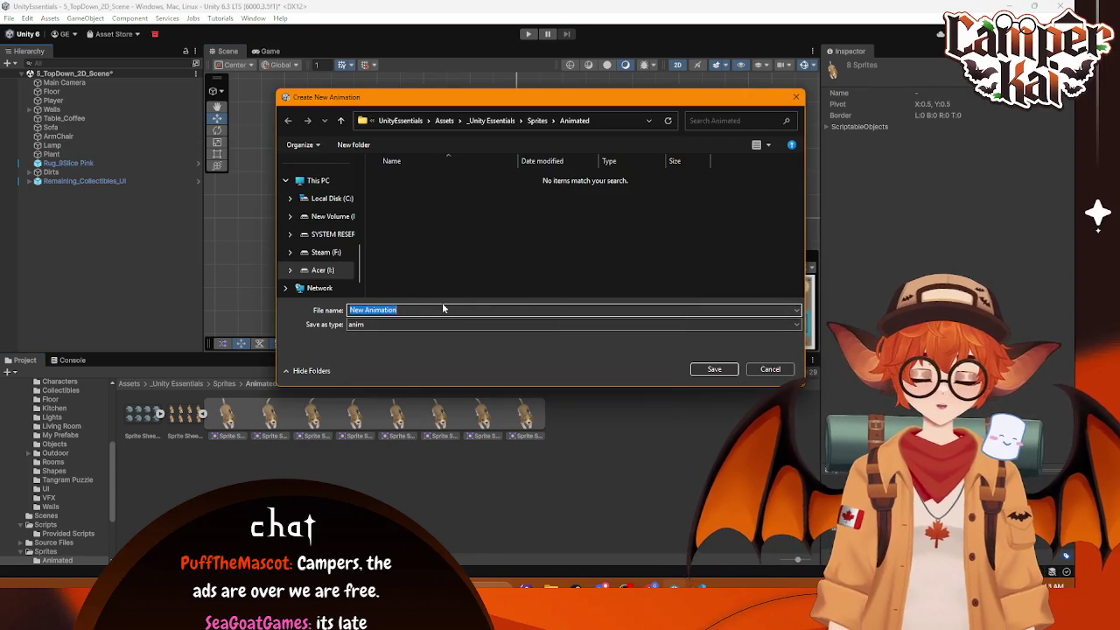
text(Dog.Anim)
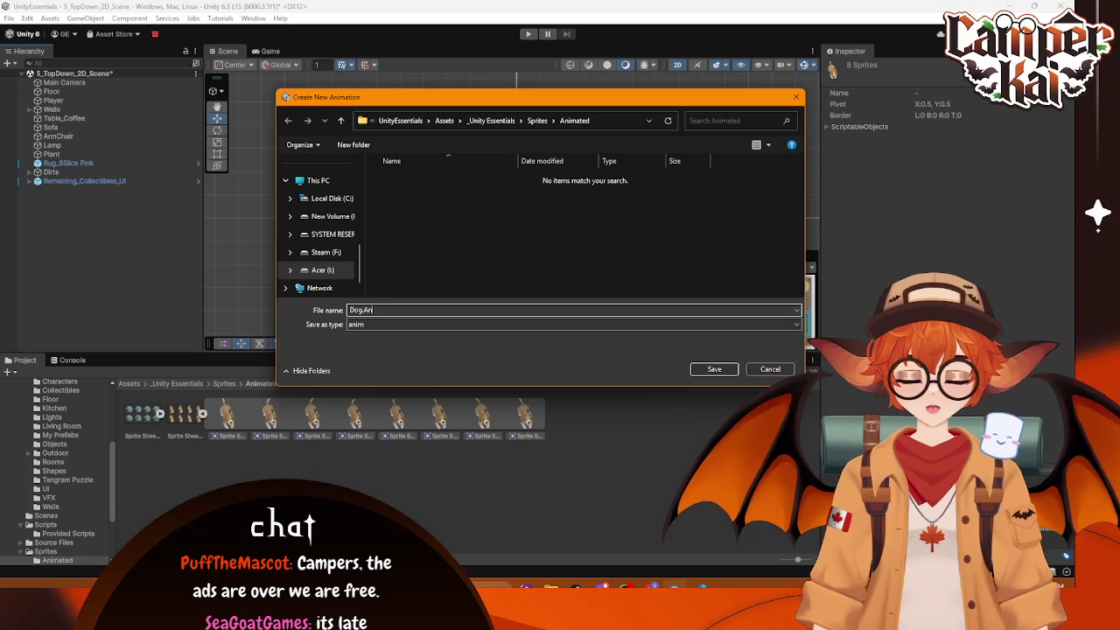
key(Return)
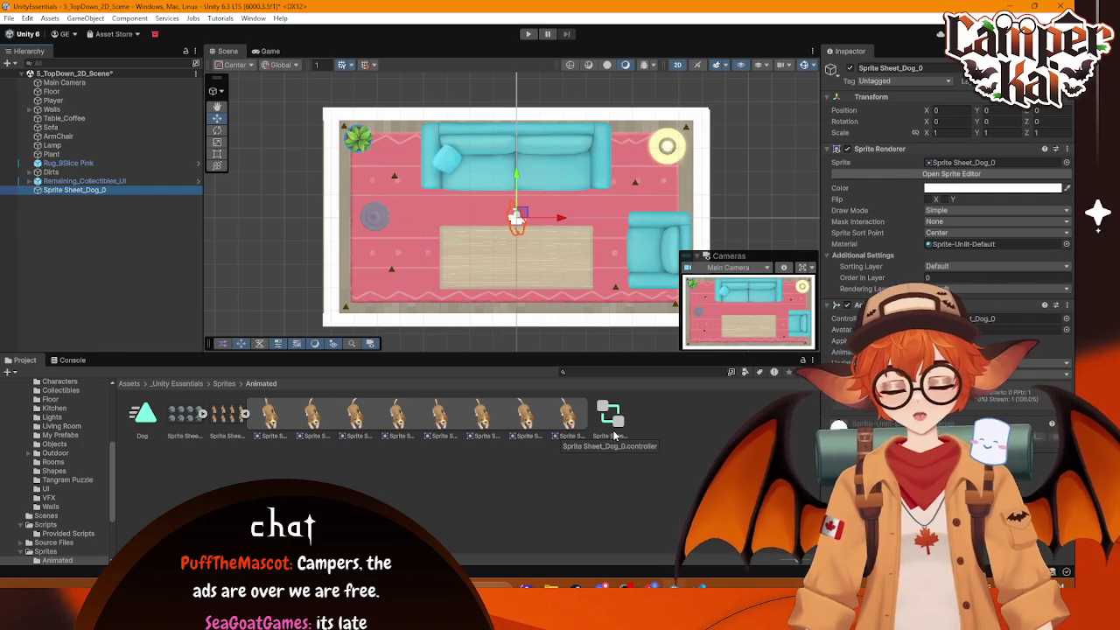
click(616, 429)
Step: Delete the old Sprite Sheet_Dog_0 controller and the Dog animation clip
right_click(609, 434)
click(650, 155)
key(Escape)
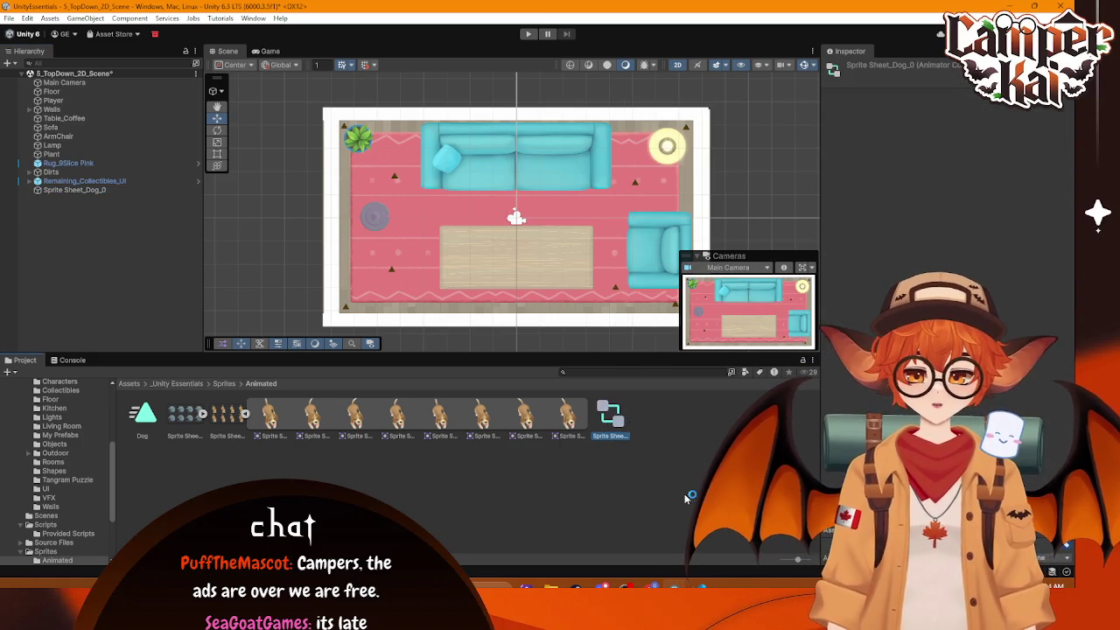
key(Delete)
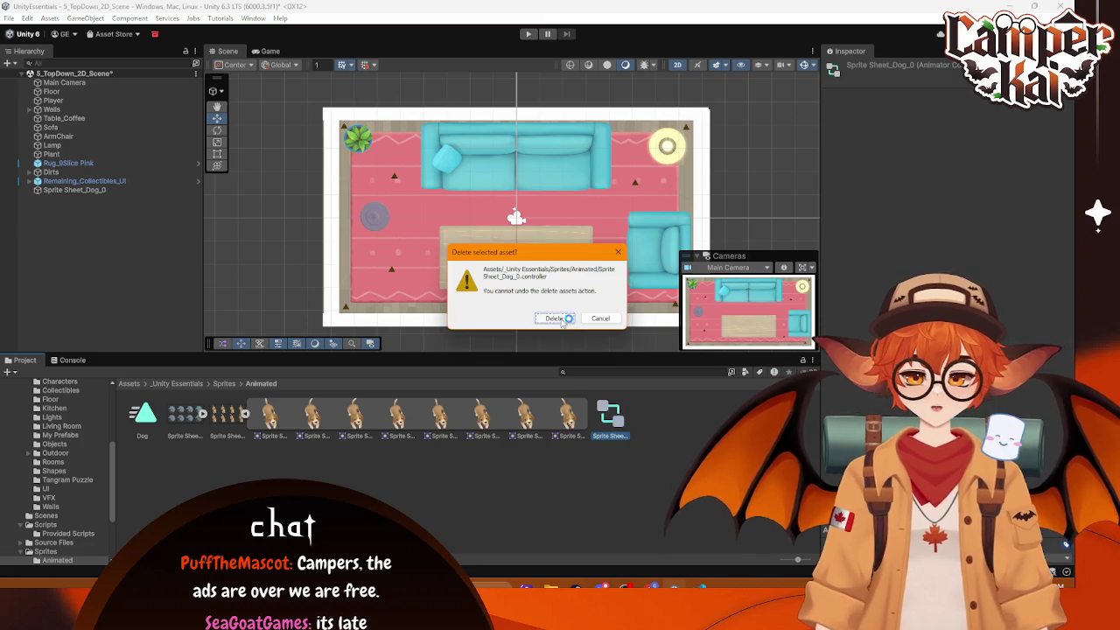
click(556, 319)
click(275, 423)
click(141, 413)
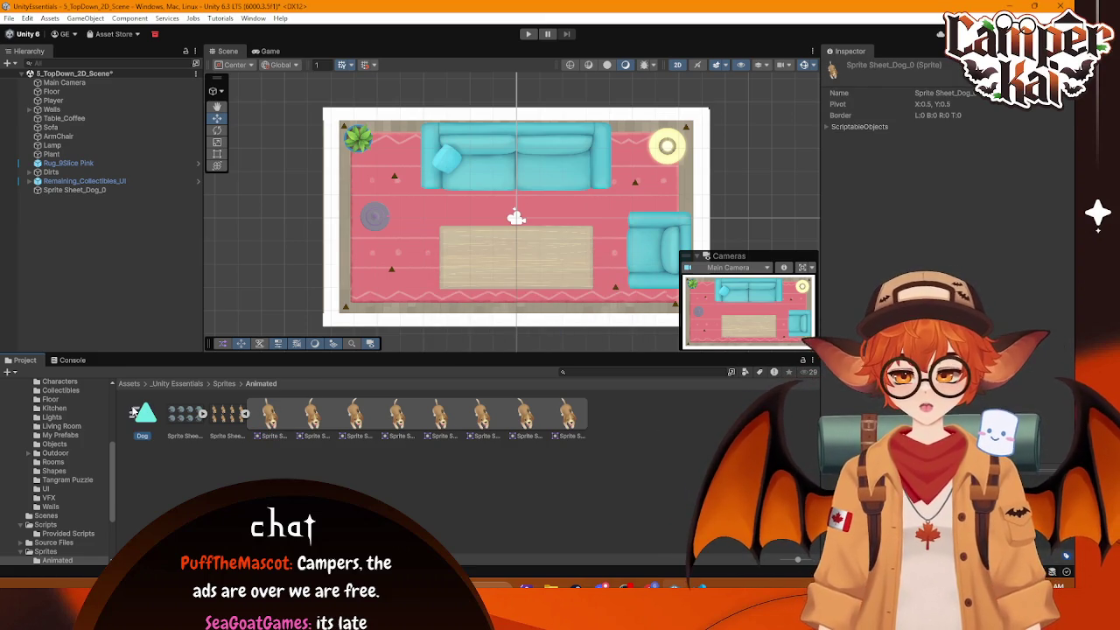
key(Delete)
click(558, 315)
Step: Drag the eight dog frames into the Hierarchy and save the new animation as Dog
click(225, 413)
shift+click(525, 415)
mouse_move(224, 409)
mouse_down()
mouse_move(149, 313)
mouse_move(123, 250)
mouse_up()
text(Dog)
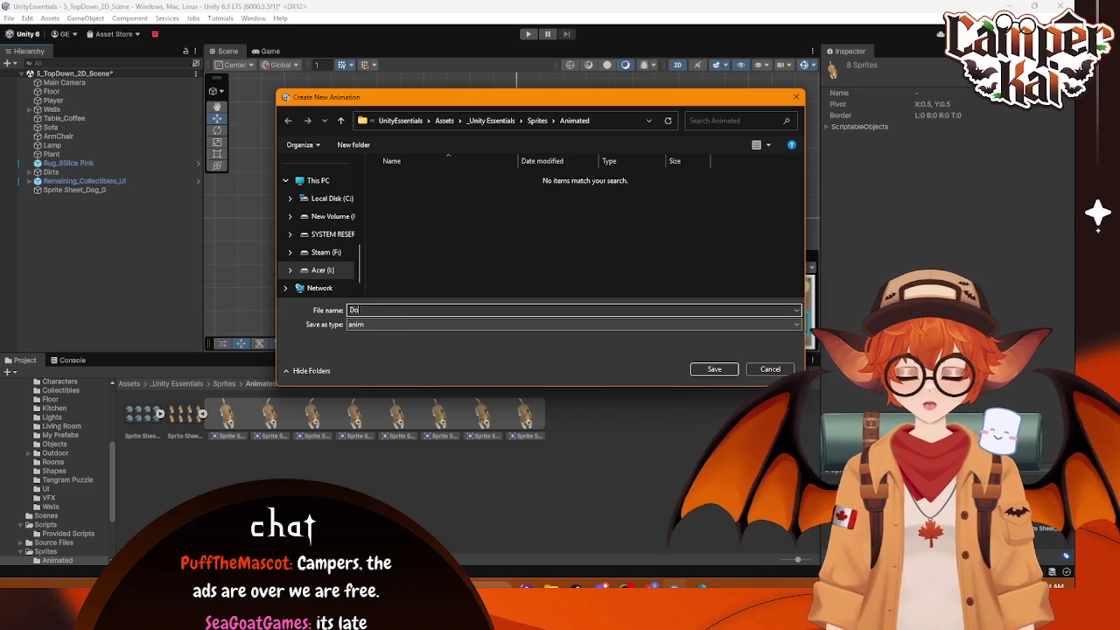
click(713, 369)
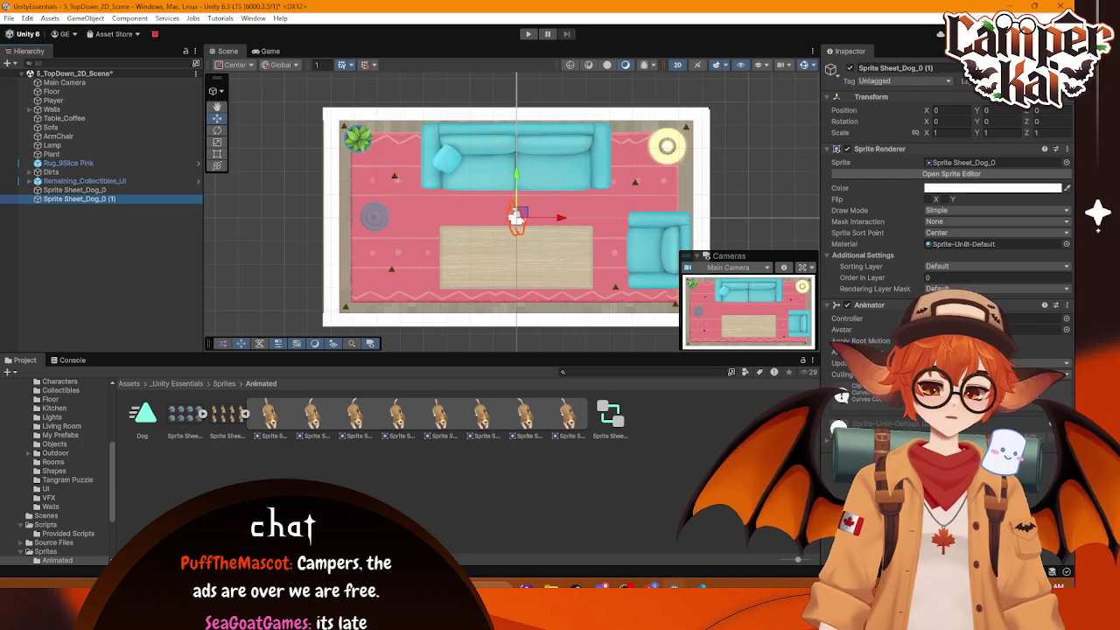
click(502, 512)
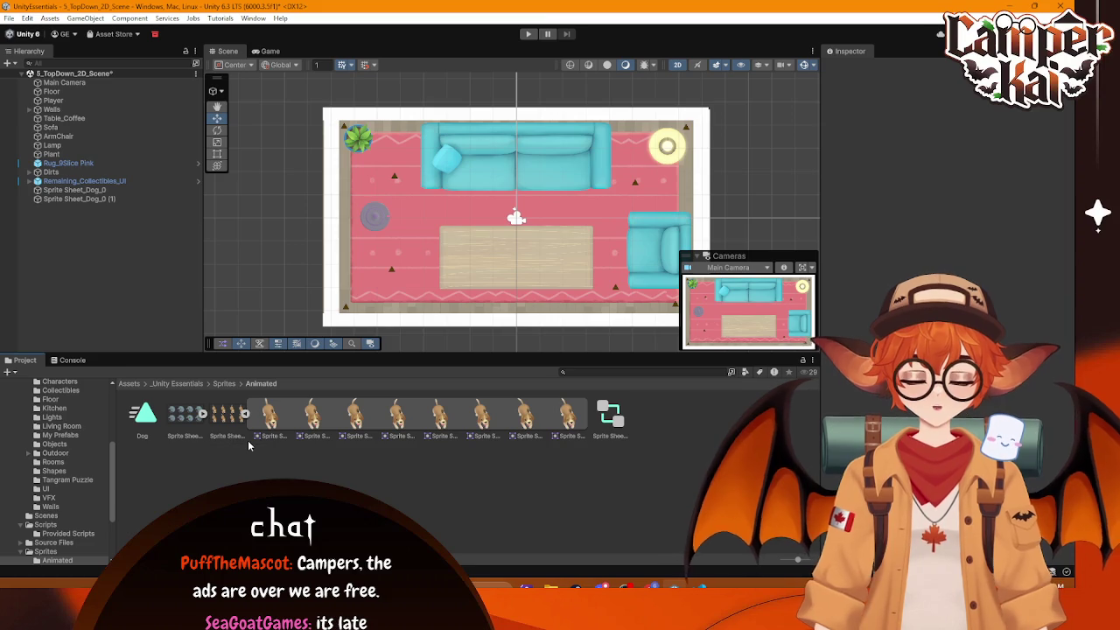
Step: Open the dog sprite sheet in the Sprite Editor, then close it again
double_click(226, 415)
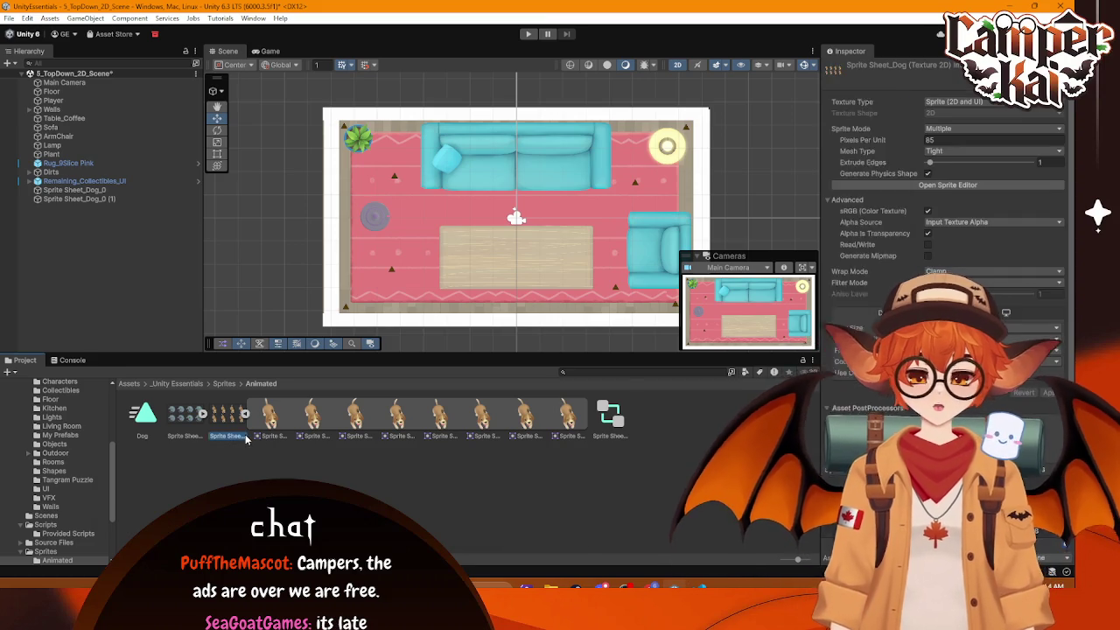
scroll(300, 425, down, 3)
key(Escape)
right_click(232, 430)
click(225, 483)
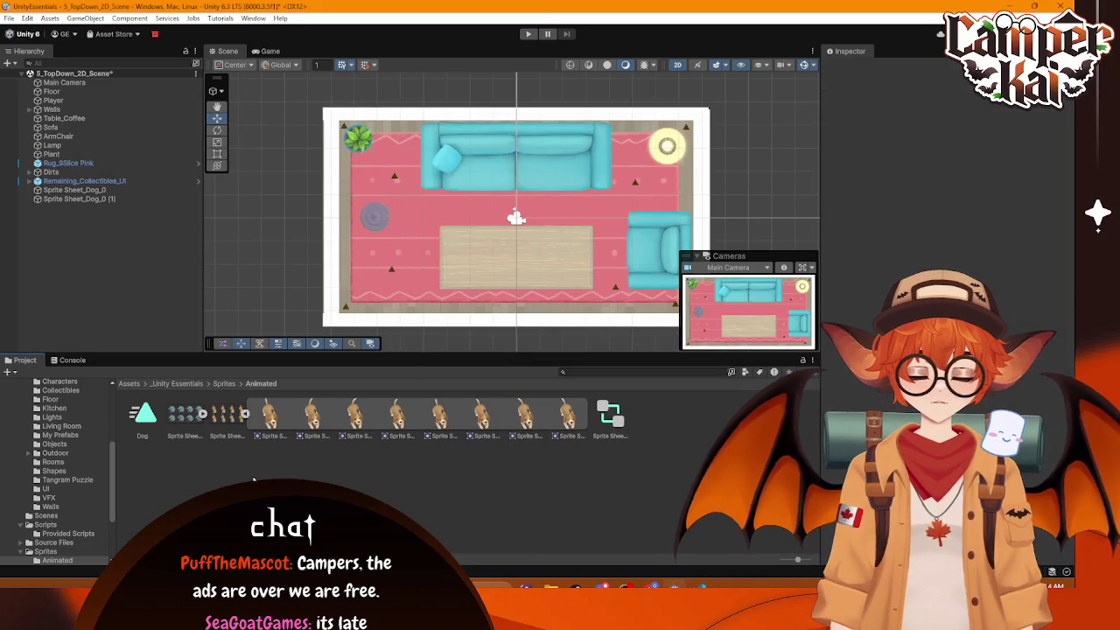
Step: Delete the duplicate Sprite Sheet_Dog_0 (1) object from the Hierarchy
click(96, 191)
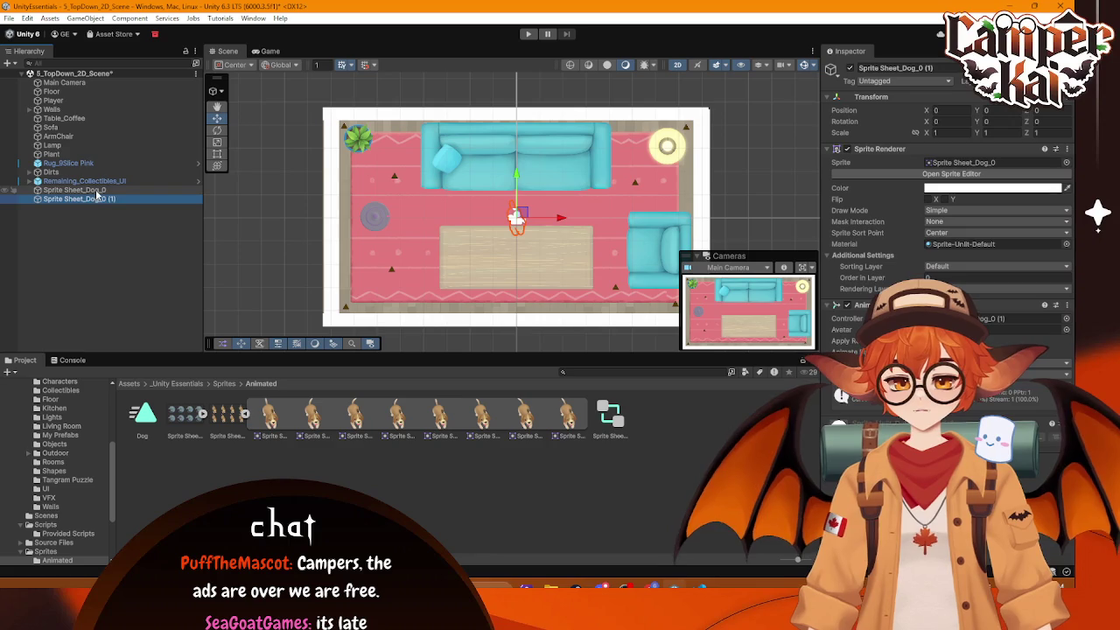
click(95, 200)
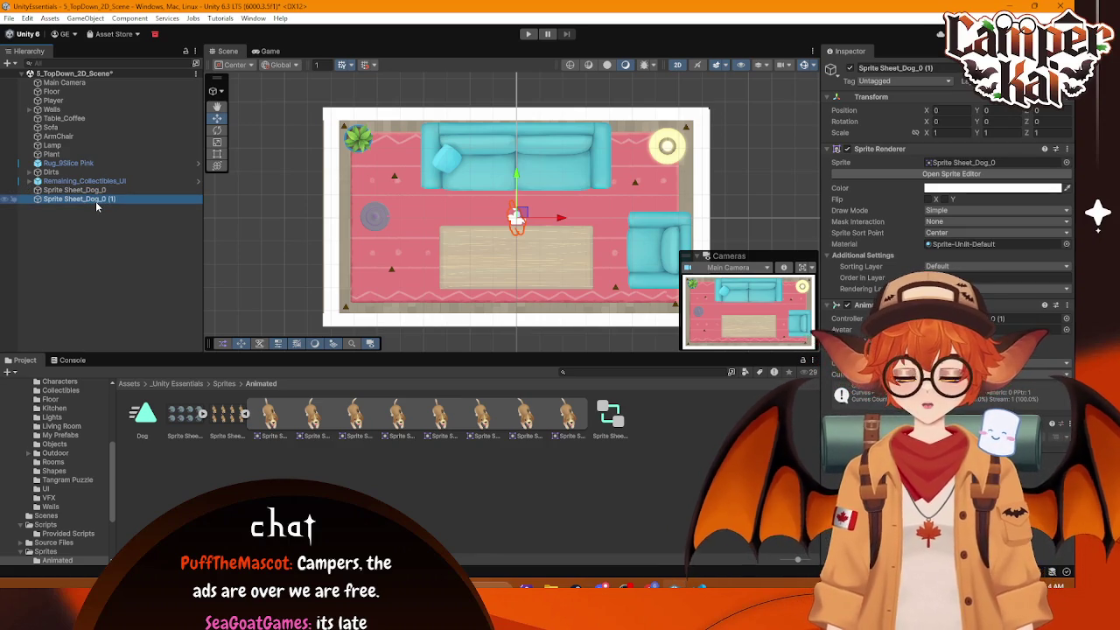
key(Delete)
Step: Rename Sprite Sheet_Dog_0 to Dog and drag it beside the lamp at top-right
click(96, 192)
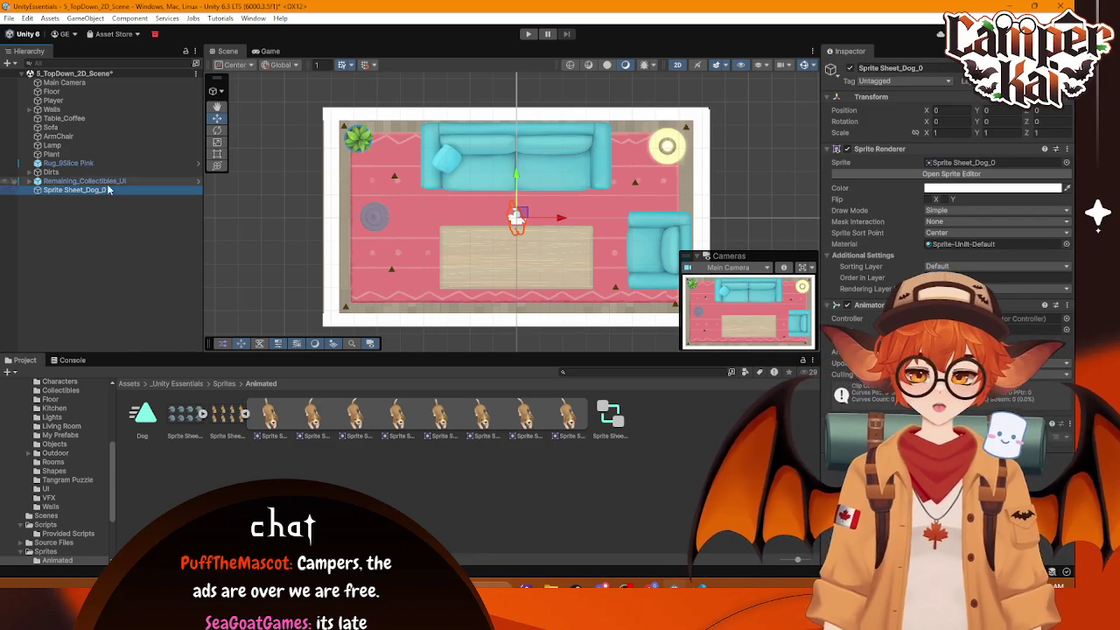
click(88, 190)
text(Dog)
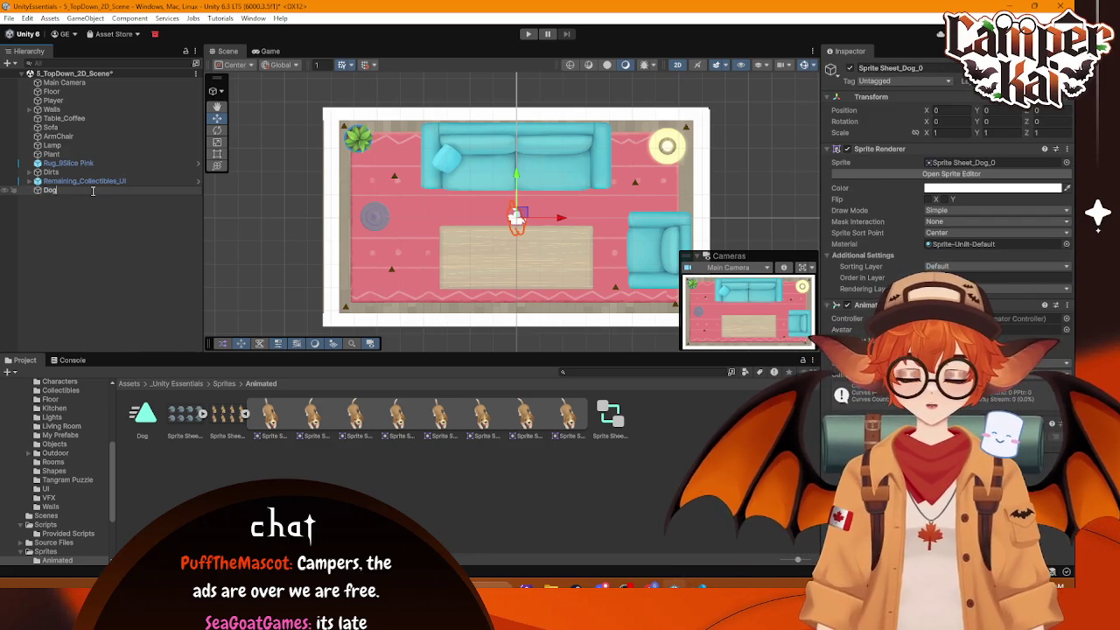
key(Return)
click(1050, 278)
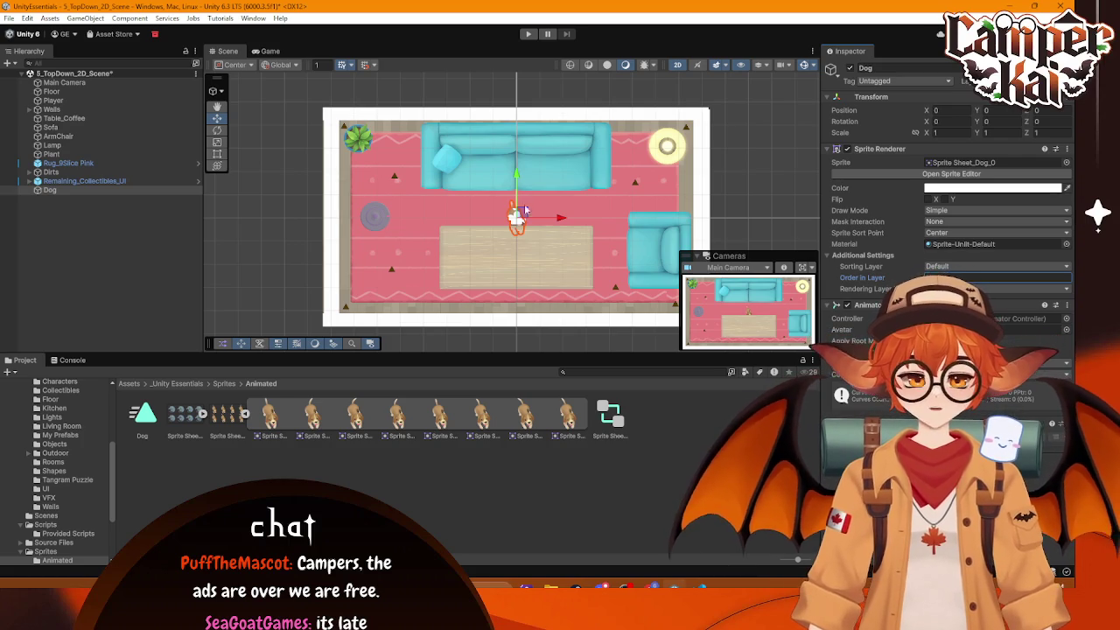
mouse_move(553, 218)
mouse_down()
mouse_move(613, 205)
mouse_move(637, 186)
mouse_move(643, 129)
mouse_up()
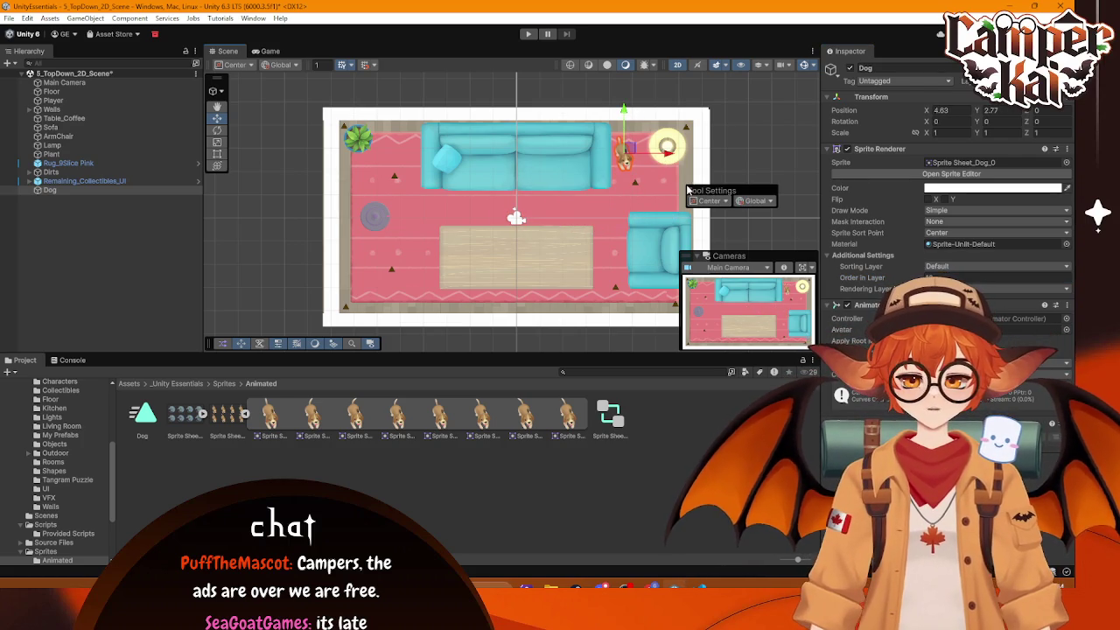
Step: Scale the Dog to 1.5 on all axes, nudge it beside the lamp, and enter Play mode
key(t)
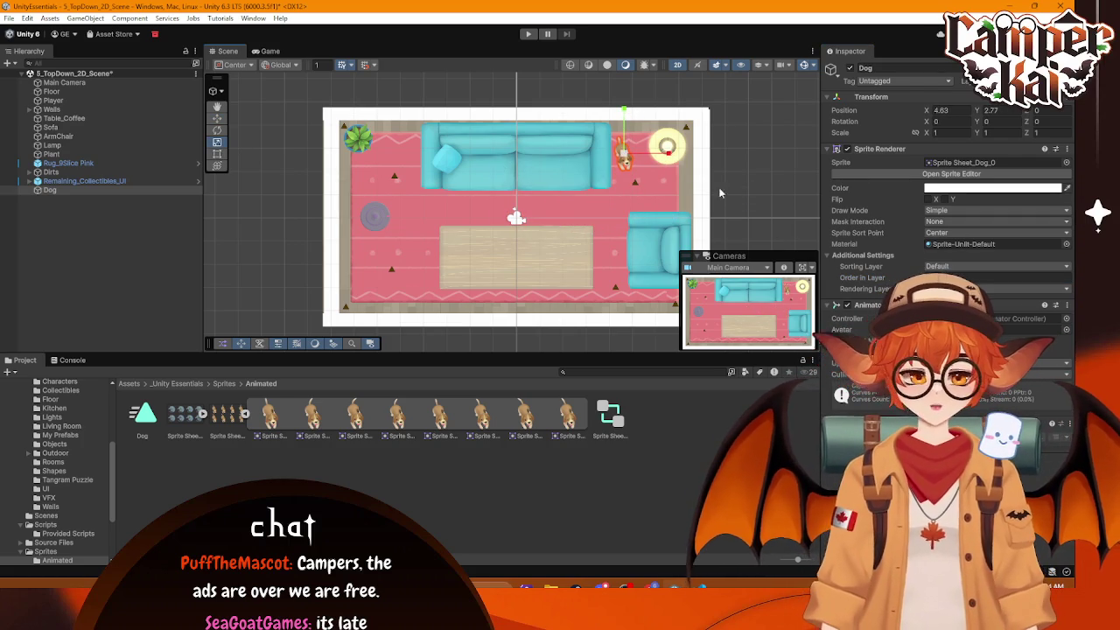
drag(635, 161, 642, 161)
key(ctrl+z)
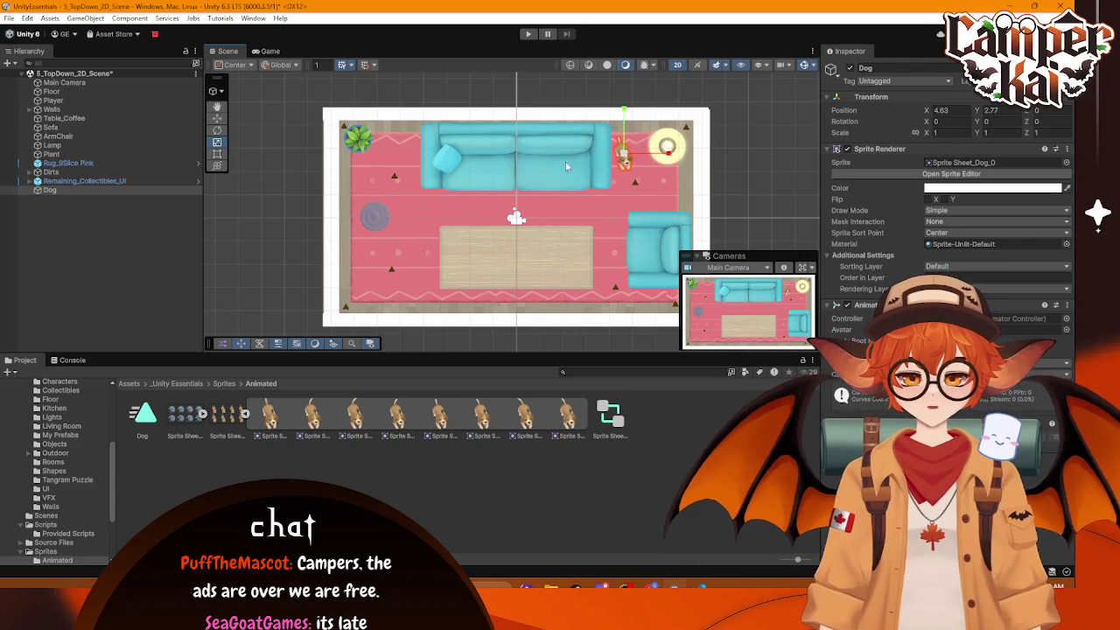
click(949, 132)
text(2)
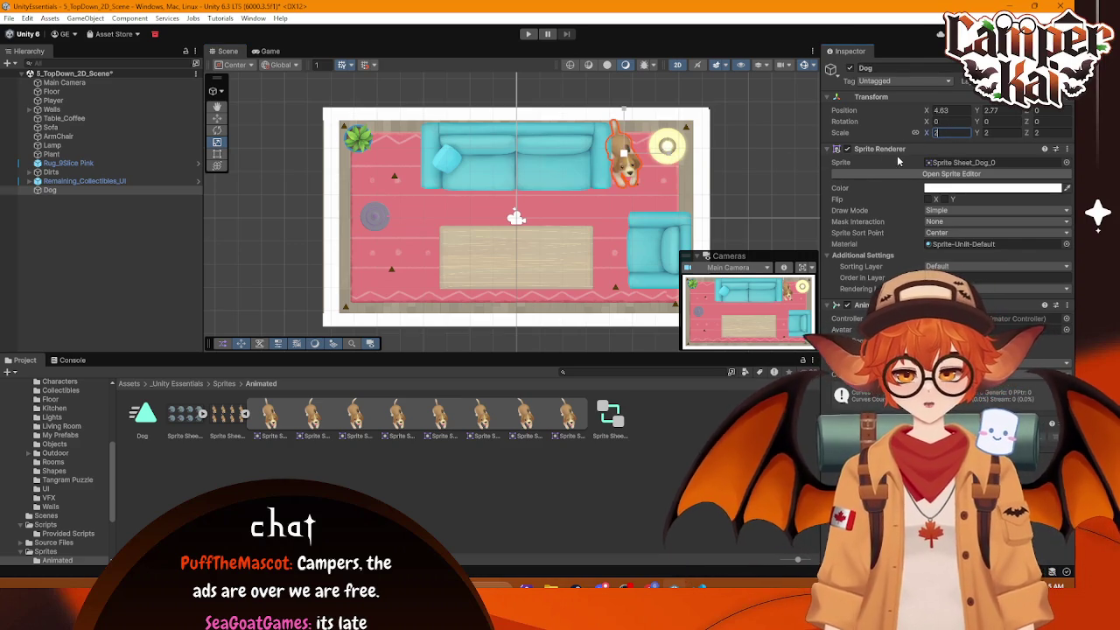
text(1.5)
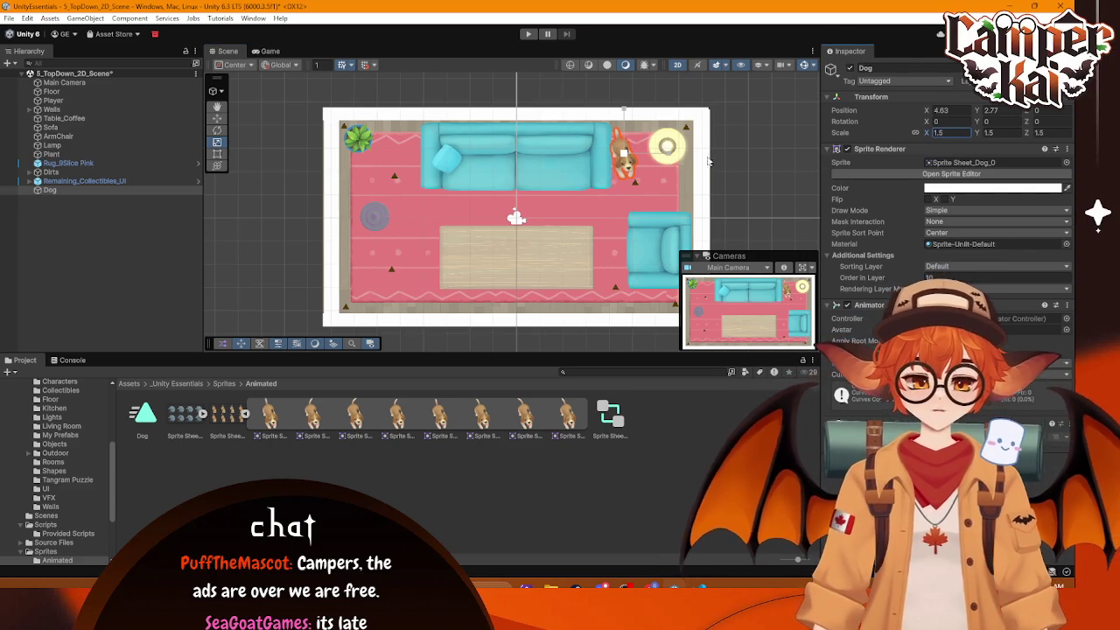
text(w)
drag(626, 151, 636, 148)
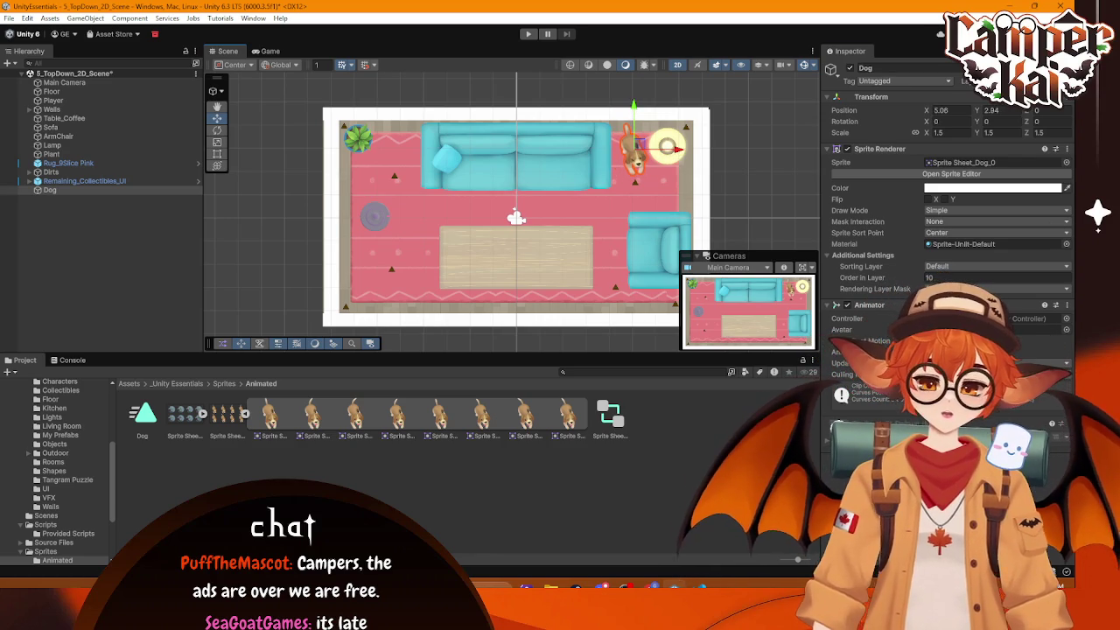
click(527, 34)
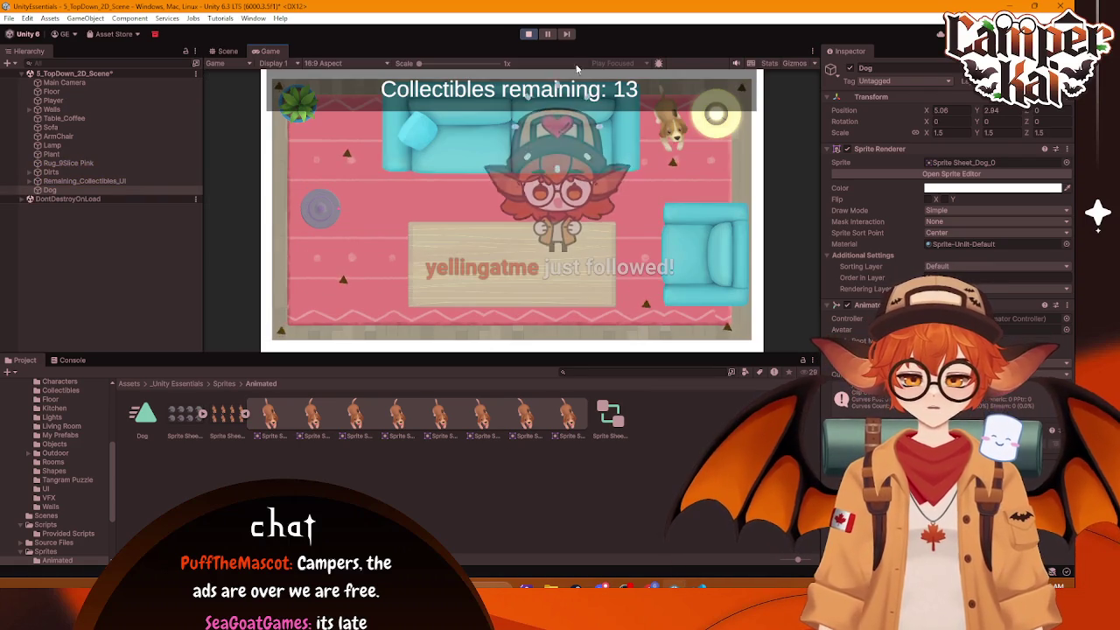
click(528, 33)
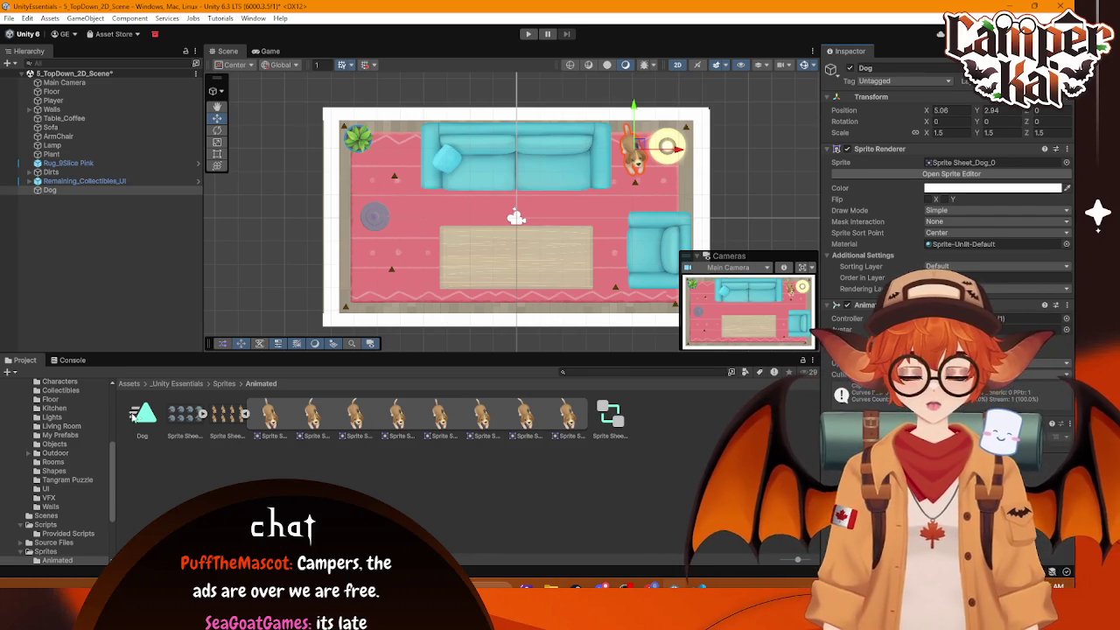
click(528, 33)
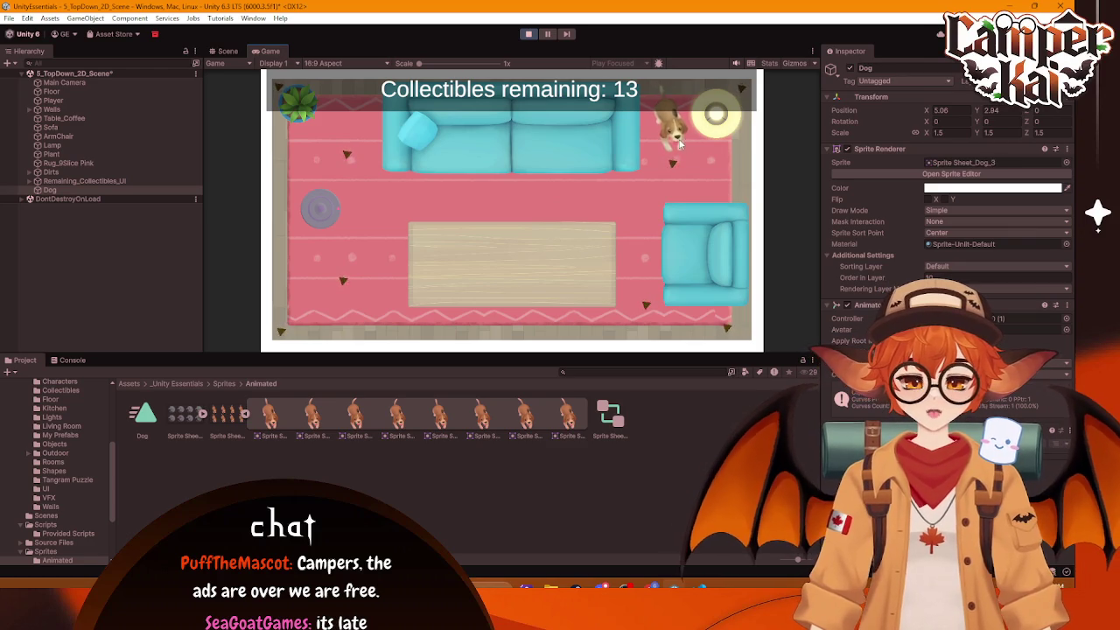
key(ctrl+p)
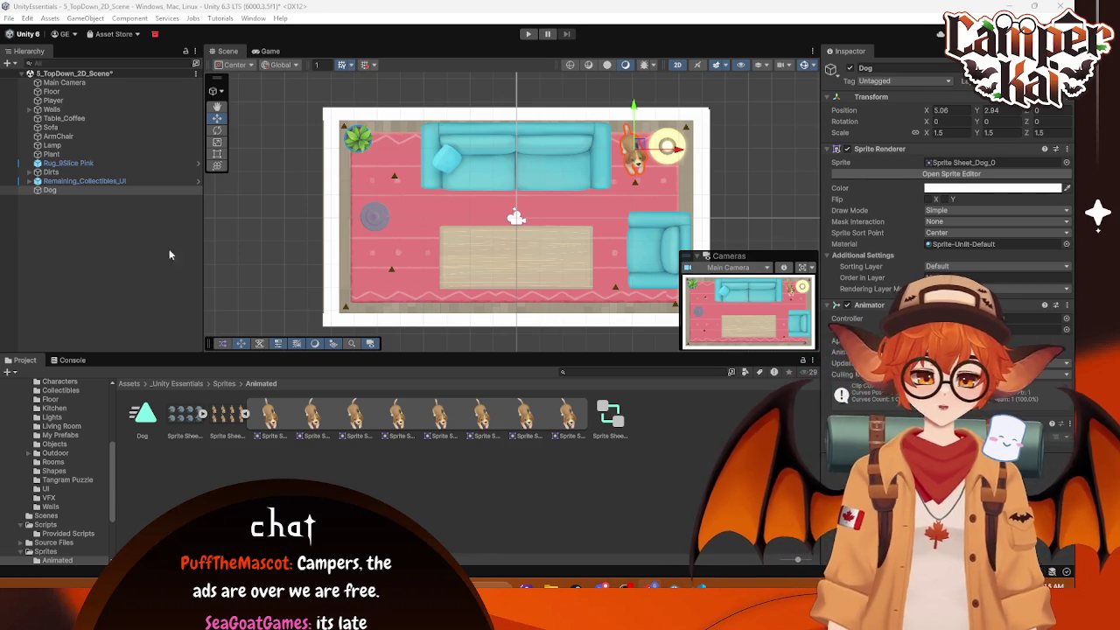
click(56, 194)
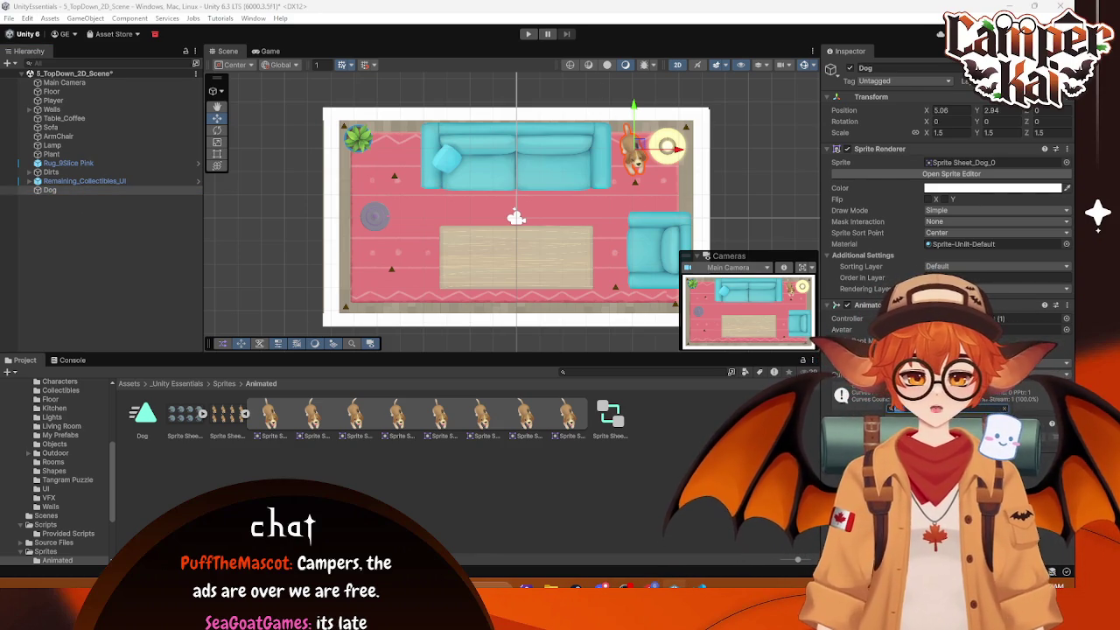
Step: Paste Capsule Collider 2D and Rigidbody 2D onto the Dog and assign the 2D physics material
key(alt+Tab)
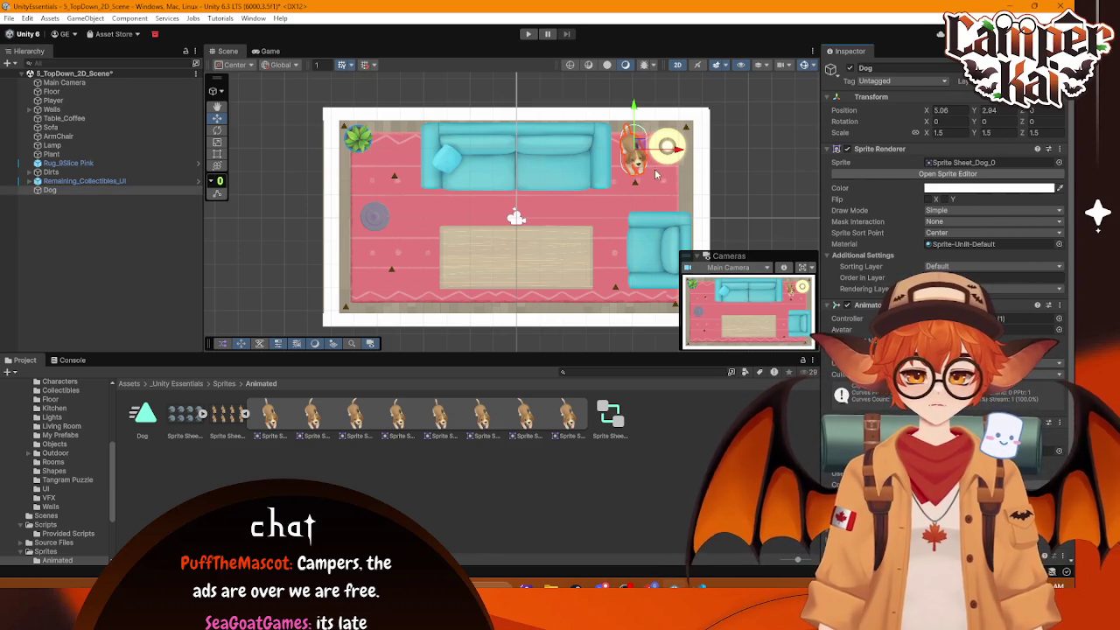
scroll(945, 219, down, 2)
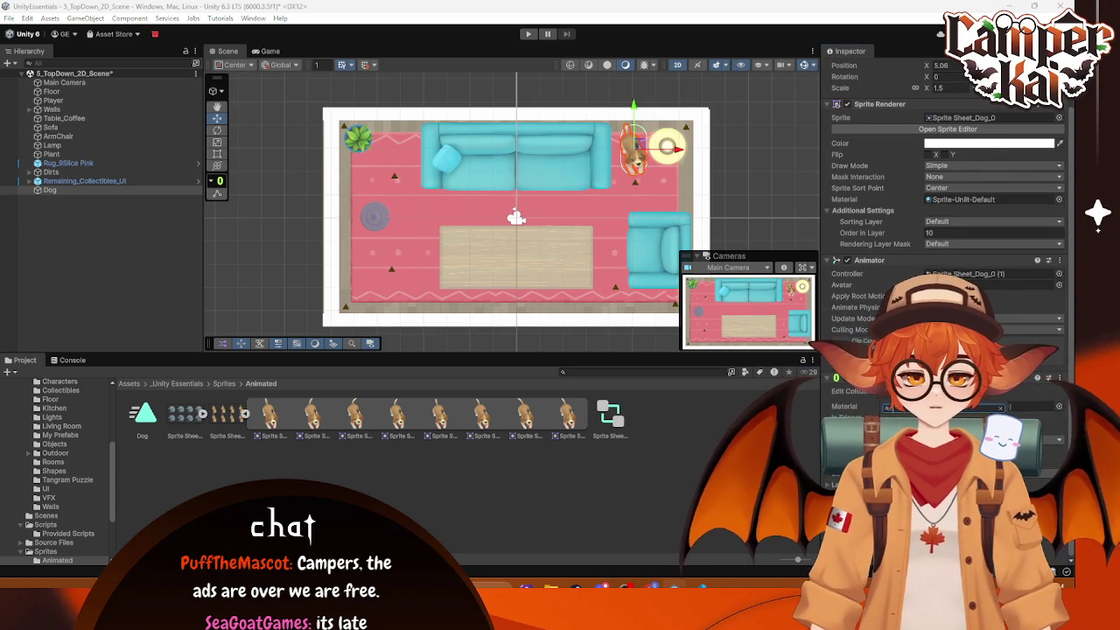
key(Return)
scroll(944, 219, down, 4)
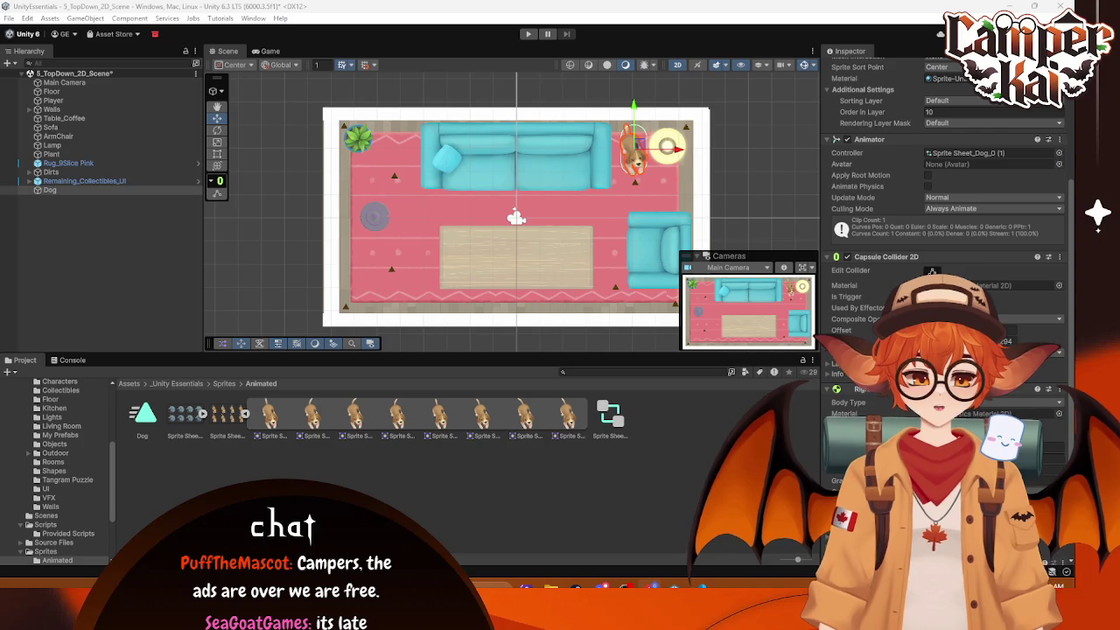
click(521, 47)
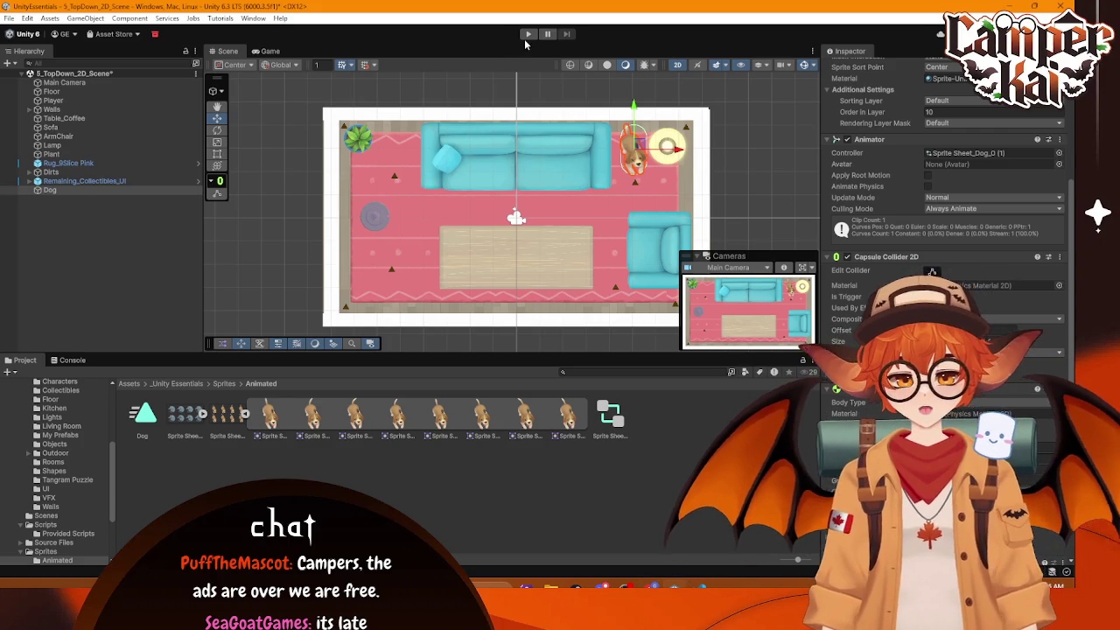
Step: Start the playtest and roll the player ball around the lamp collecting nearby pickups
click(528, 35)
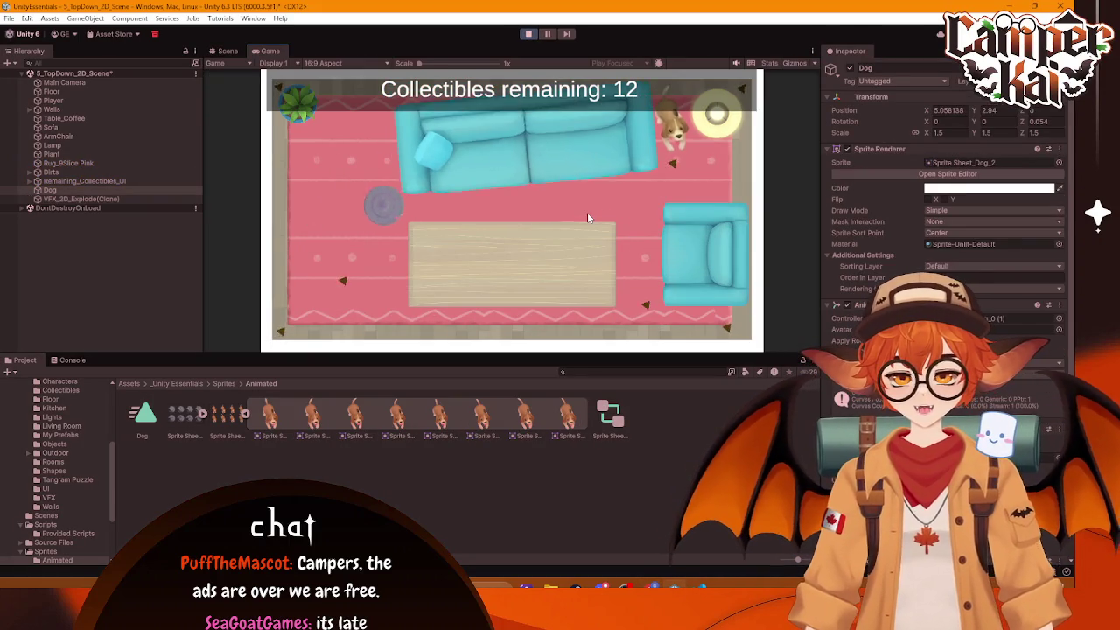
key(Right)
key(Right)
key(Up)
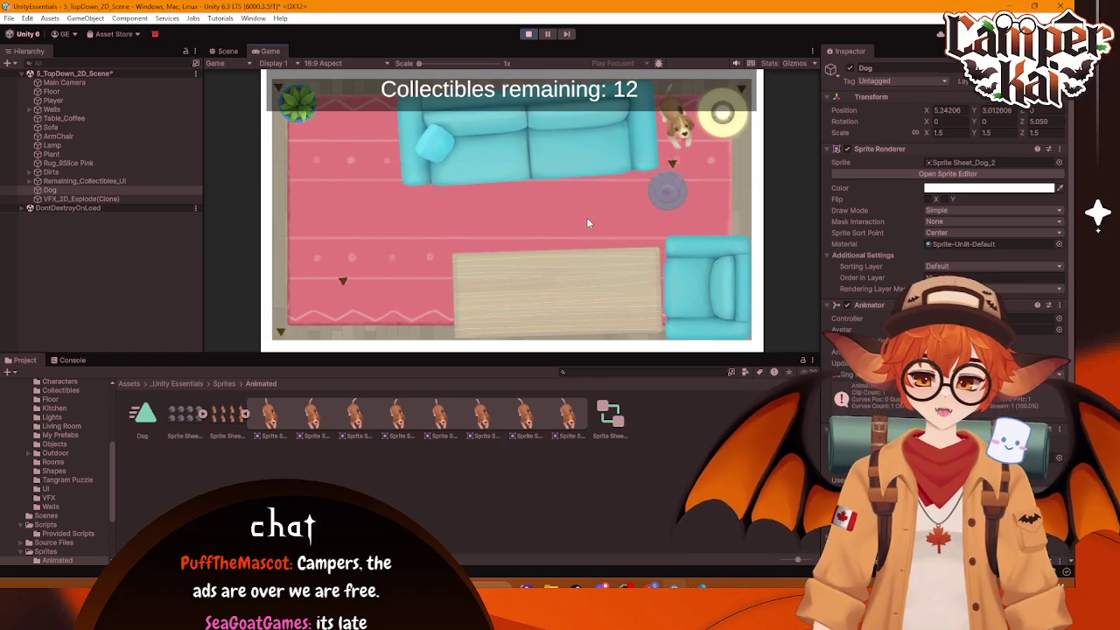
key(Up)
key(Left)
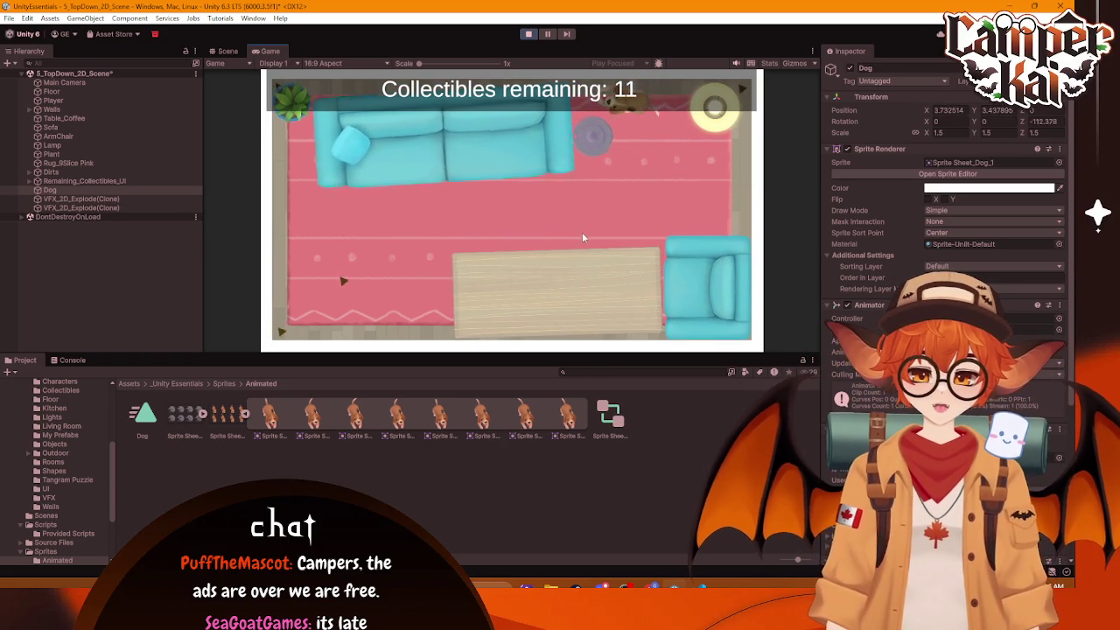
key(Right)
key(Left)
key(Right)
key(Down)
key(Up)
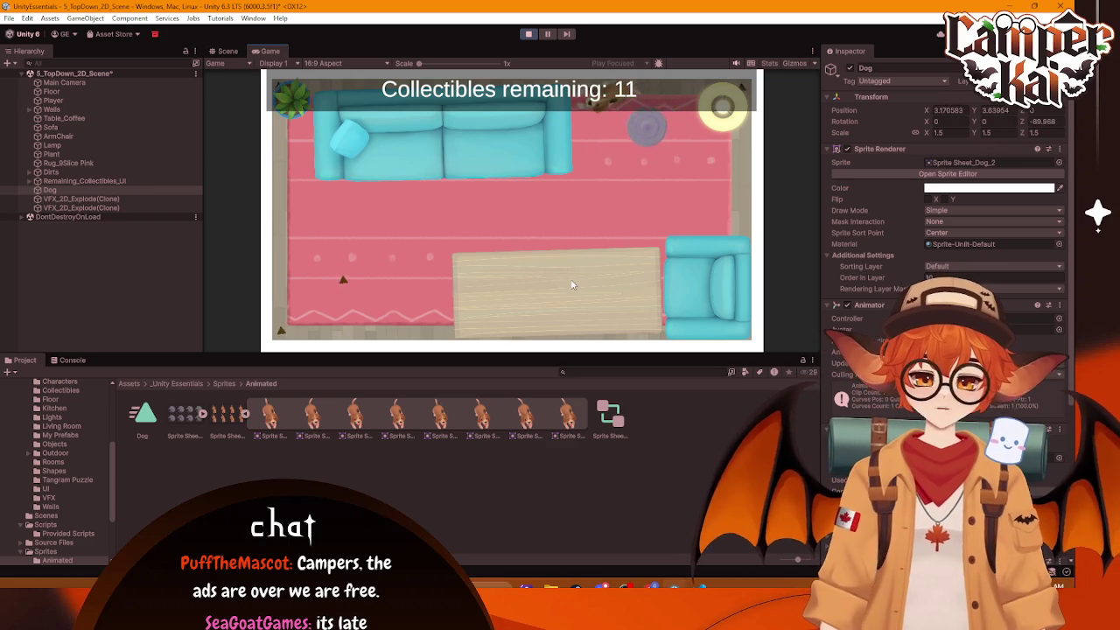
key(Right)
key(Up)
key(Down)
key(Up)
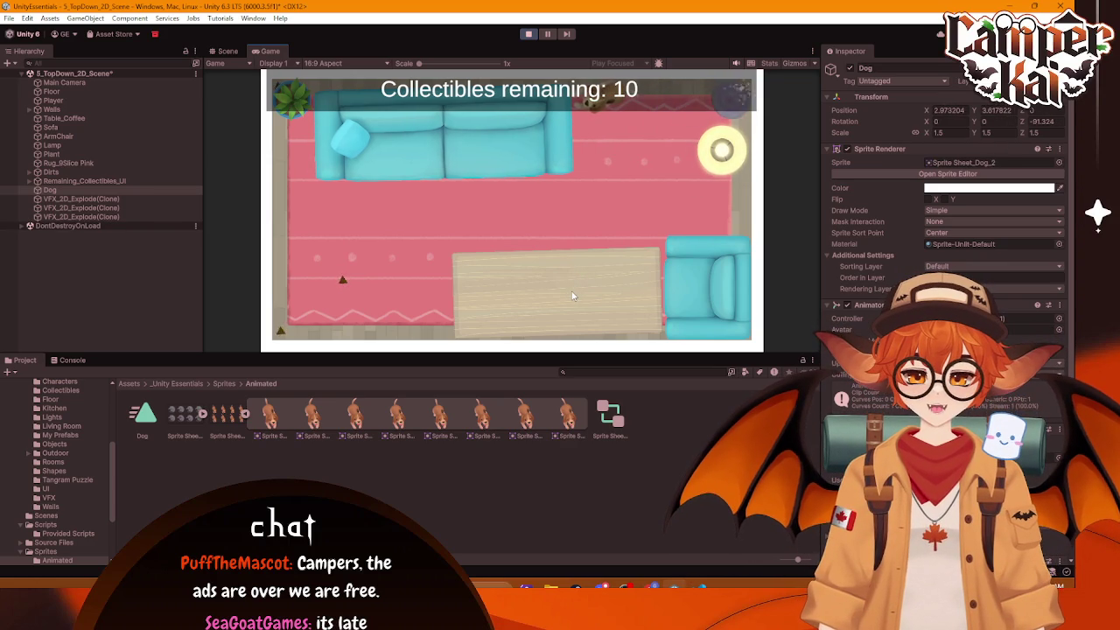
key(Down)
key(Left)
key(Right)
key(Left)
key(Down)
key(Up)
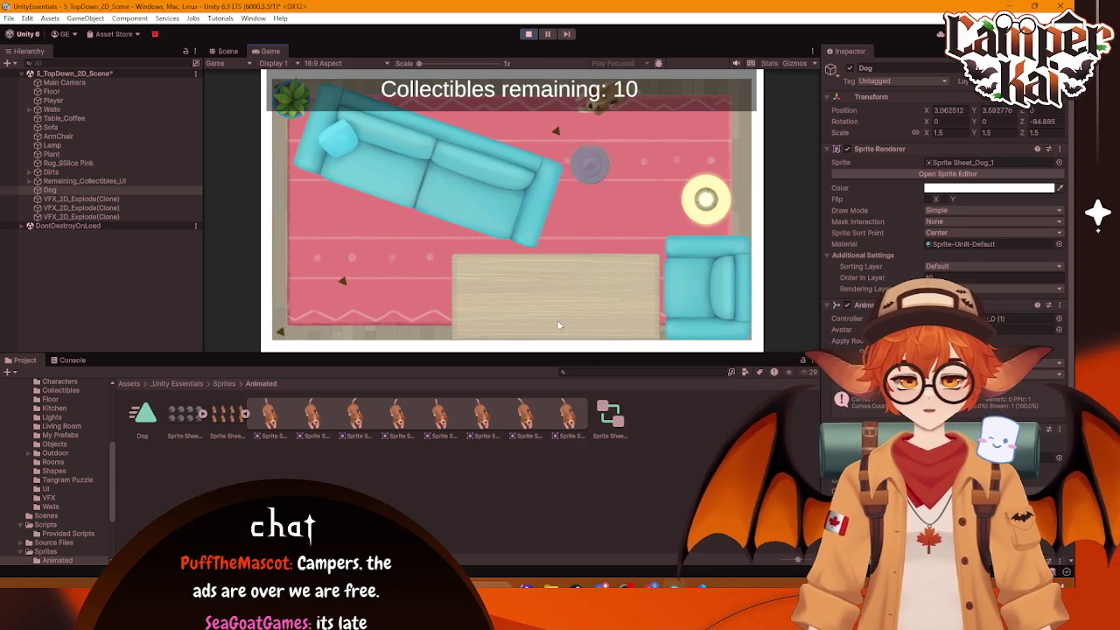
Step: Collect pickups along the top wall and bottom-left corner, knocking the sofa and rug around
key(Left)
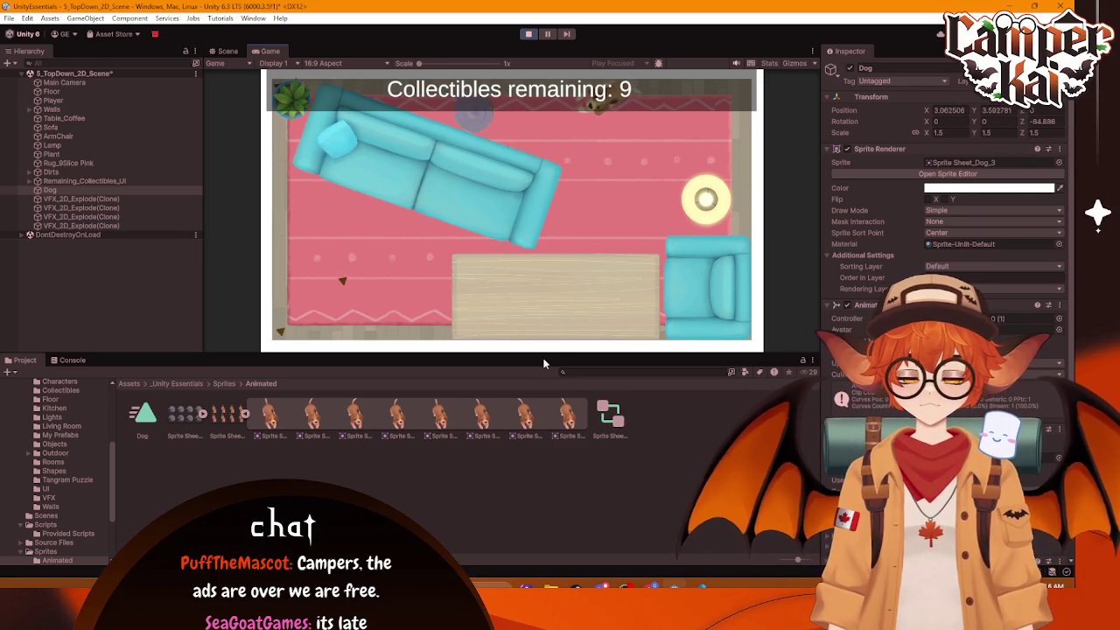
key(Right)
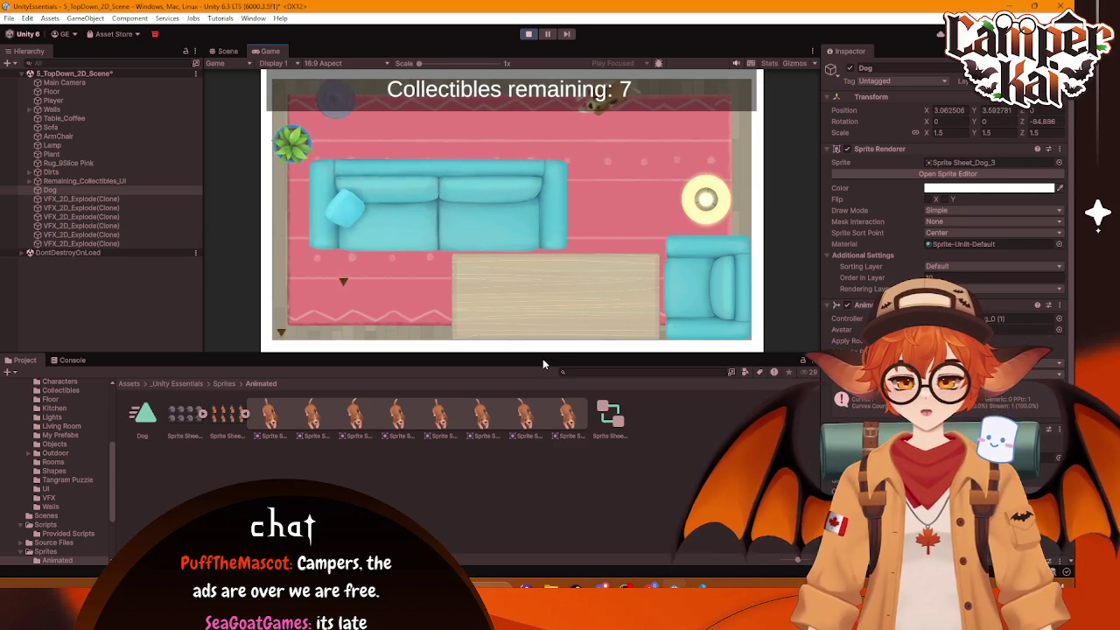
key(Right)
key(Down)
key(Up)
key(Right)
key(Right)
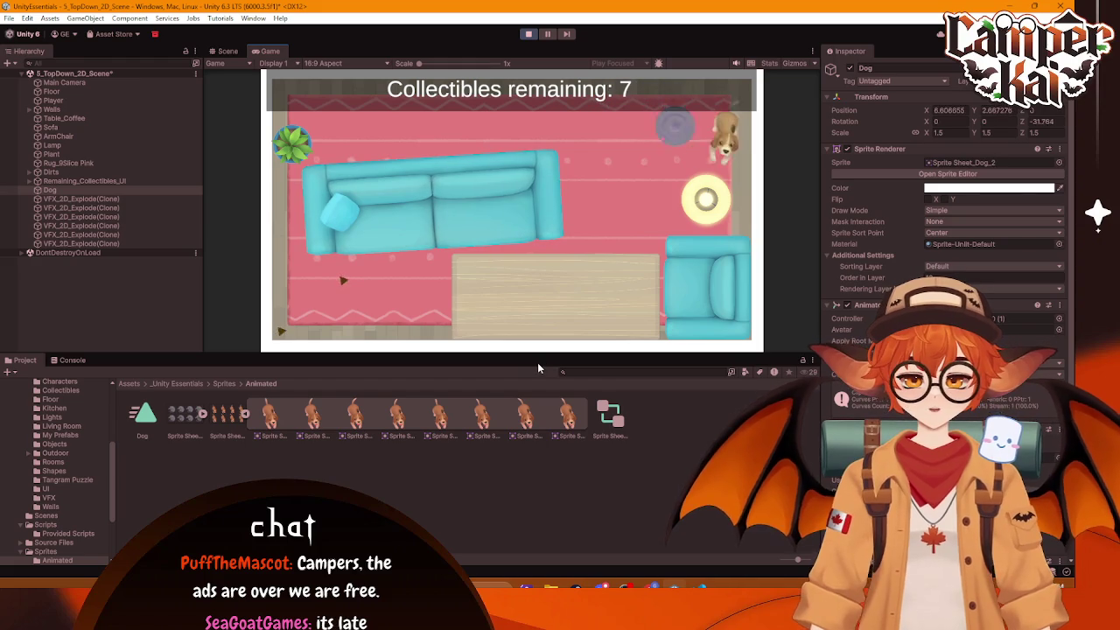
key(Down)
key(Left)
key(Up)
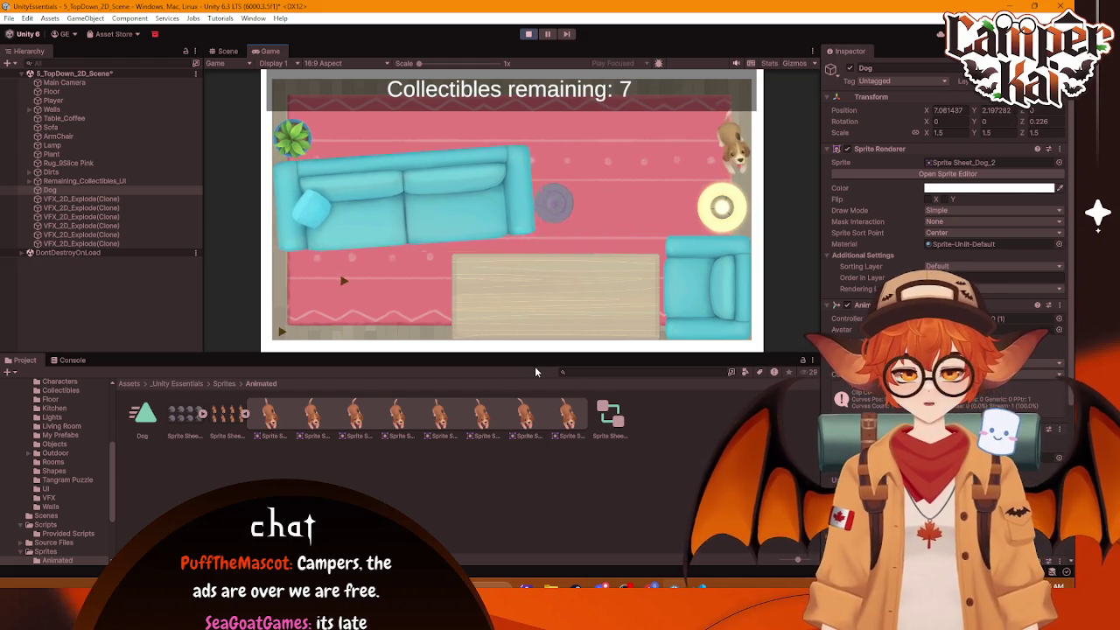
key(Right)
key(Down)
key(Left)
key(Left)
key(Down)
key(Up)
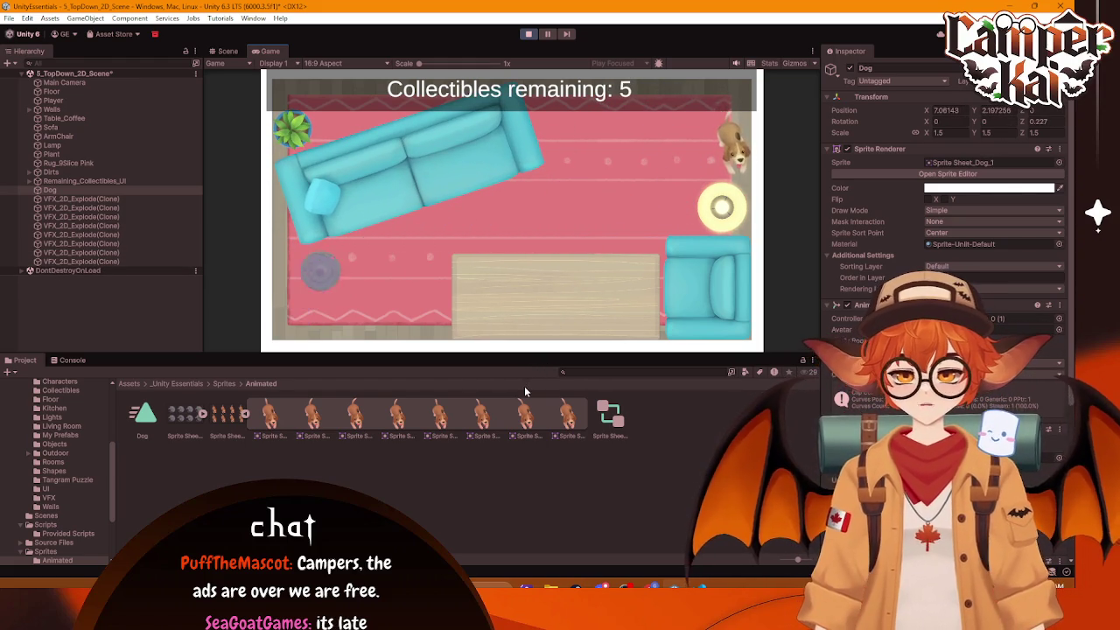
key(Left)
key(Right)
key(Right)
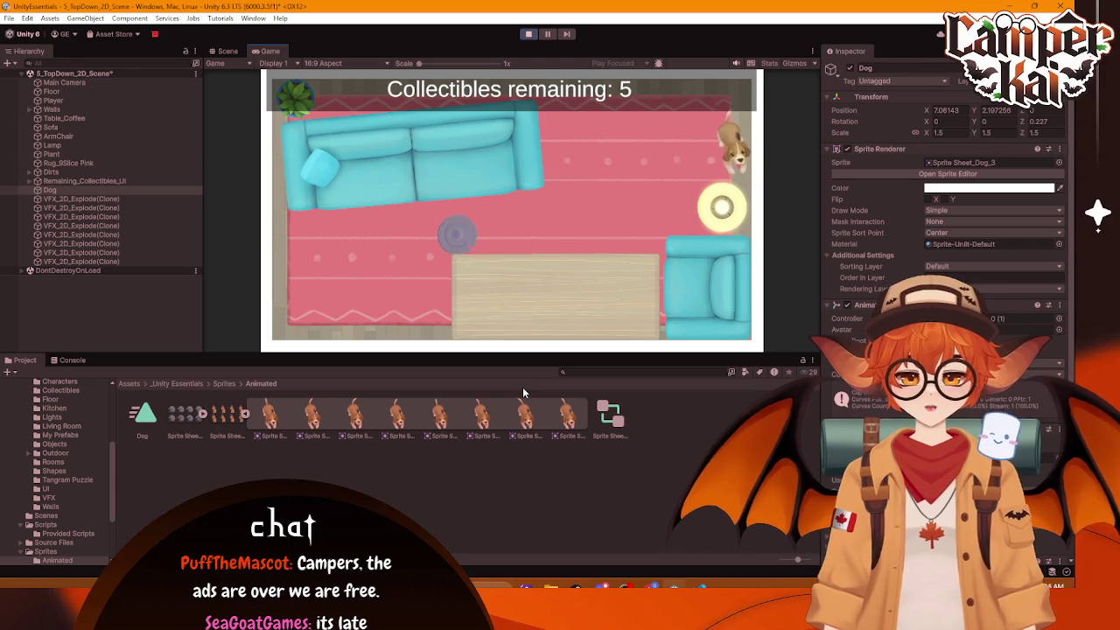
key(Down)
key(Right)
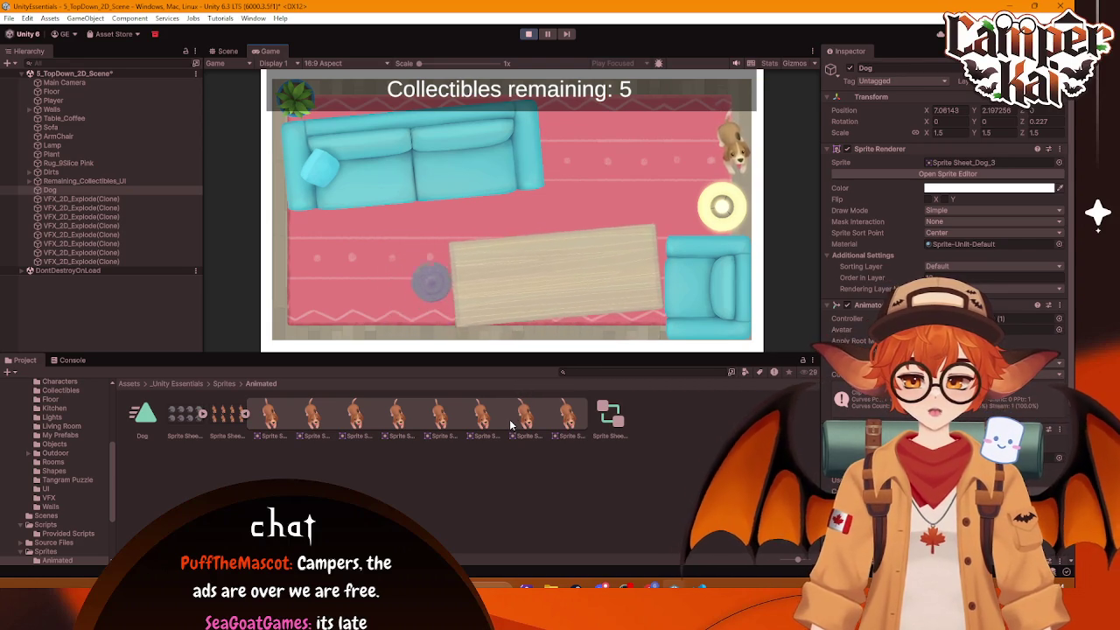
key(Up)
key(Left)
key(Down)
key(Right)
key(Up)
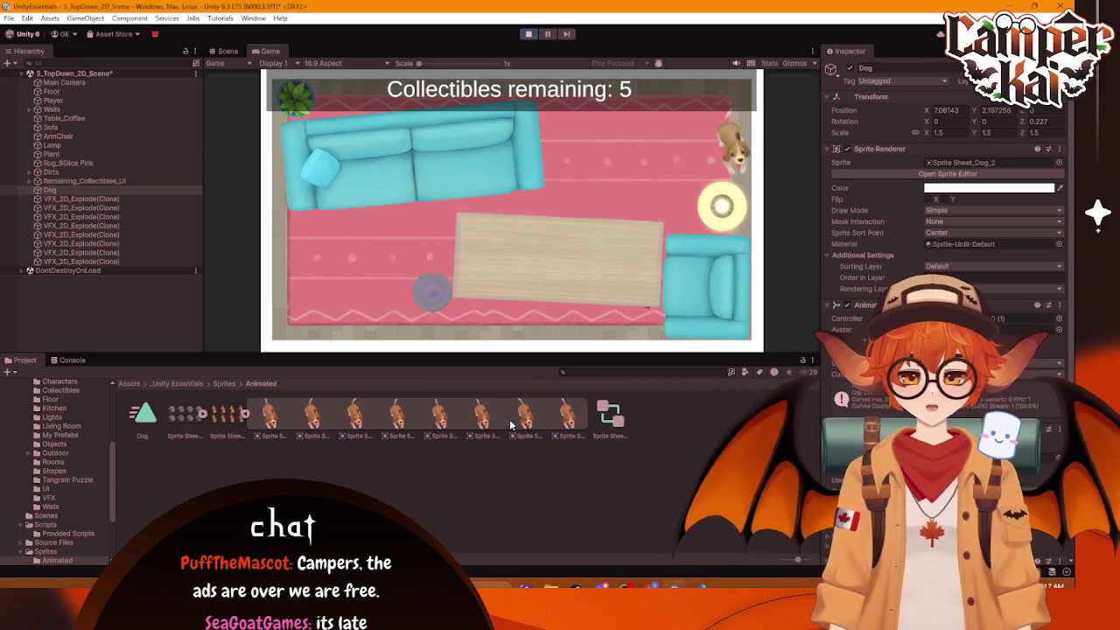
key(Down)
Step: Collect pickups near the rug, armchair and coffee table until 2 collectibles remain
key(Right)
key(Up)
key(Left)
key(Right)
key(Down)
key(Left)
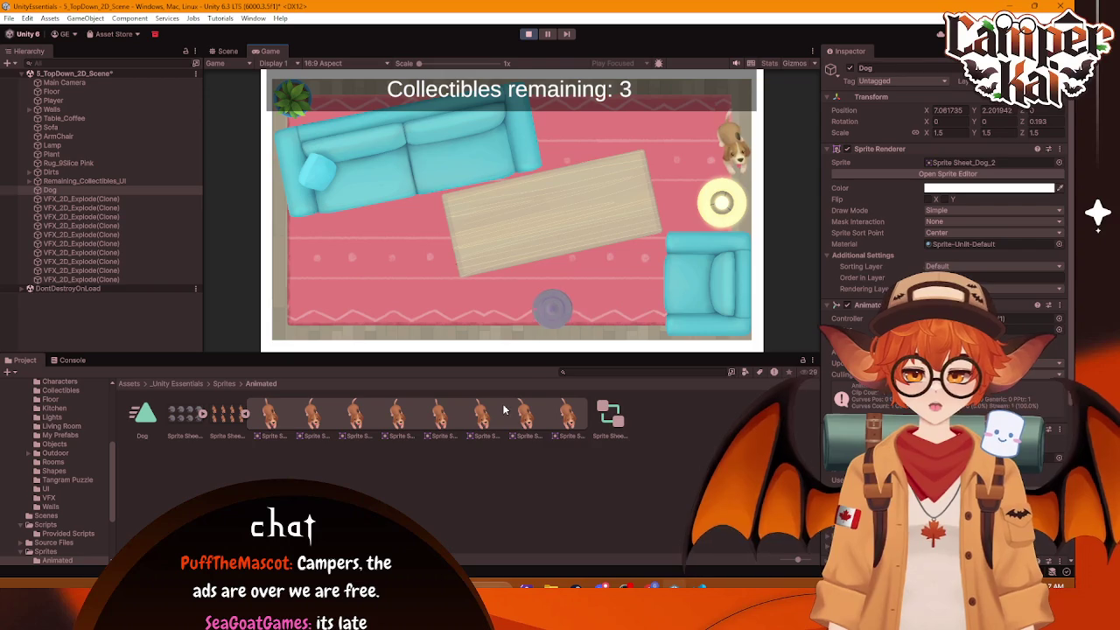
key(Up)
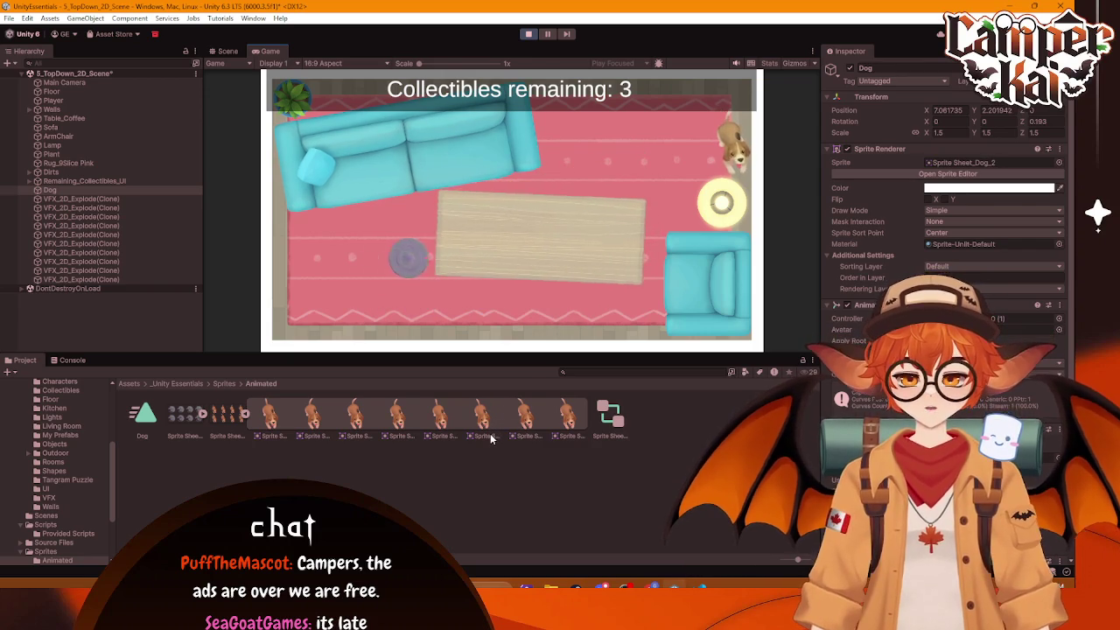
key(Down)
key(Up)
key(Left)
key(Down)
key(Right)
key(Up)
key(Up)
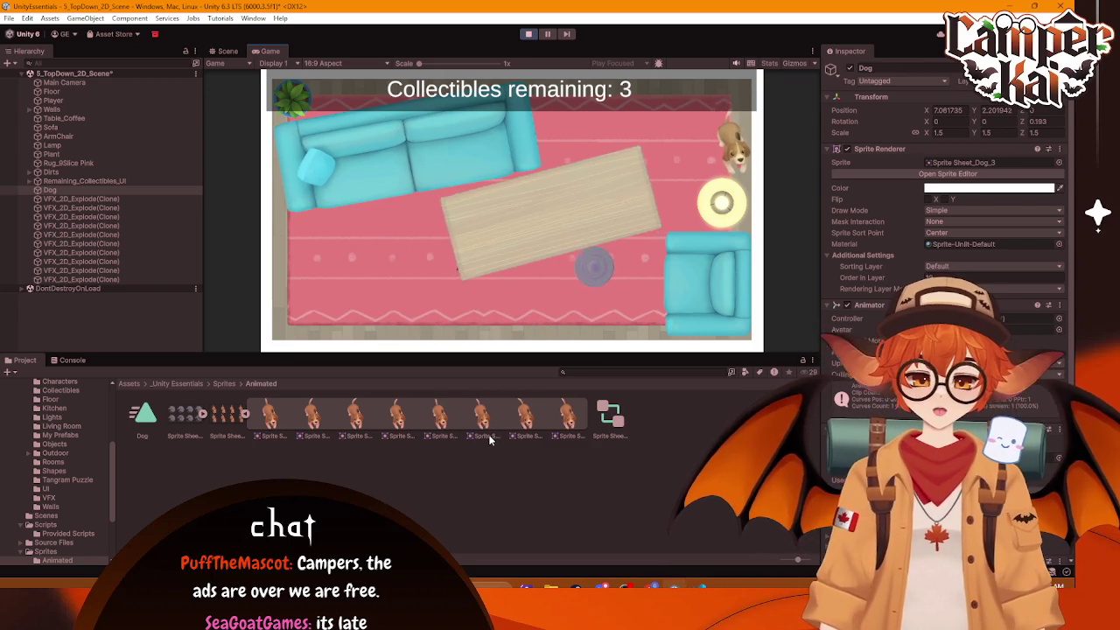
key(Left)
key(Down)
key(Up)
key(Up)
key(Right)
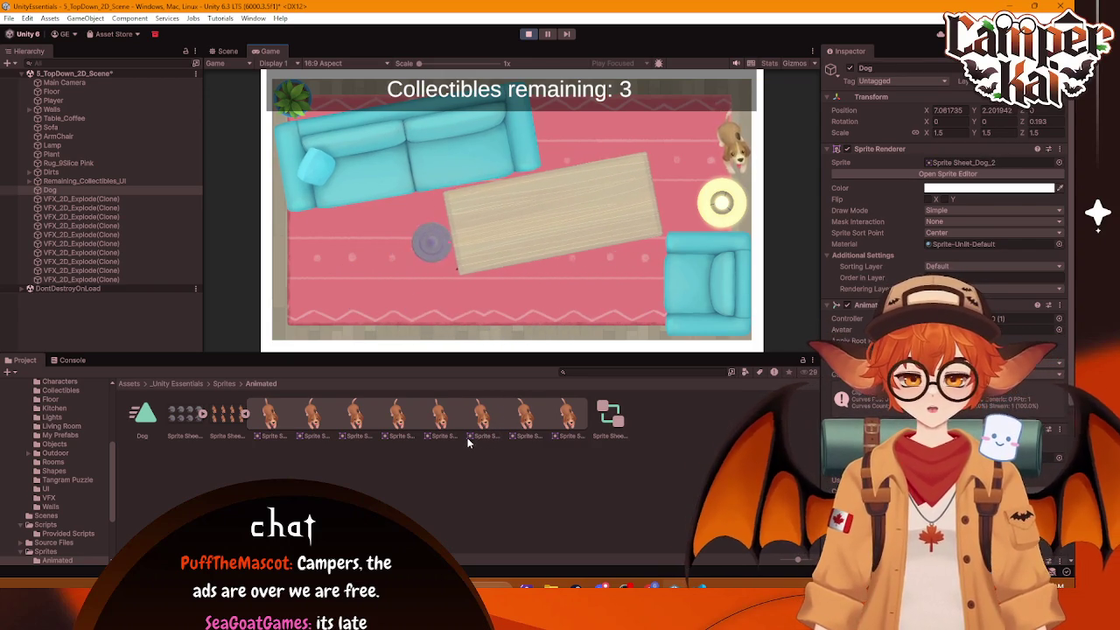
key(Down)
key(Up)
key(Down)
key(Down)
key(Right)
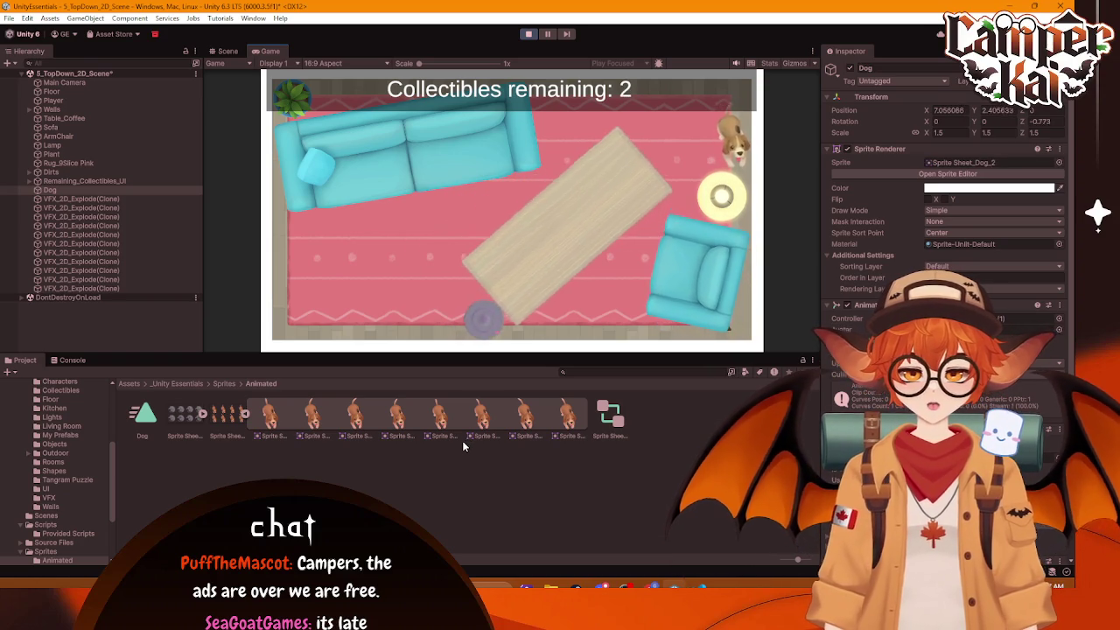
key(Up)
key(Down)
key(Down)
key(Right)
key(Up)
key(Down)
key(Up)
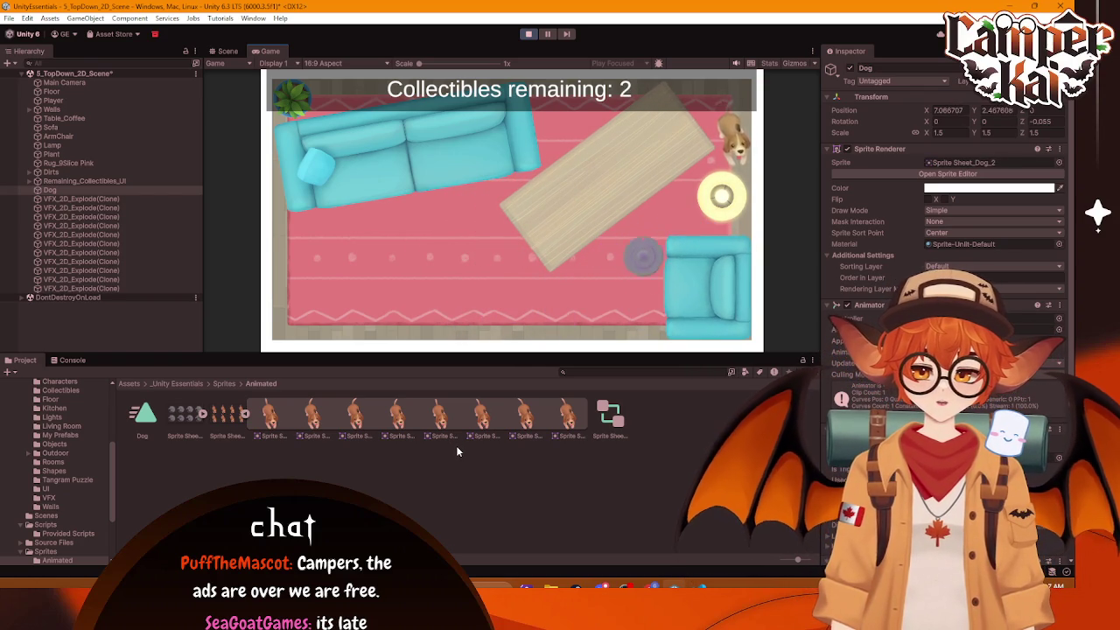
key(Left)
key(Down)
key(Left)
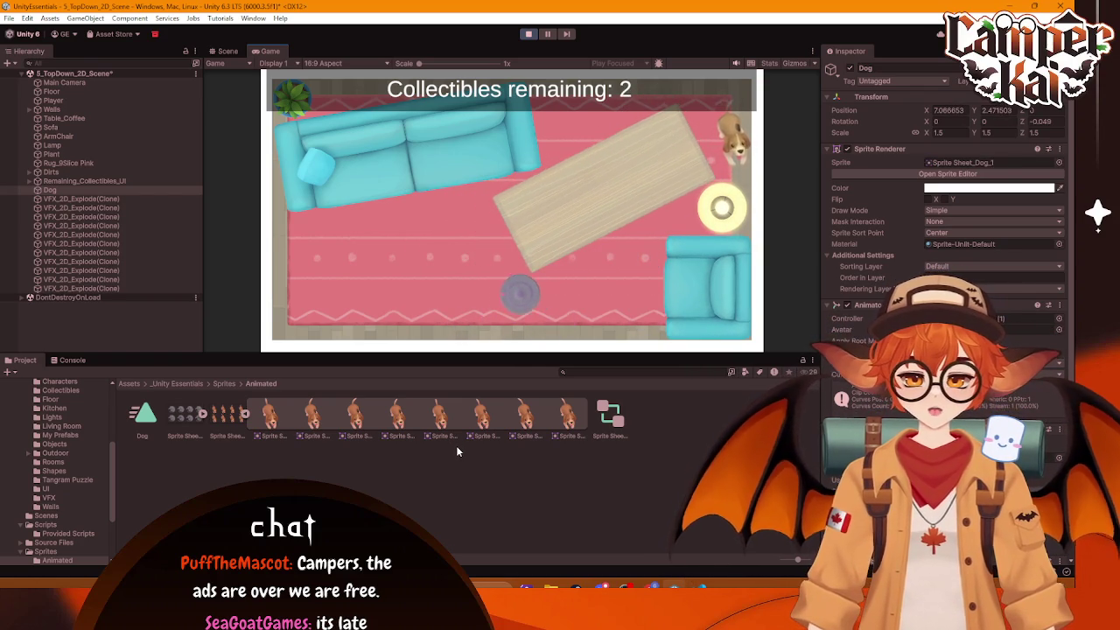
key(Up)
key(Right)
key(Down)
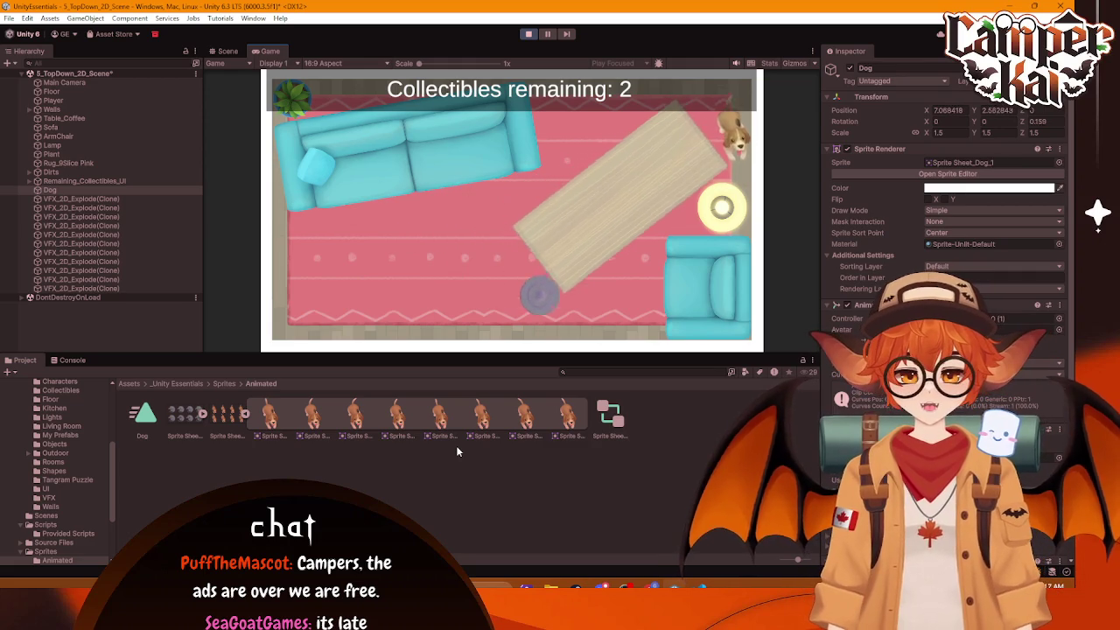
key(Left)
key(Up)
key(Right)
key(Down)
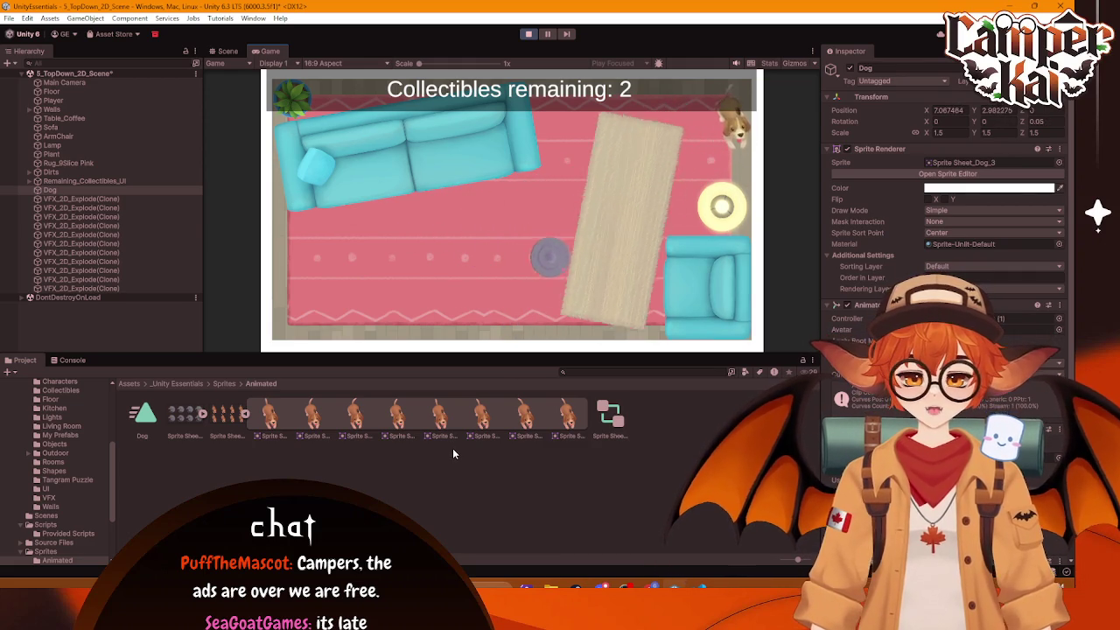
key(Up)
key(Down)
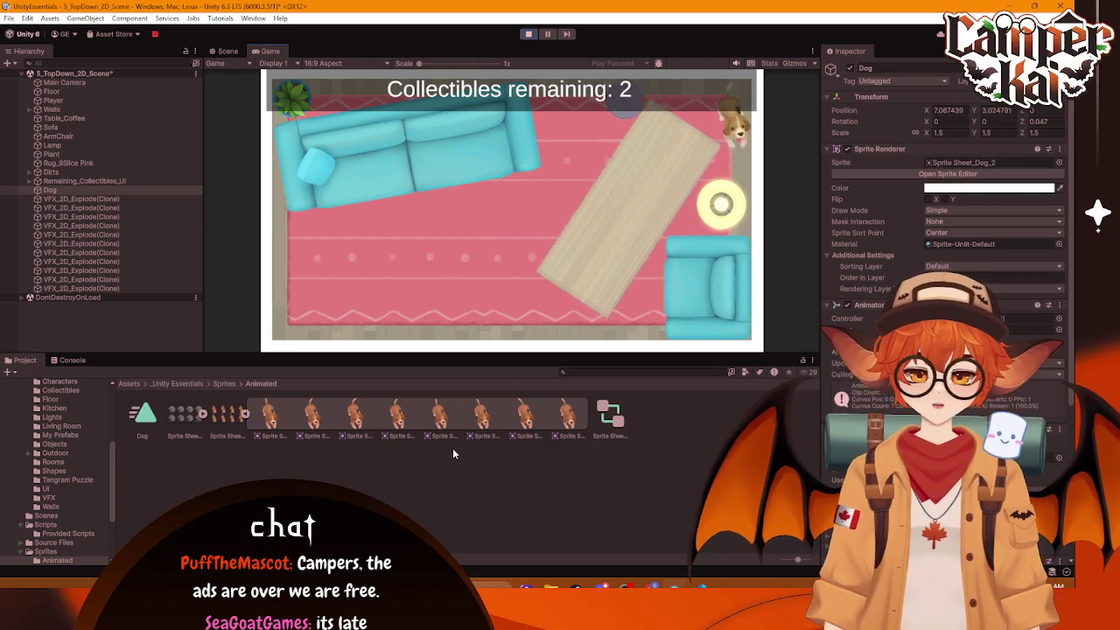
key(Up)
key(Down)
key(Left)
key(Down)
key(Left)
key(Right)
key(Down)
key(Up)
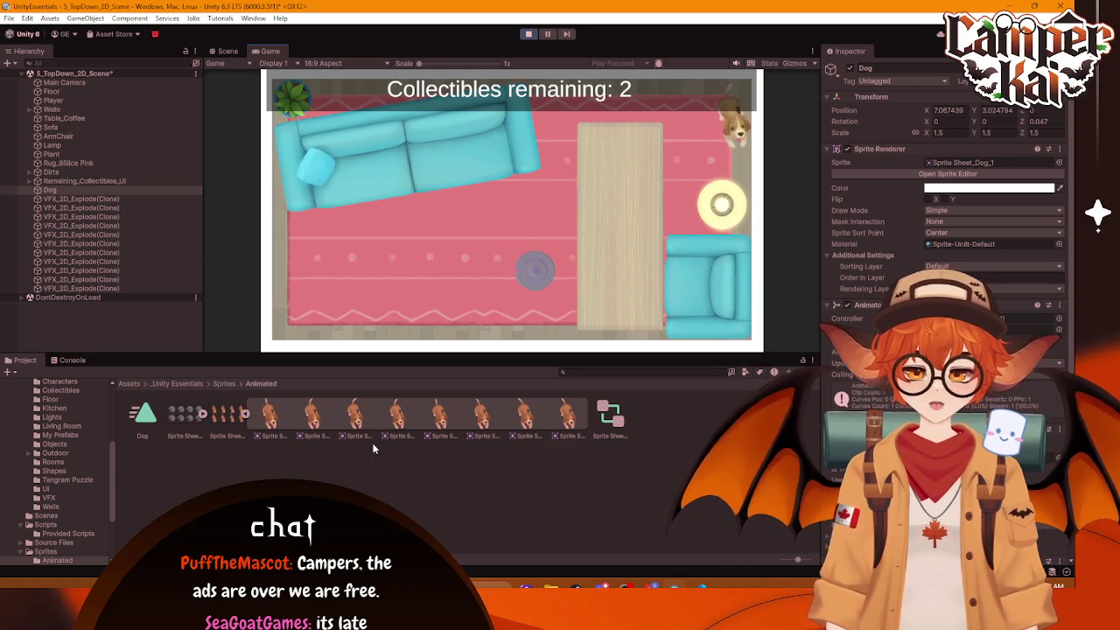
Step: Stop the playtest and set all four walls to a slightly darker pale beige colour
click(529, 34)
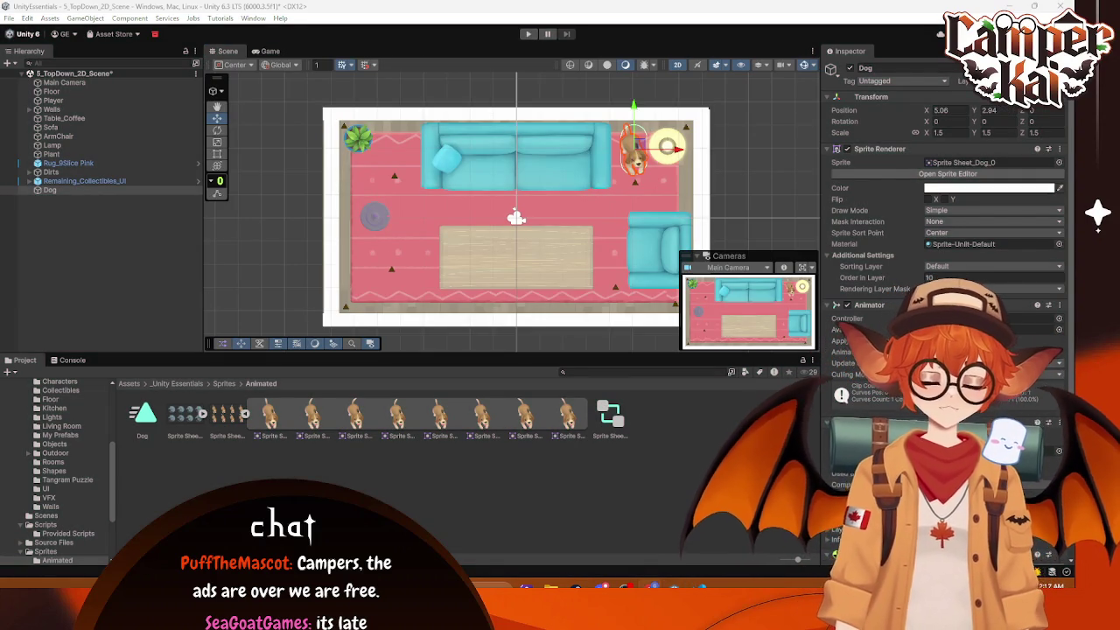
click(52, 109)
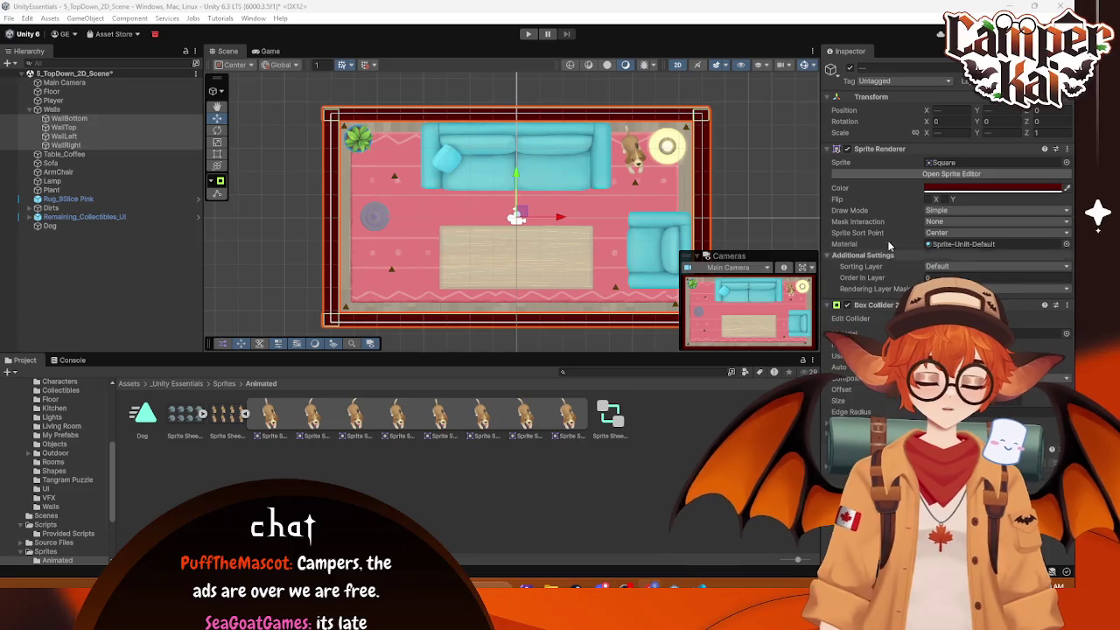
click(1066, 188)
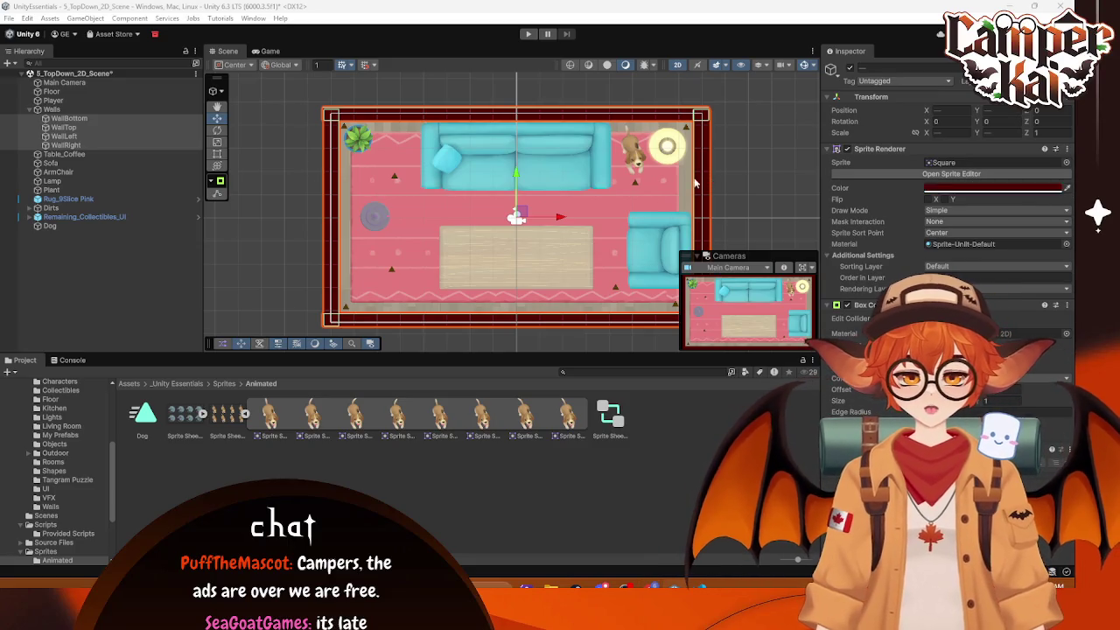
click(688, 186)
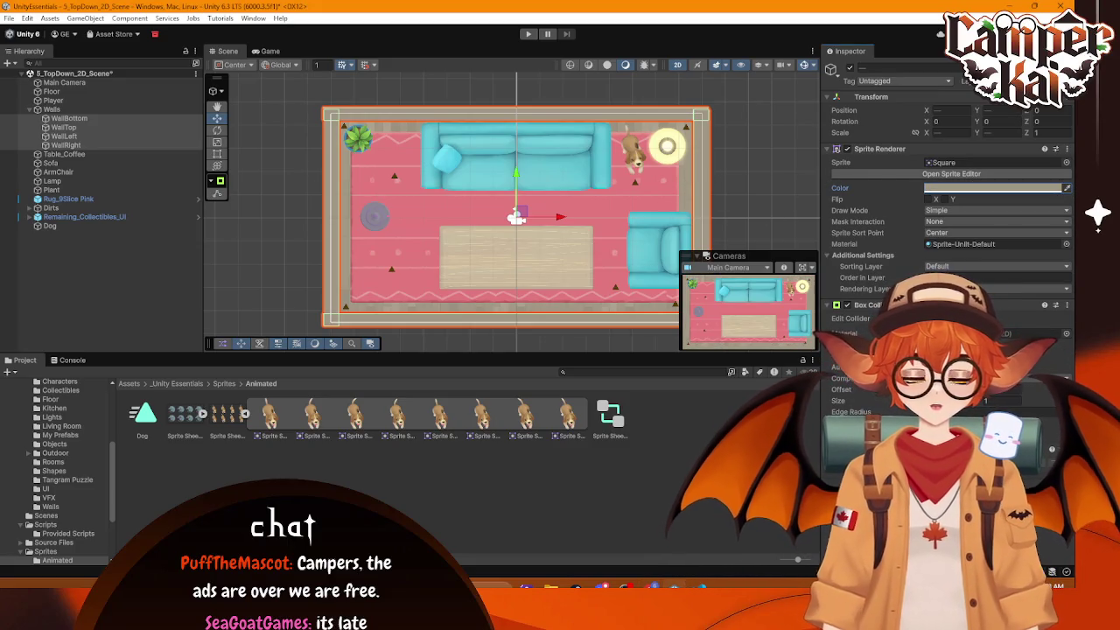
click(1025, 188)
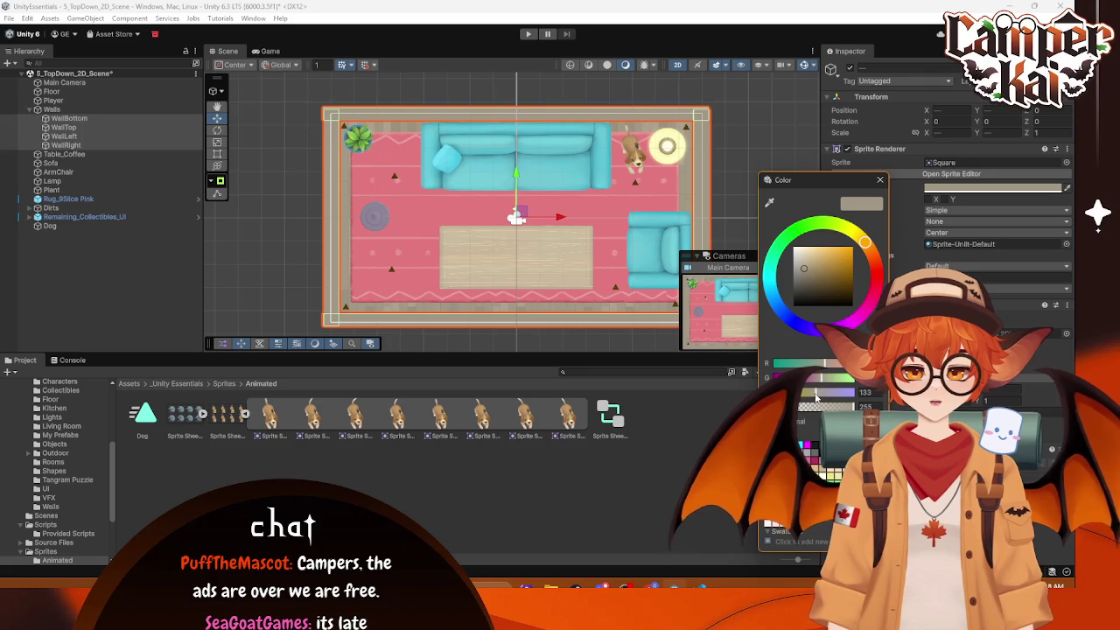
click(803, 274)
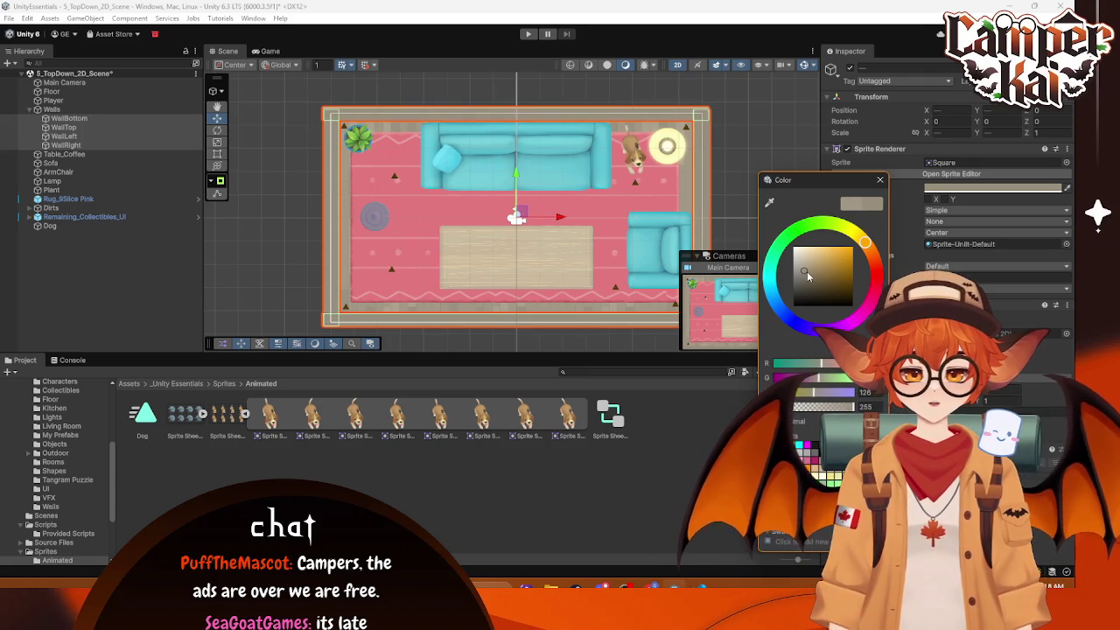
click(805, 276)
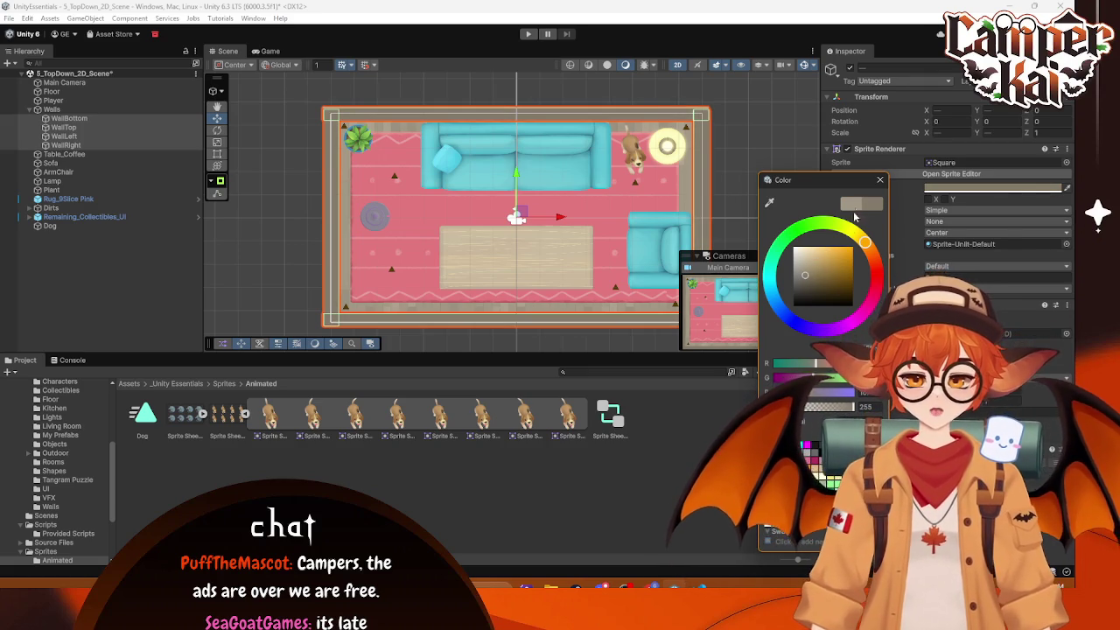
click(804, 282)
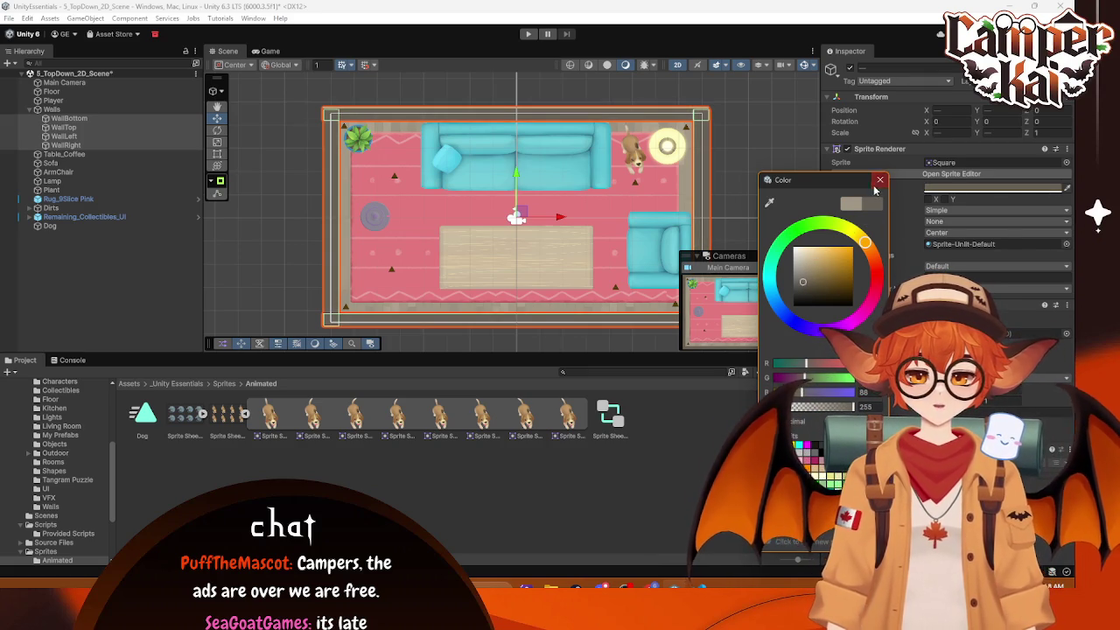
click(880, 179)
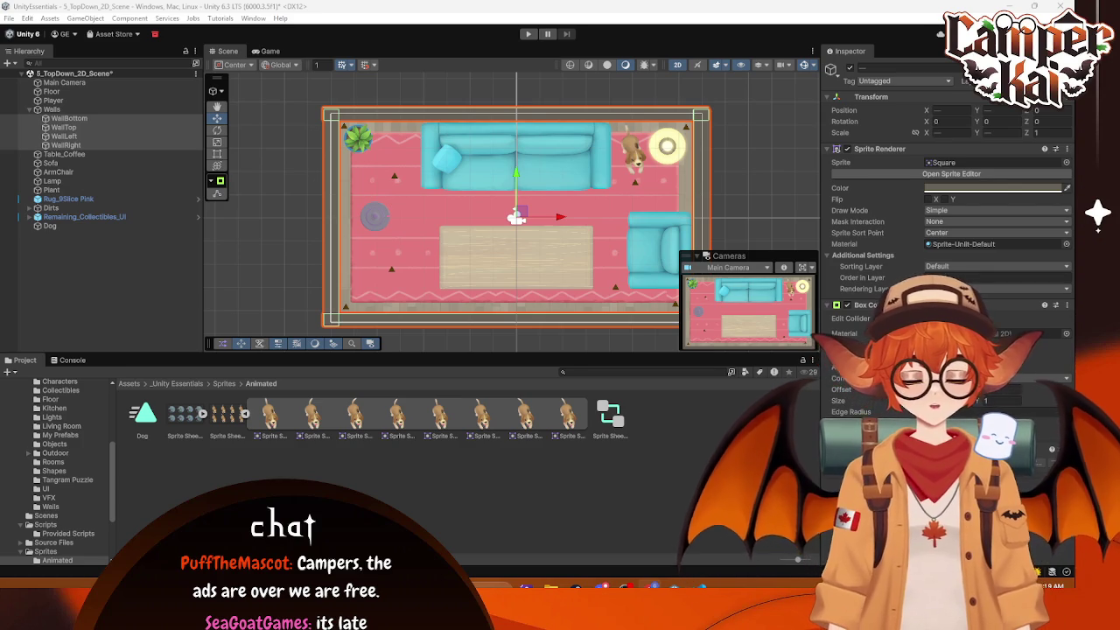
Step: Switch to the Chrome window showing the Unity Essentials 2D Essentials Quiz
key(alt+Tab)
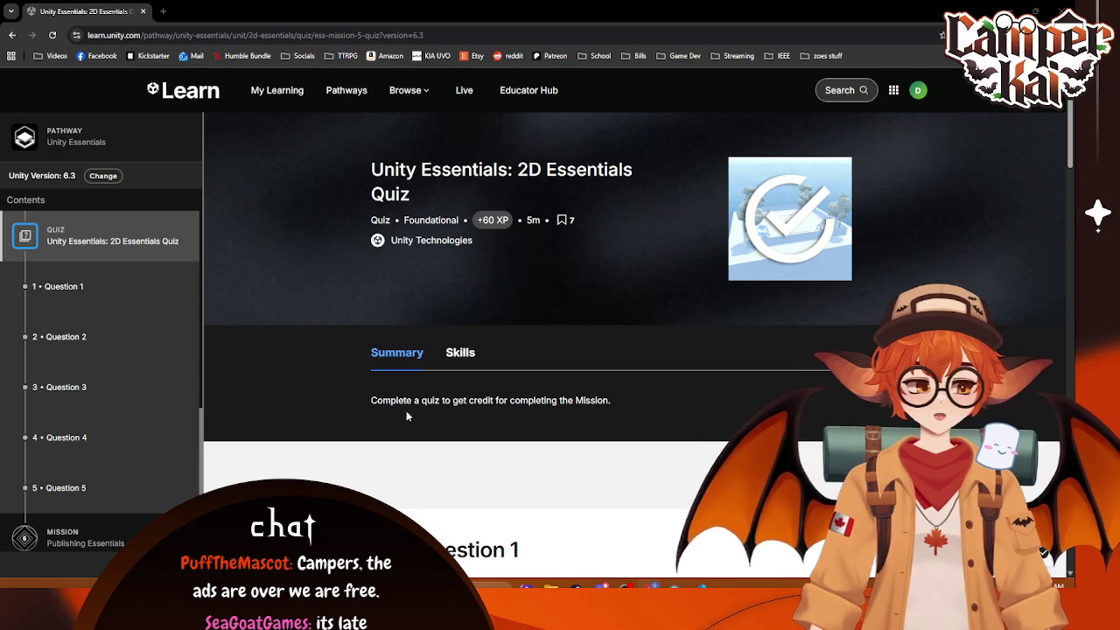
Step: Choose the camera-locking answer for Question 1; tick Rigidbody 2D and Circle Collider 2D for Question 2
scroll(510, 359, down, 5)
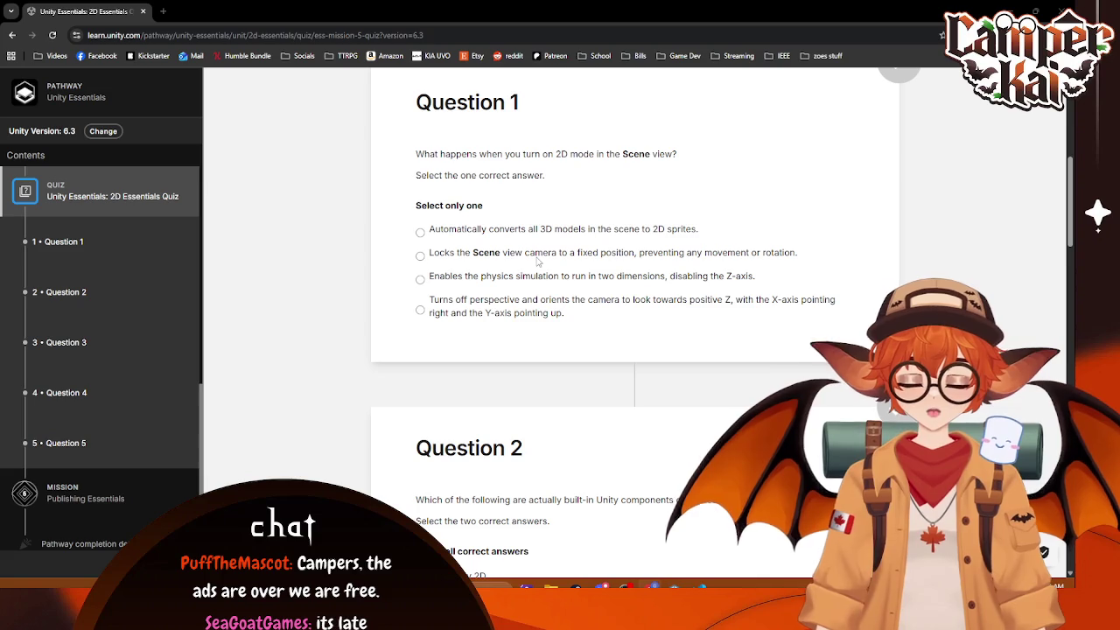
click(537, 256)
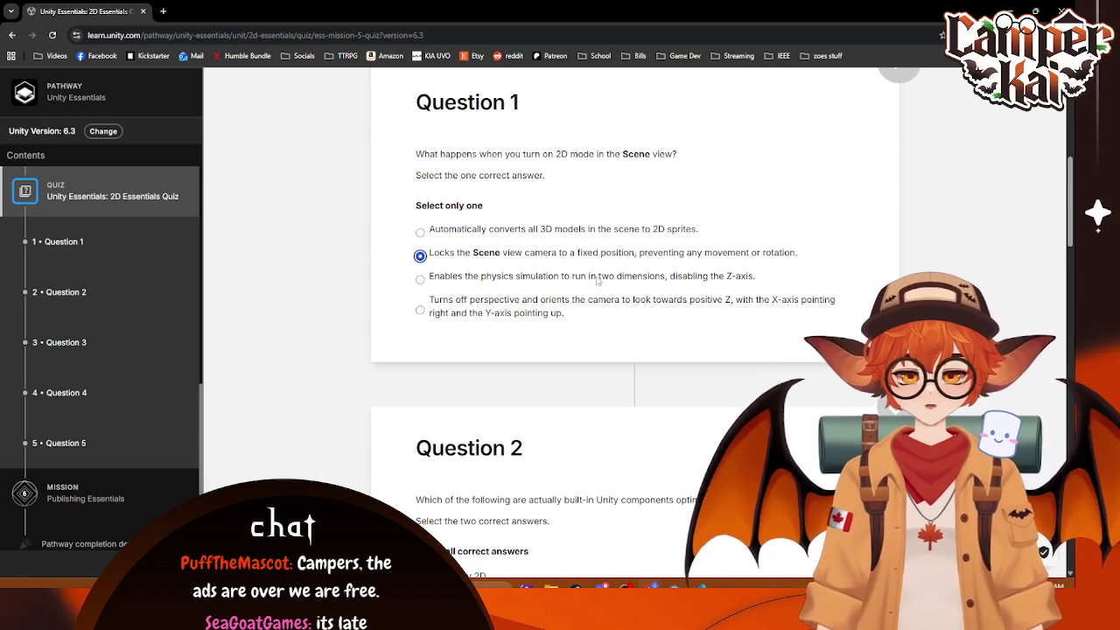
scroll(636, 335, down, 2)
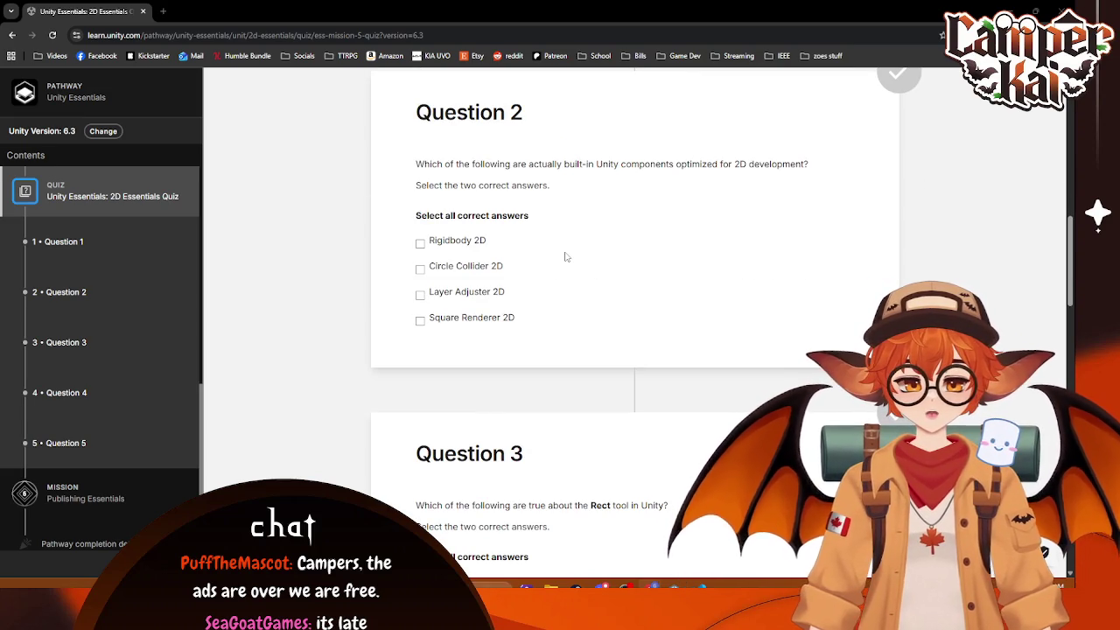
click(469, 244)
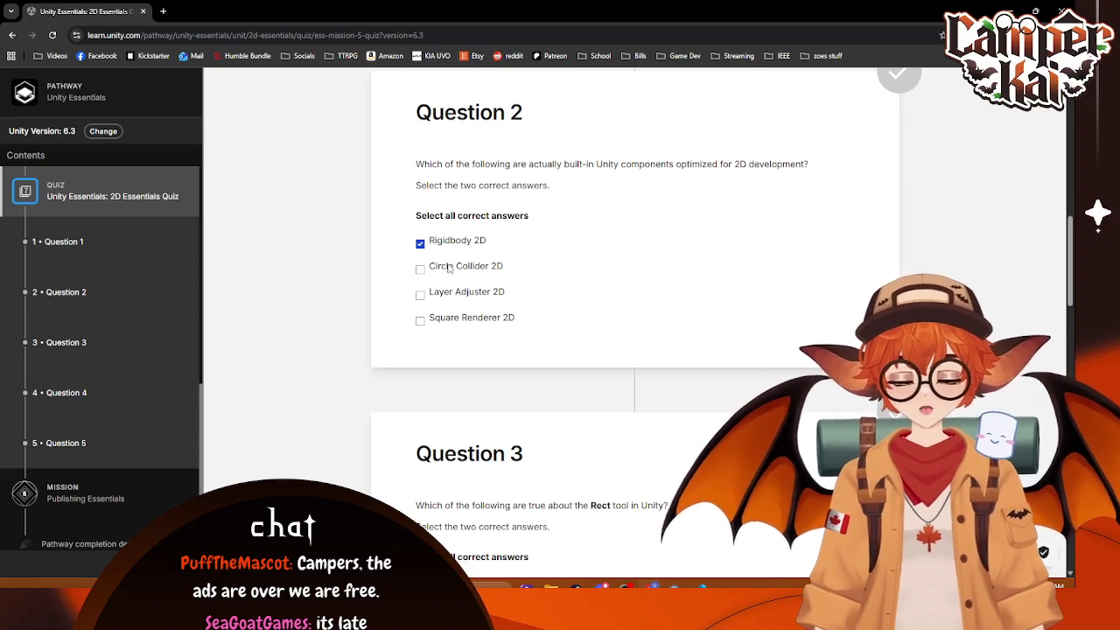
click(449, 269)
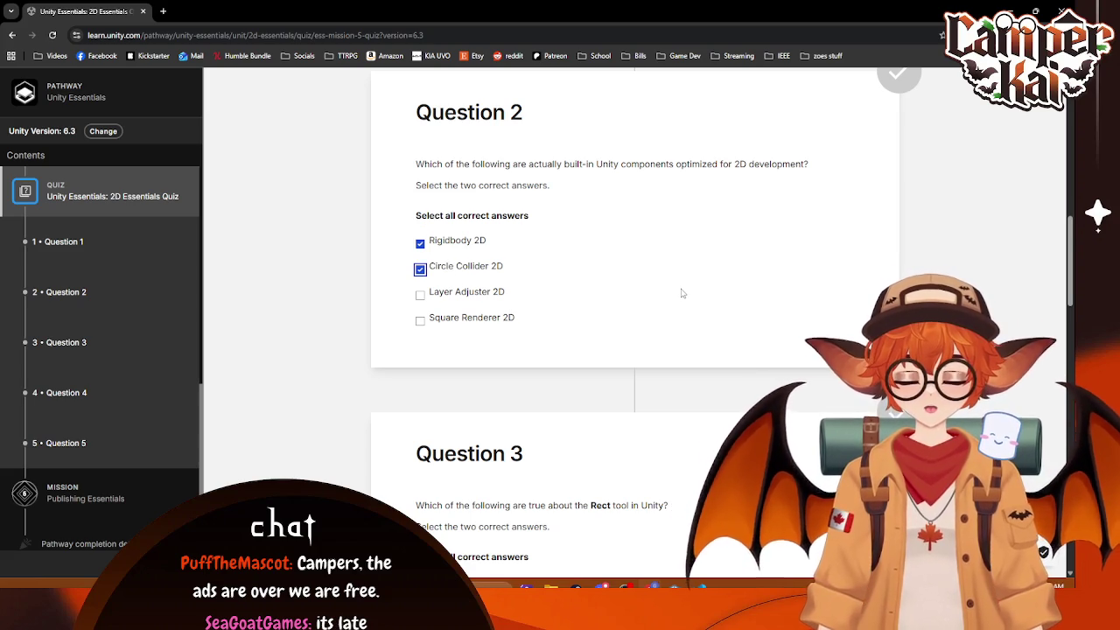
scroll(682, 293, down, 3)
scroll(682, 295, up, 2)
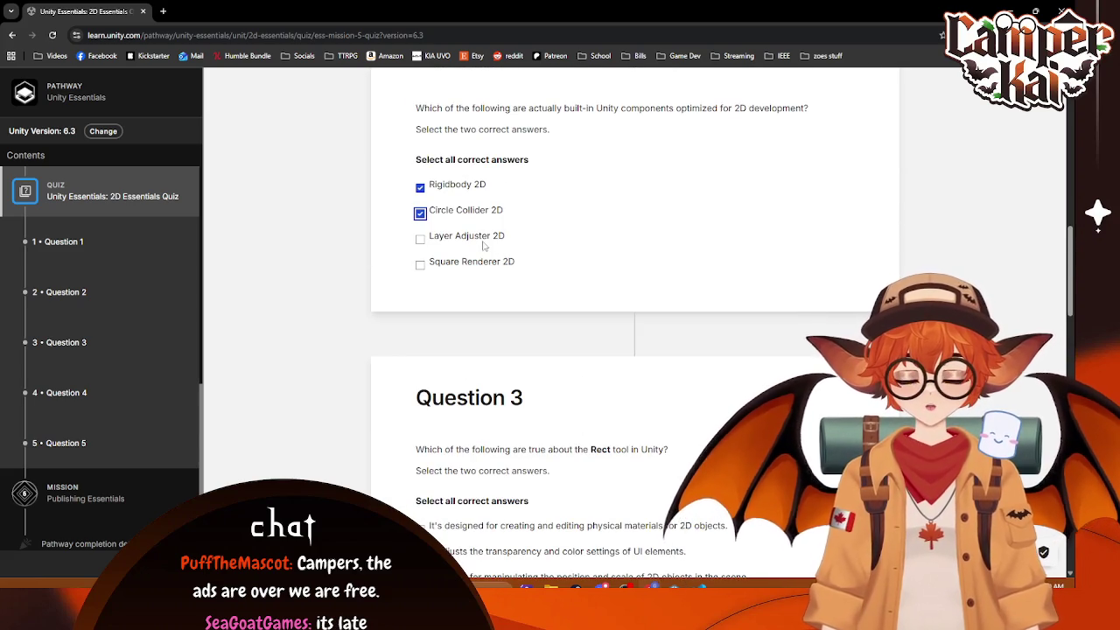
scroll(507, 273, down, 3)
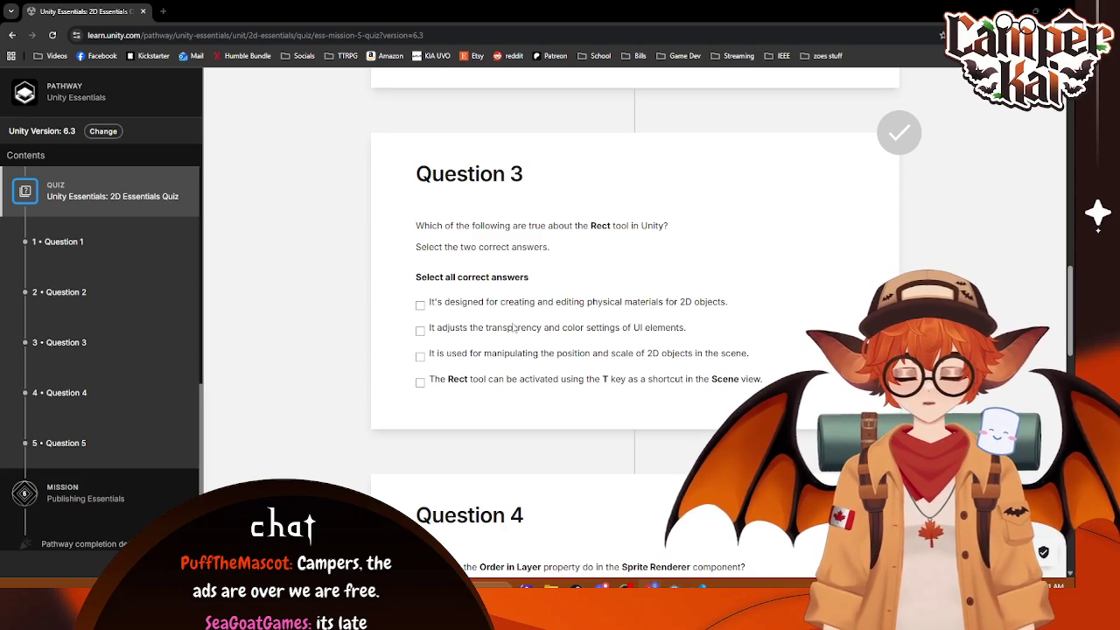
Step: Mark both Rect tool statements as true in Question 3
click(510, 379)
click(513, 355)
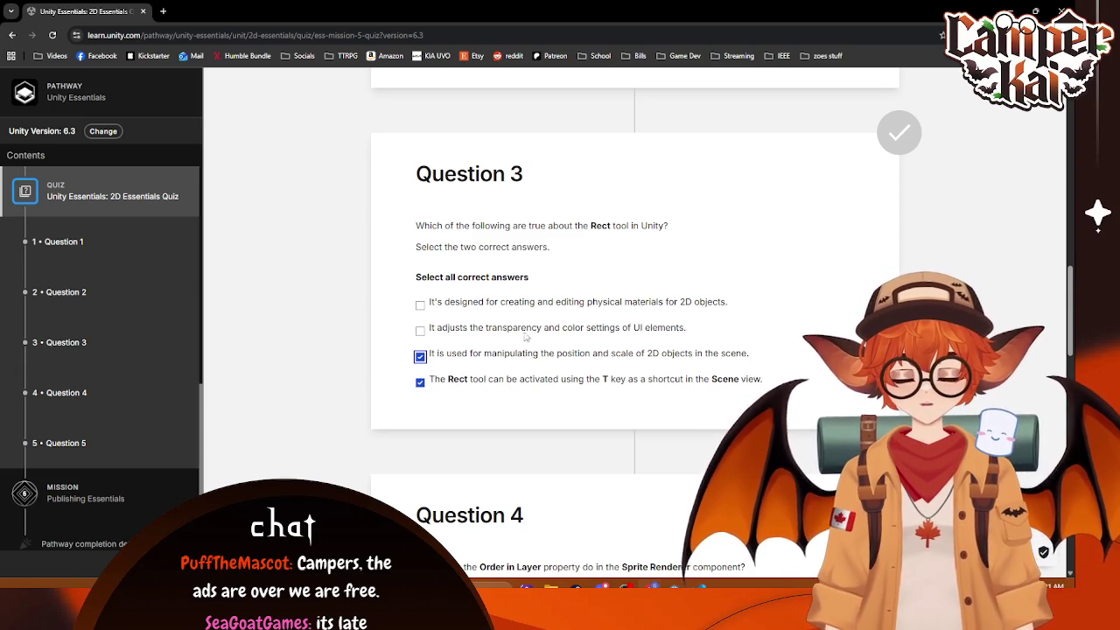
scroll(538, 347, down, 1)
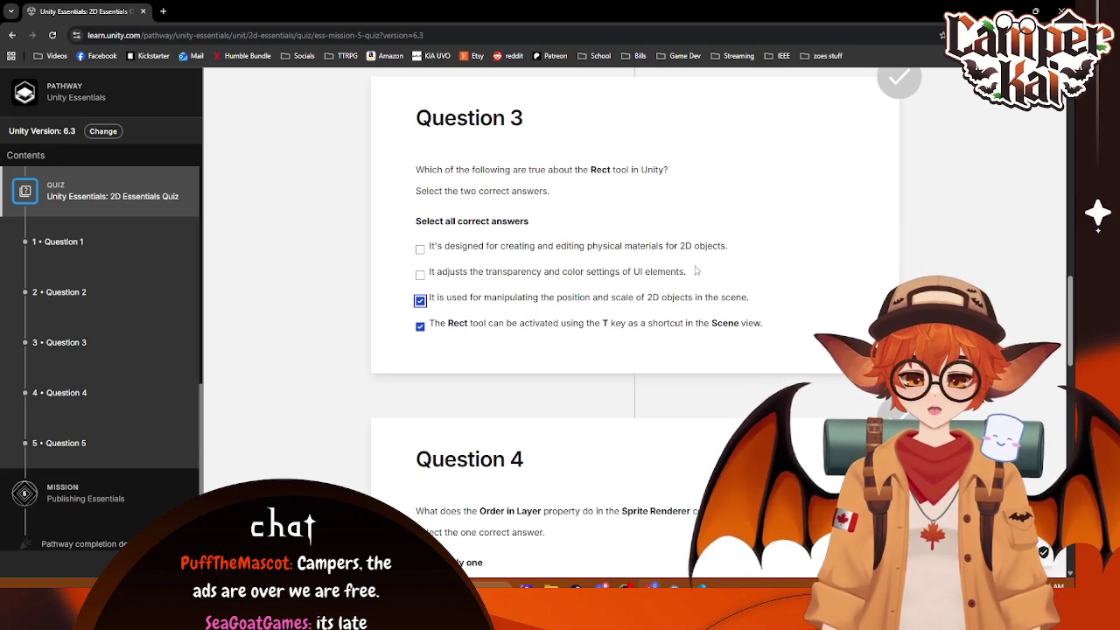
scroll(665, 293, down, 5)
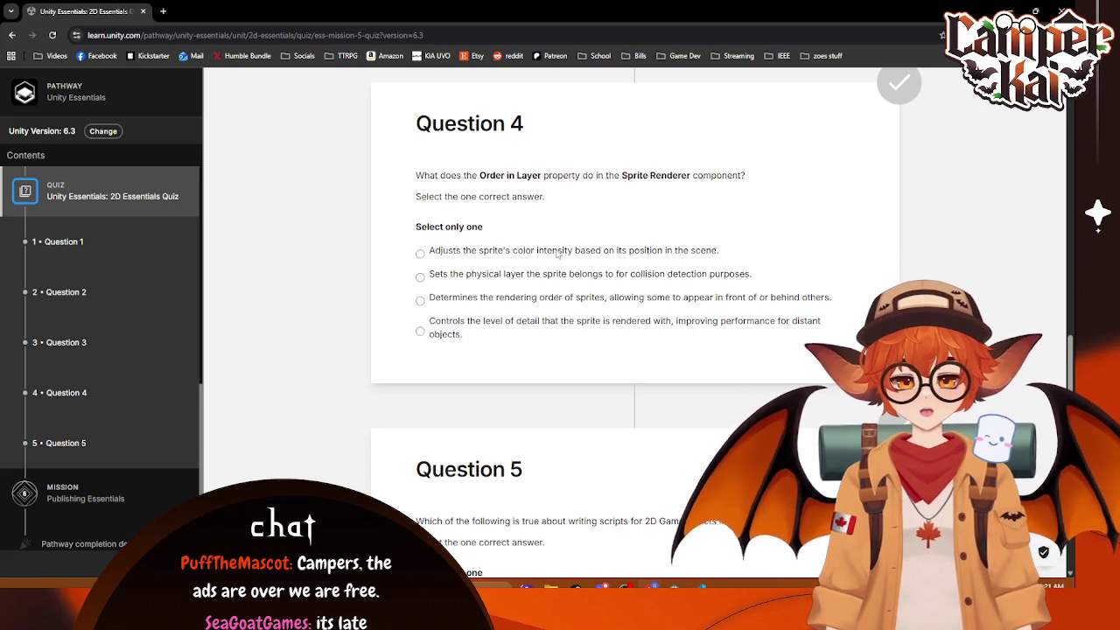
Step: Answer rendering order for Question 4 and OnTriggerEnter2D for Question 5, then submit the quiz
click(538, 304)
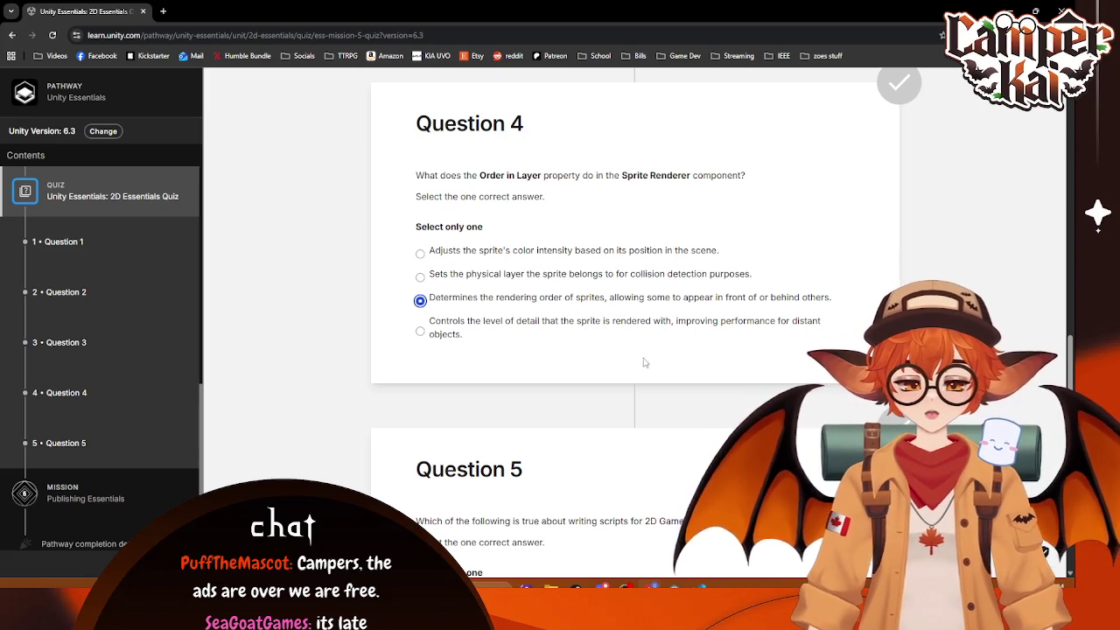
scroll(646, 361, down, 3)
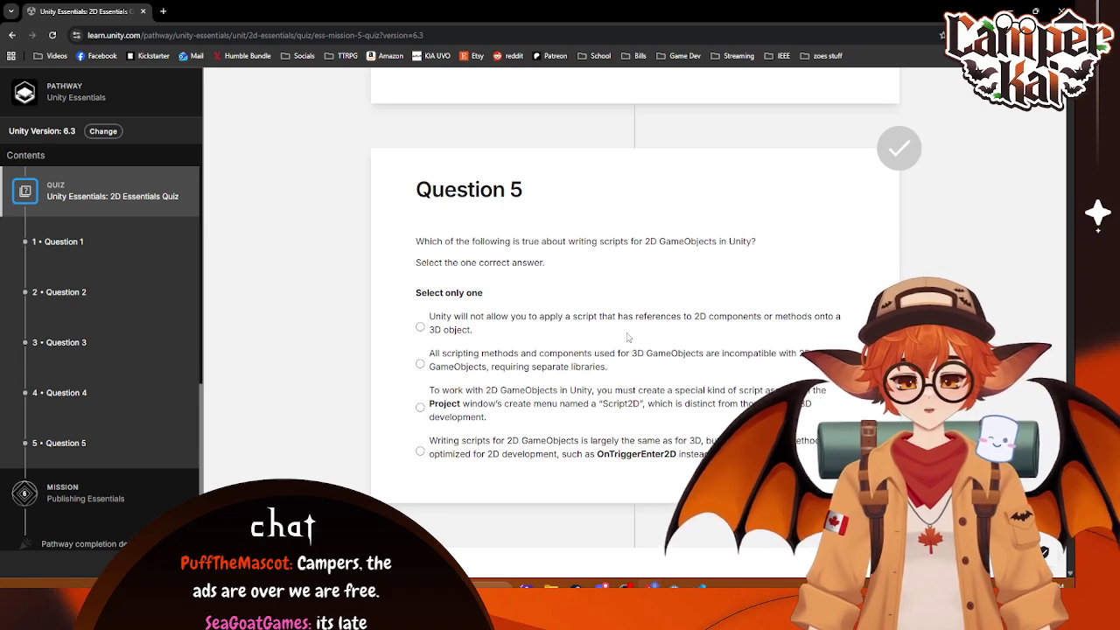
scroll(530, 363, down, 1)
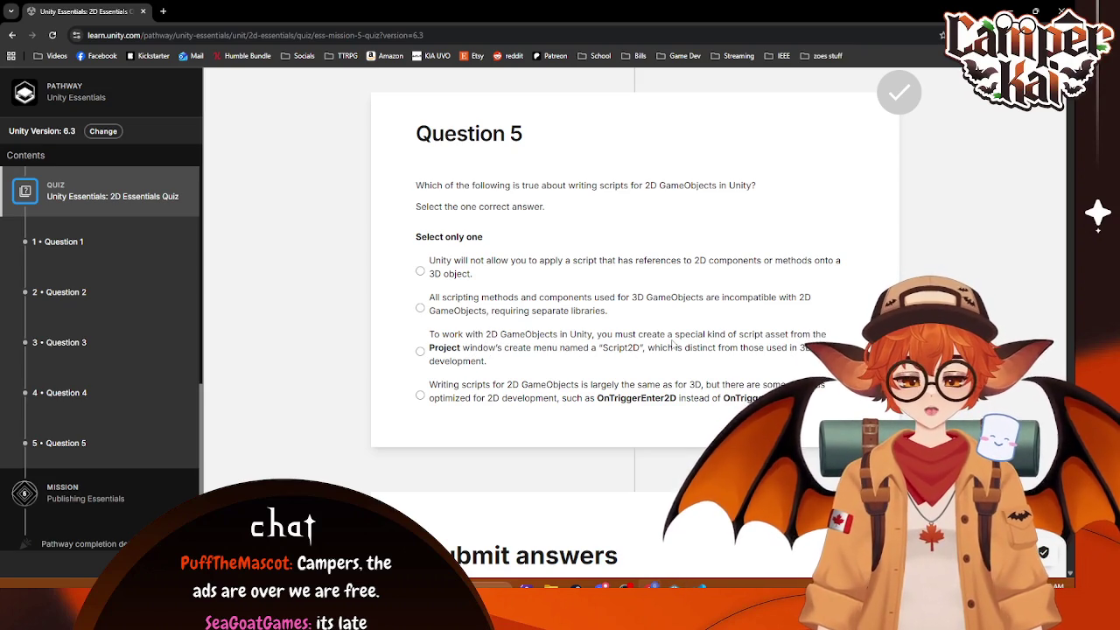
scroll(534, 394, down, 1)
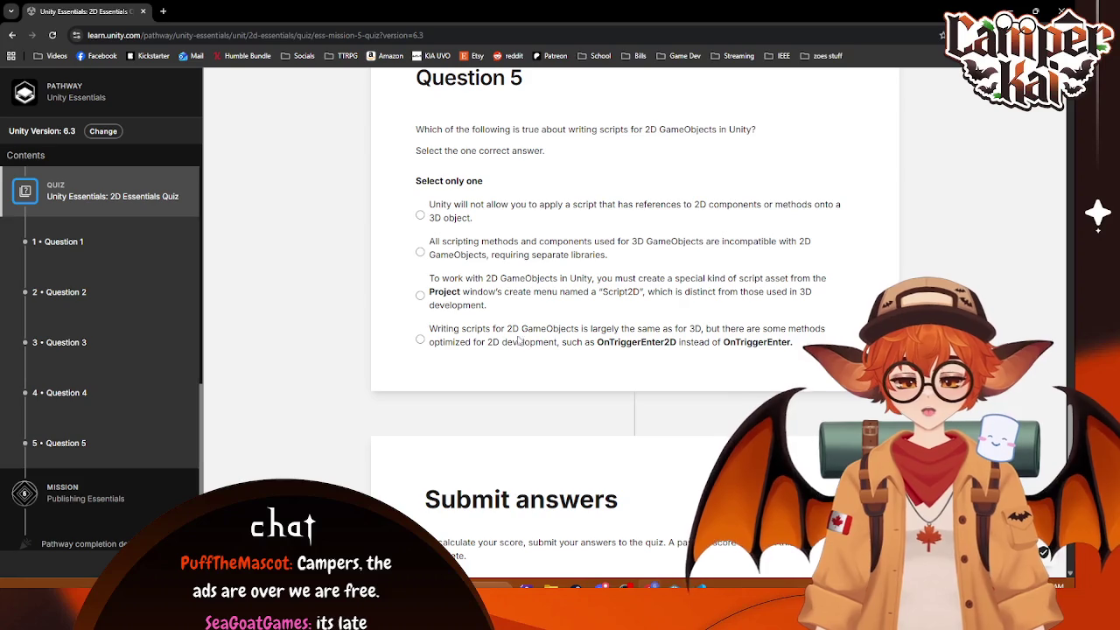
click(440, 336)
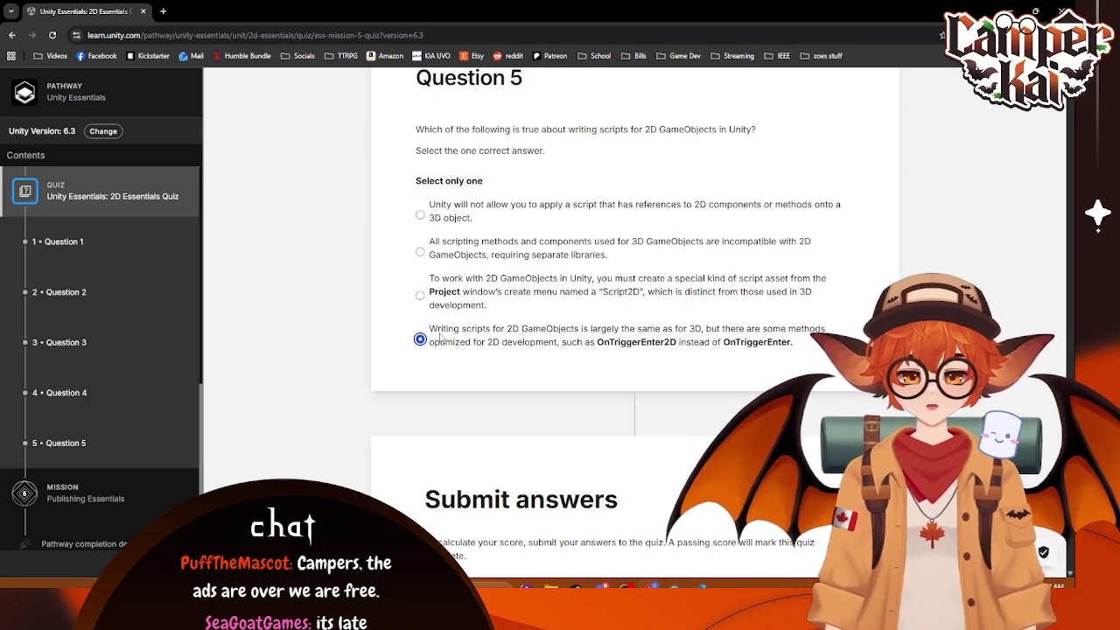
scroll(548, 340, down, 5)
click(583, 318)
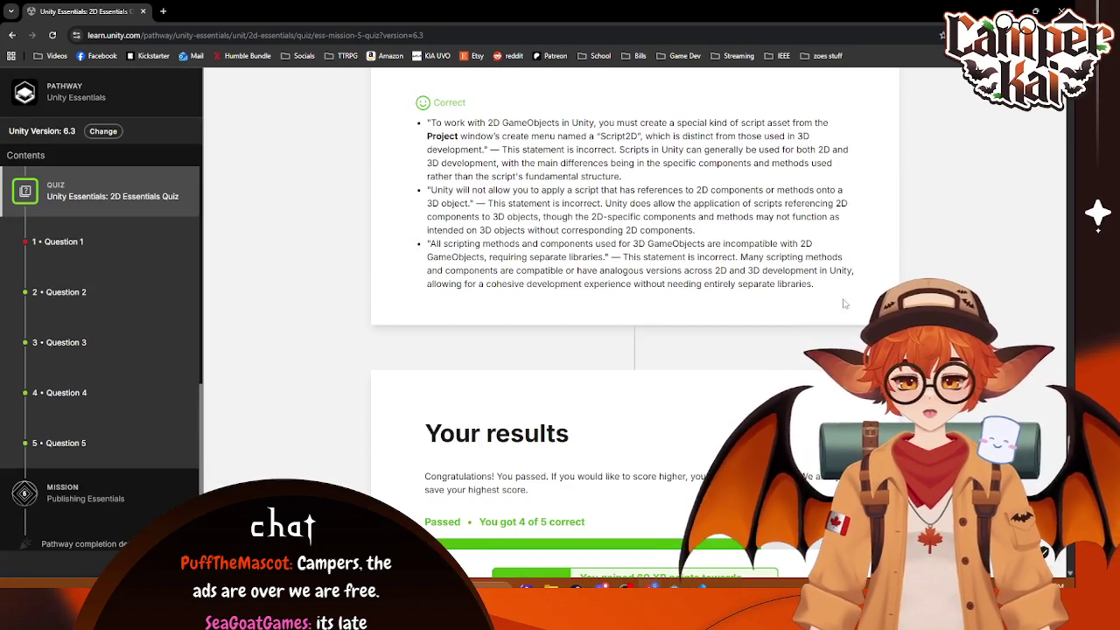
scroll(796, 324, up, 15)
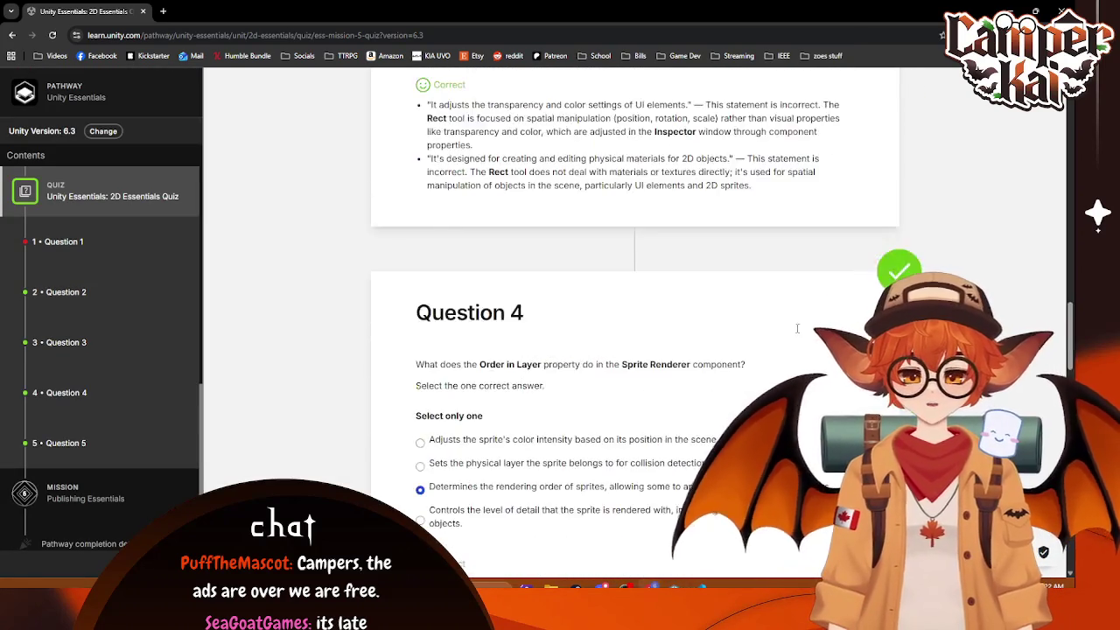
scroll(798, 332, up, 10)
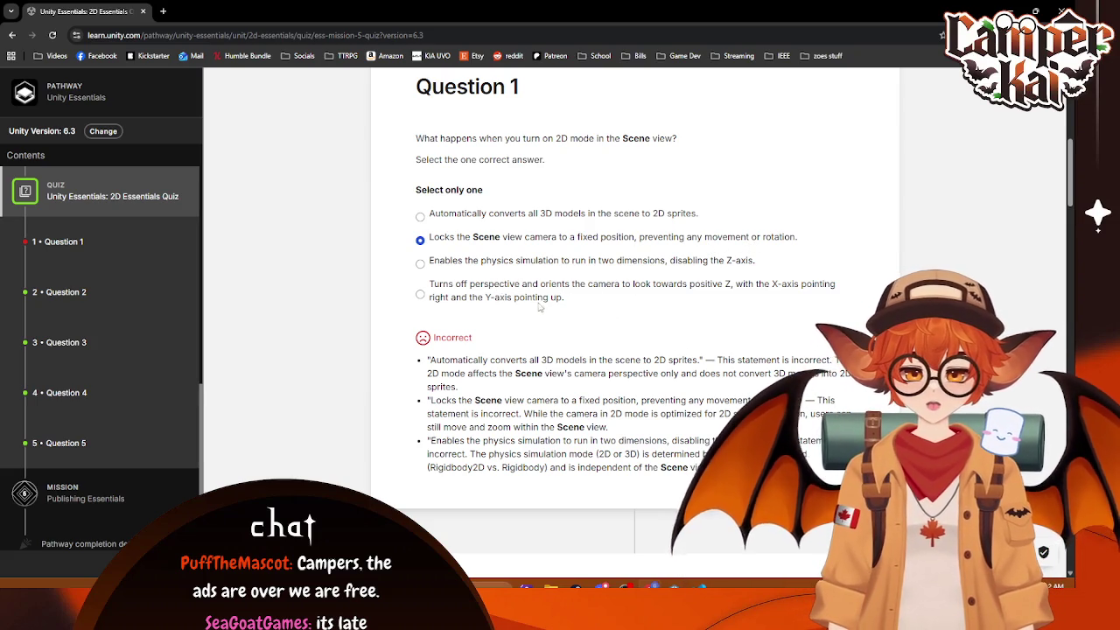
scroll(726, 287, down, 6)
scroll(735, 287, down, 15)
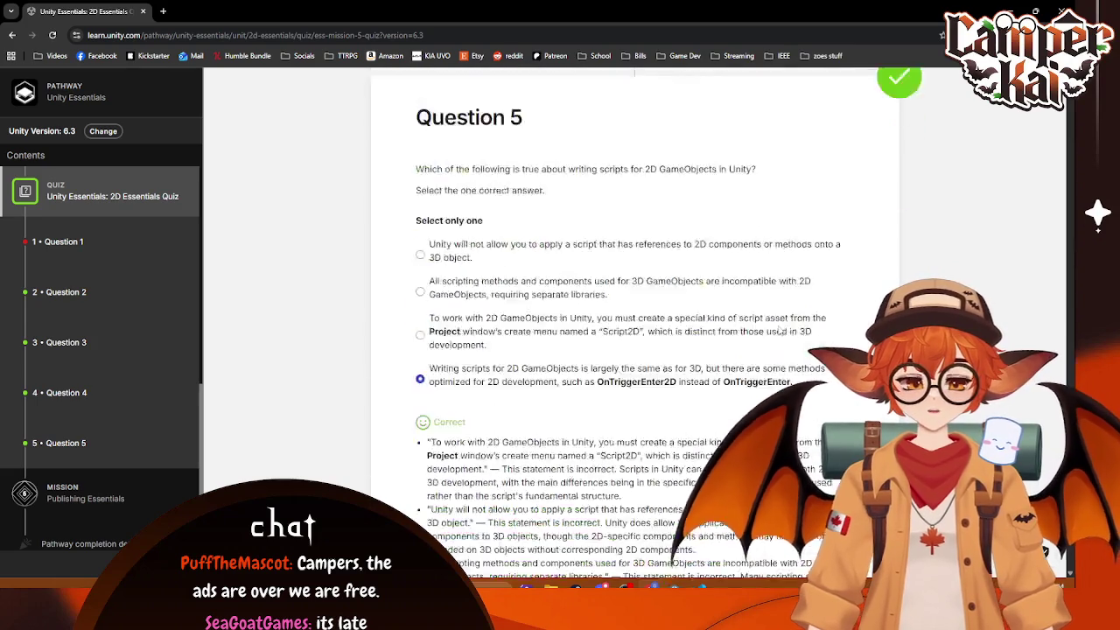
click(585, 240)
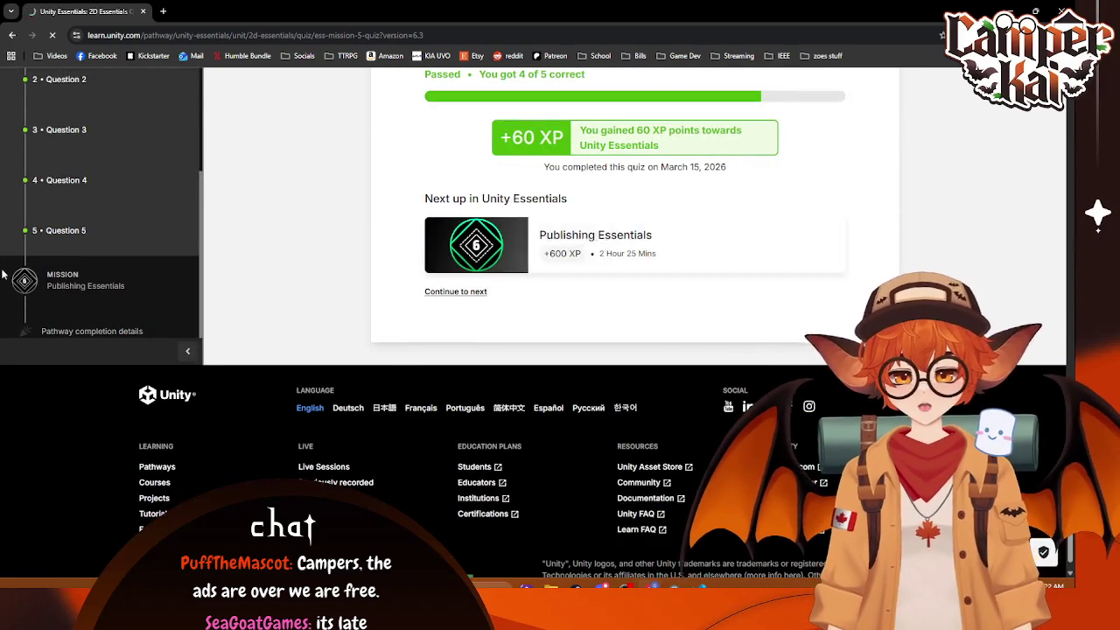
Step: Start the Publishing Essentials mission (+600 XP), then switch back to the Unity editor
scroll(122, 254, down, 3)
scroll(108, 322, up, 3)
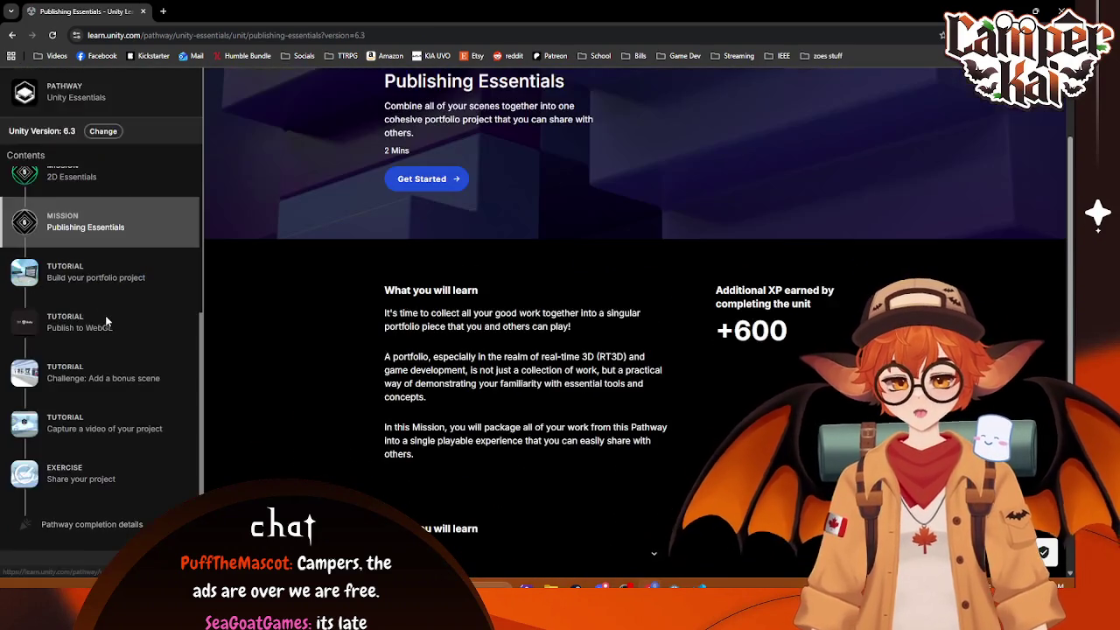
click(440, 190)
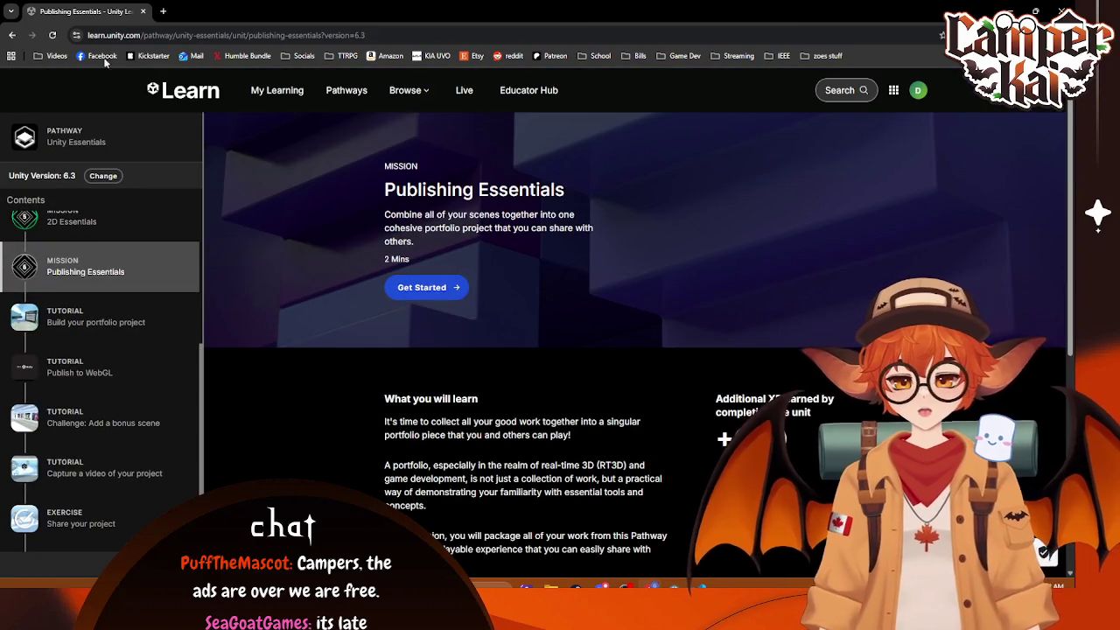
key(alt+Tab)
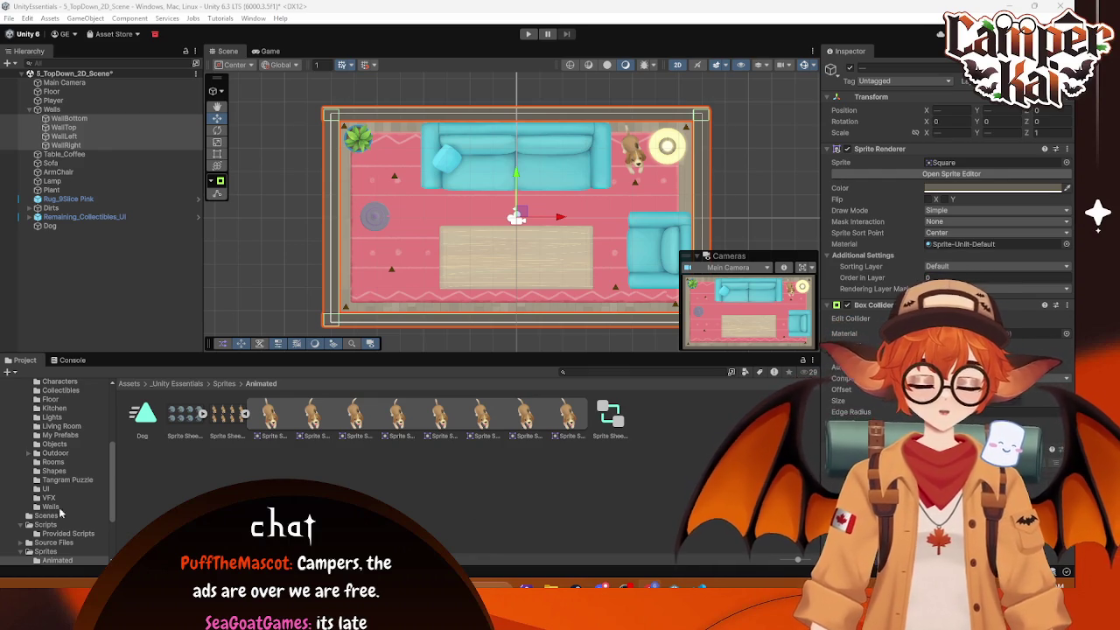
Step: Browse from the Prefabs folder up to _Unity Essentials and into the Scenes folder
scroll(78, 525, down, 2)
scroll(79, 530, up, 6)
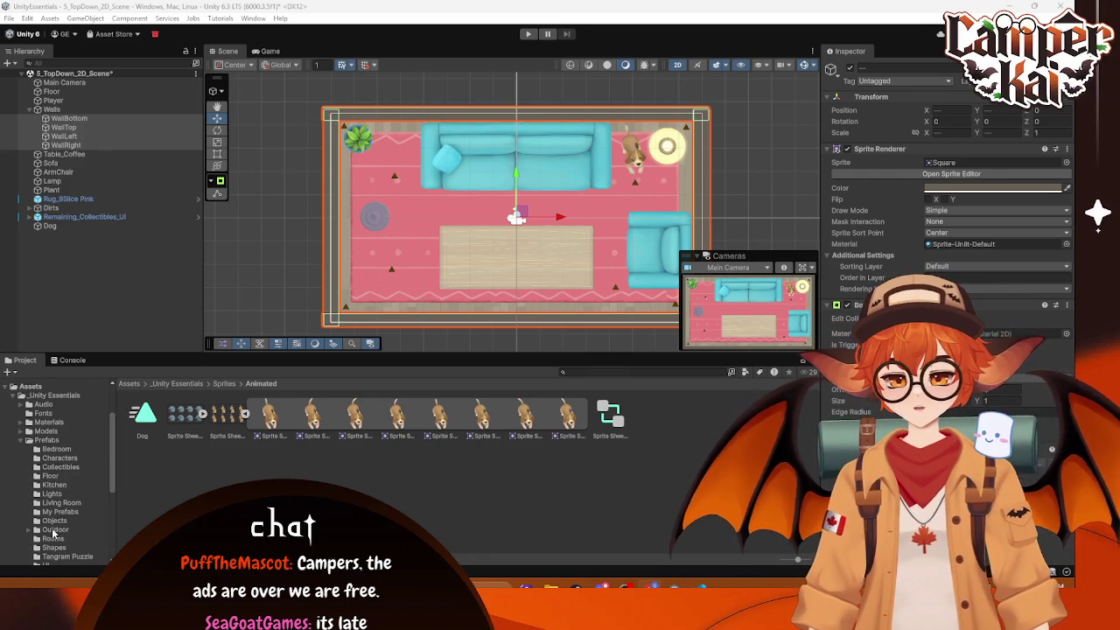
click(48, 440)
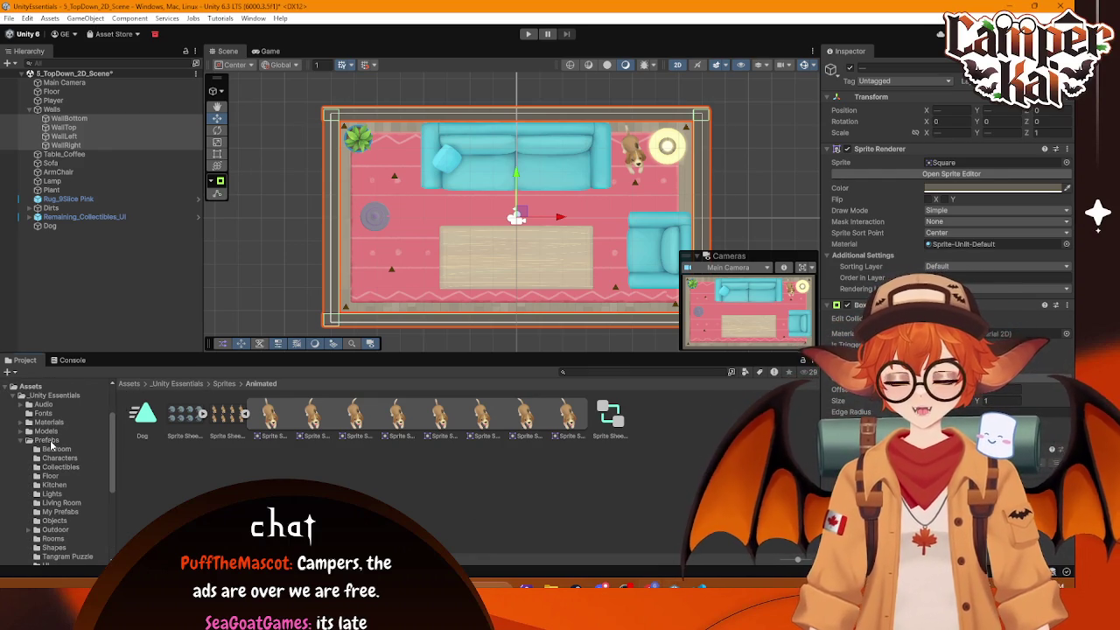
click(170, 386)
double_click(349, 423)
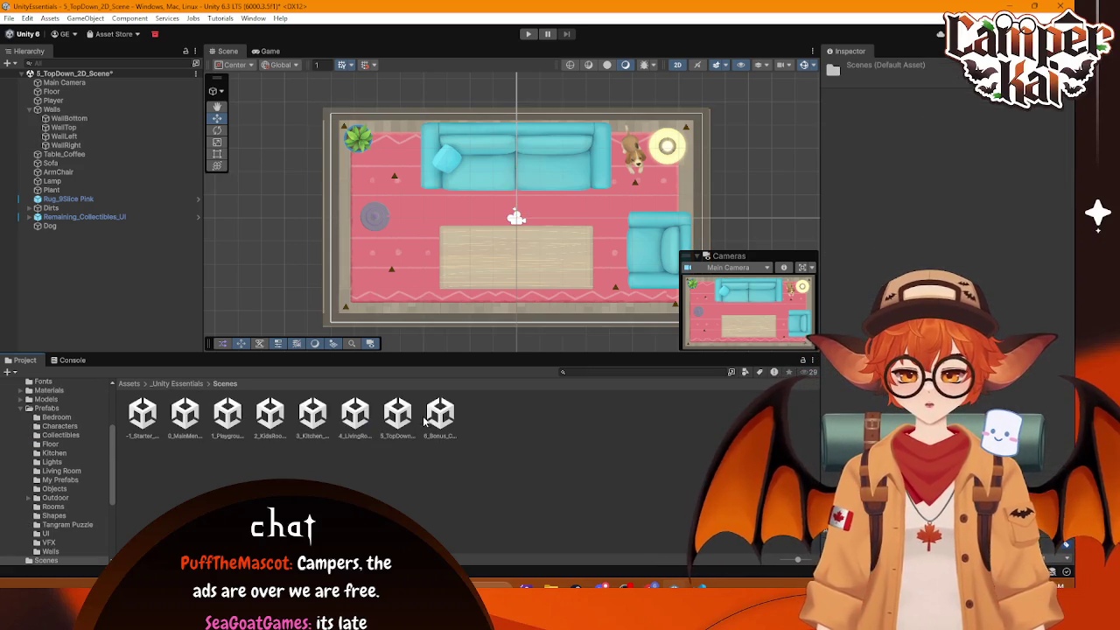
Step: Open 6_Bonus_Custom_Scene, resolve the top-down scene's save prompt, then open the main menu scene
click(439, 419)
double_click(439, 418)
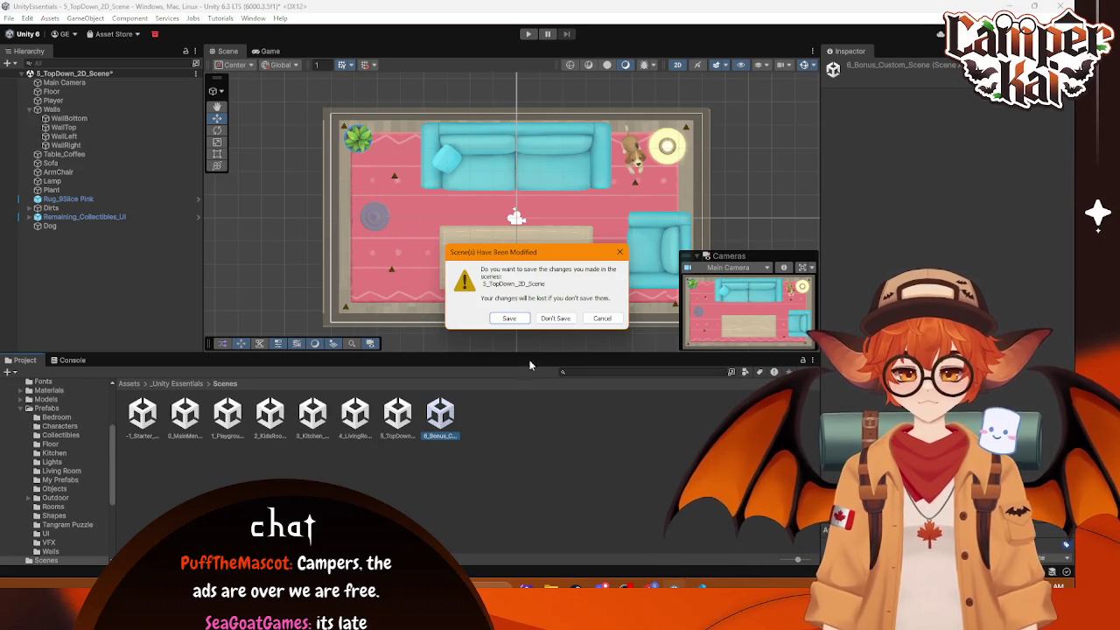
click(518, 322)
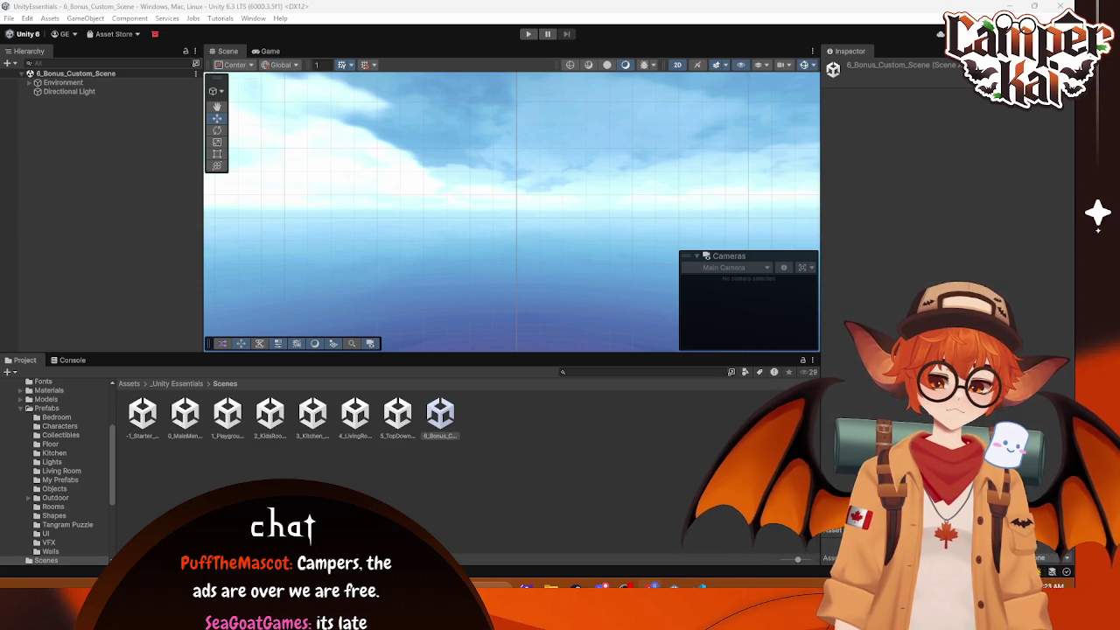
double_click(185, 413)
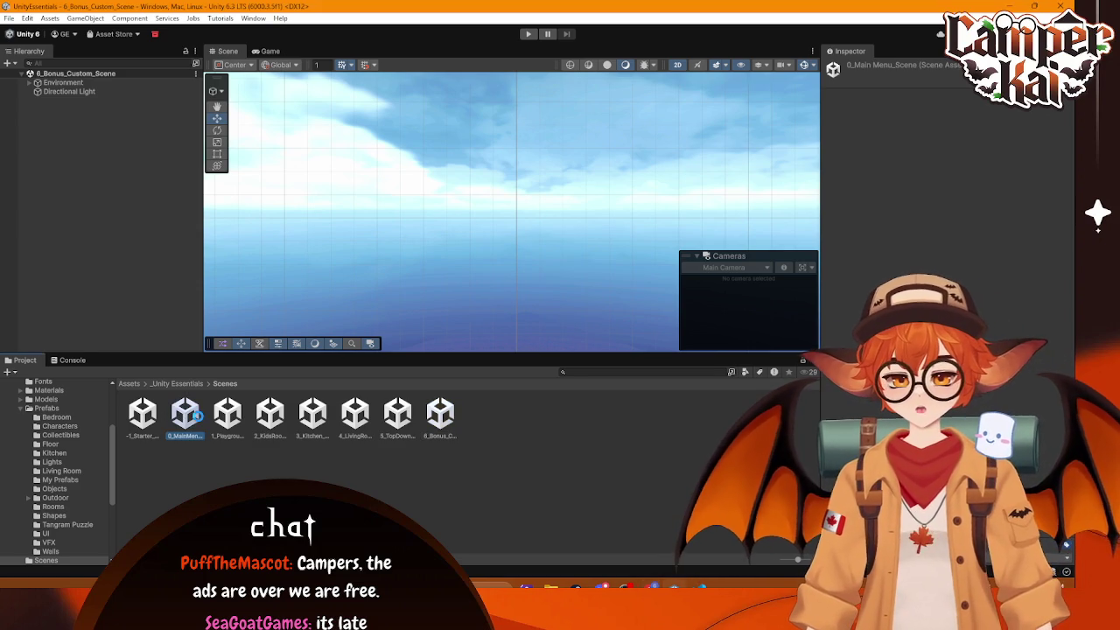
Step: Center the menu canvas and switch to a 3D perspective looking down on it
scroll(630, 176, up, 5)
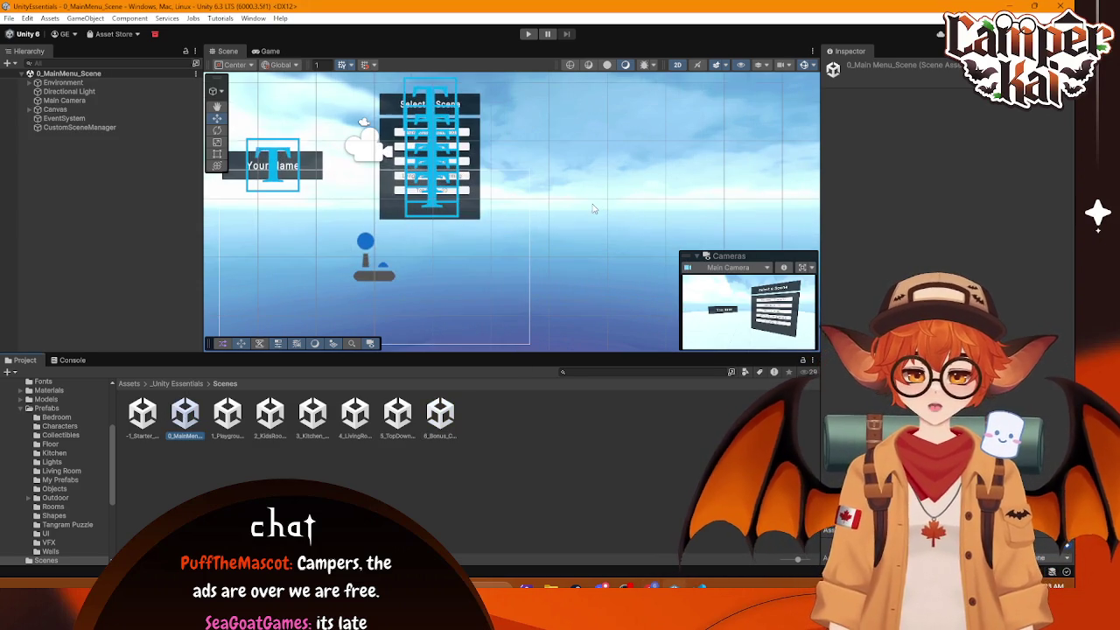
mouse_move(504, 189)
mouse_down()
mouse_move(573, 185)
mouse_move(563, 206)
mouse_move(541, 194)
mouse_up()
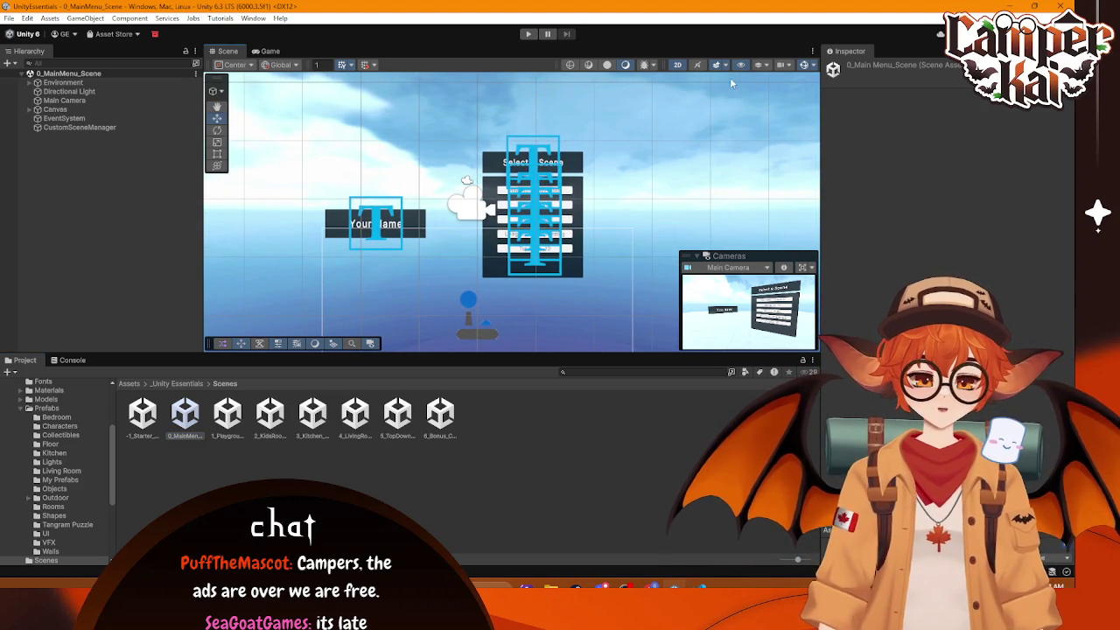
click(679, 64)
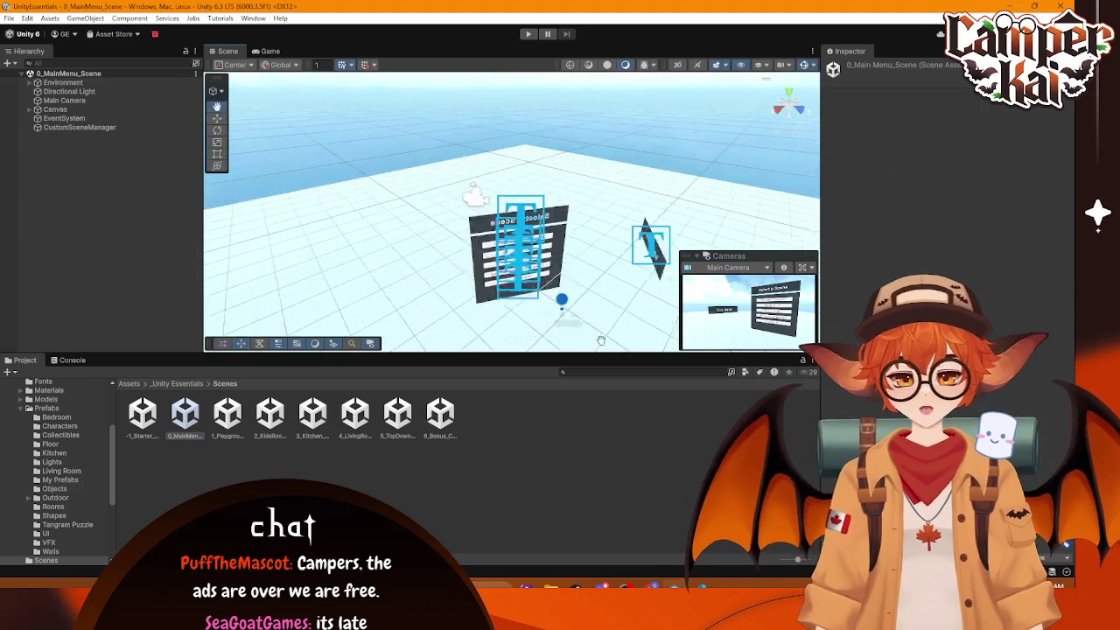
mouse_move(448, 302)
mouse_down()
mouse_move(614, 298)
mouse_move(404, 165)
mouse_up()
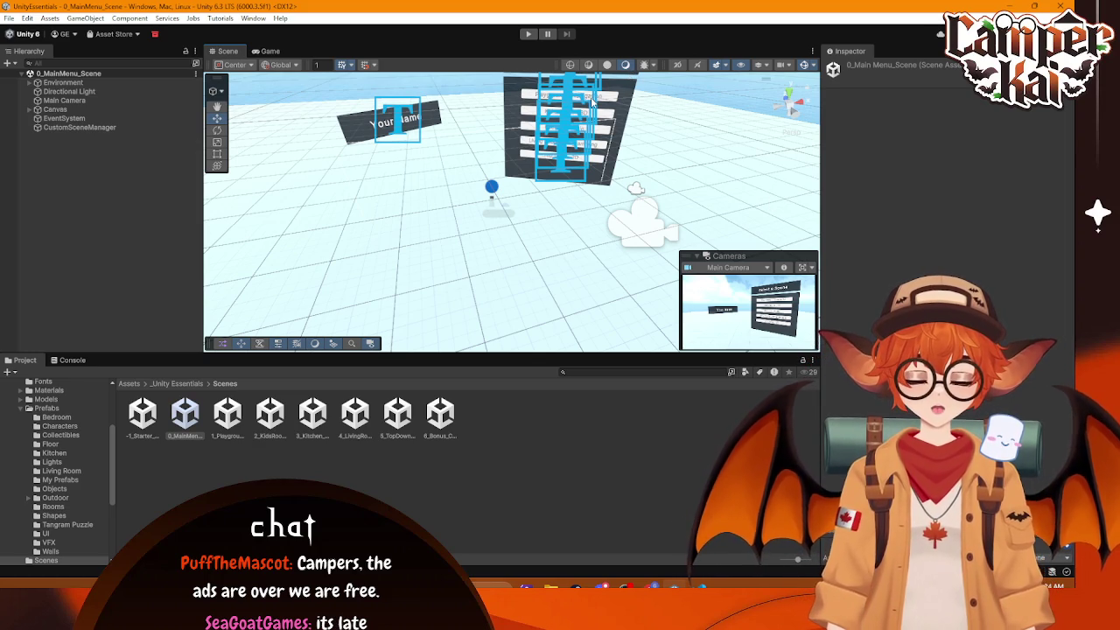
Step: Shrink the 3D gizmo icons and orbit around the menu boards
click(813, 66)
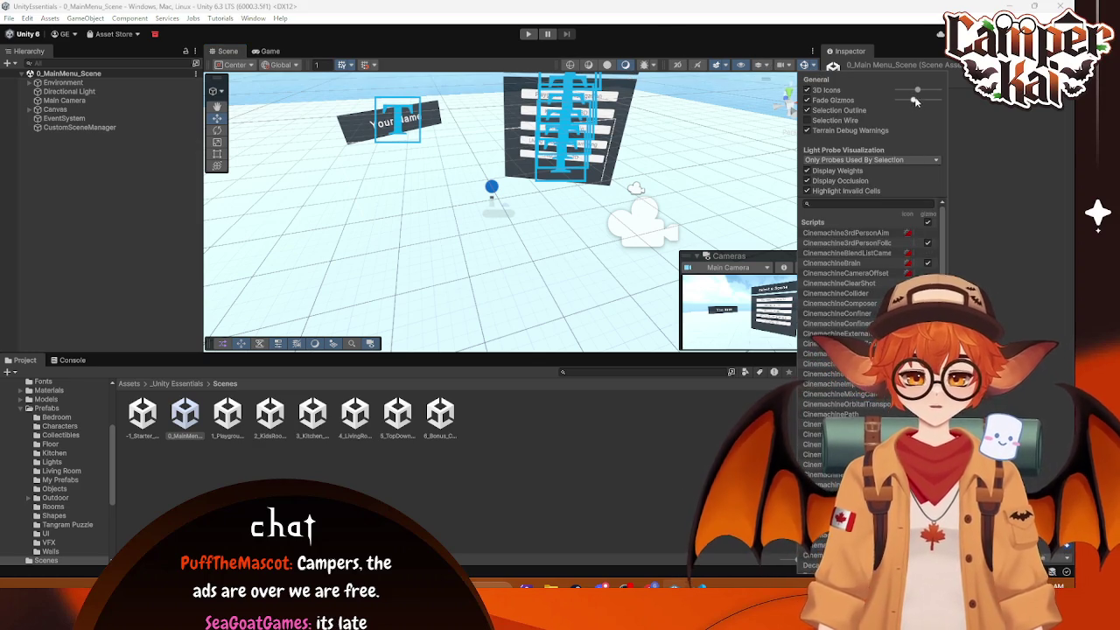
drag(917, 91, 908, 91)
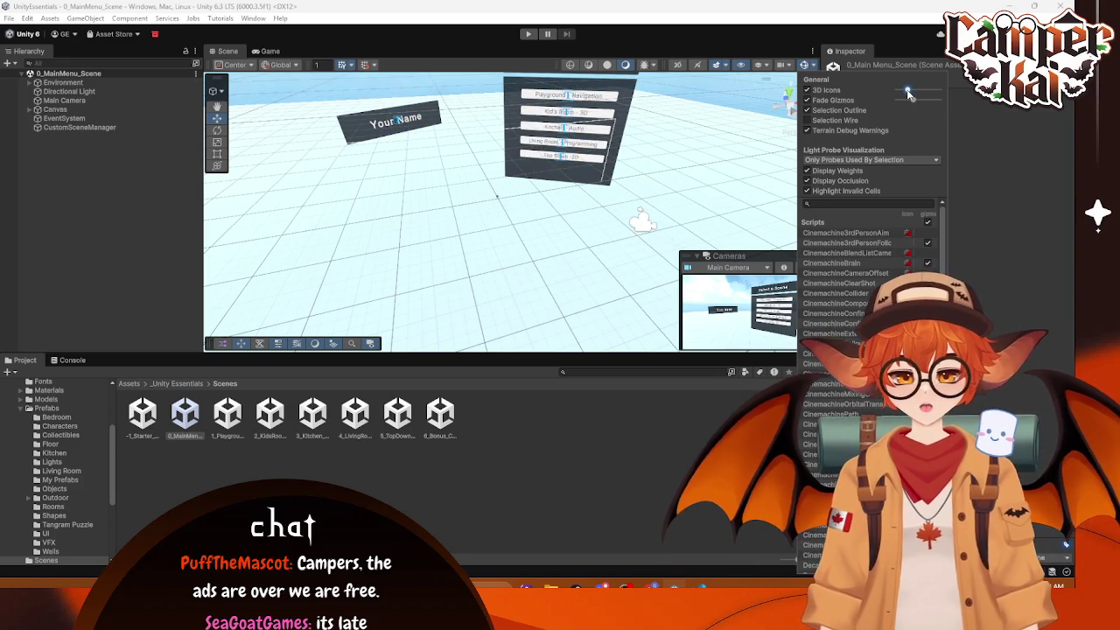
click(559, 219)
mouse_move(559, 218)
mouse_down()
mouse_move(444, 203)
mouse_move(538, 165)
mouse_up()
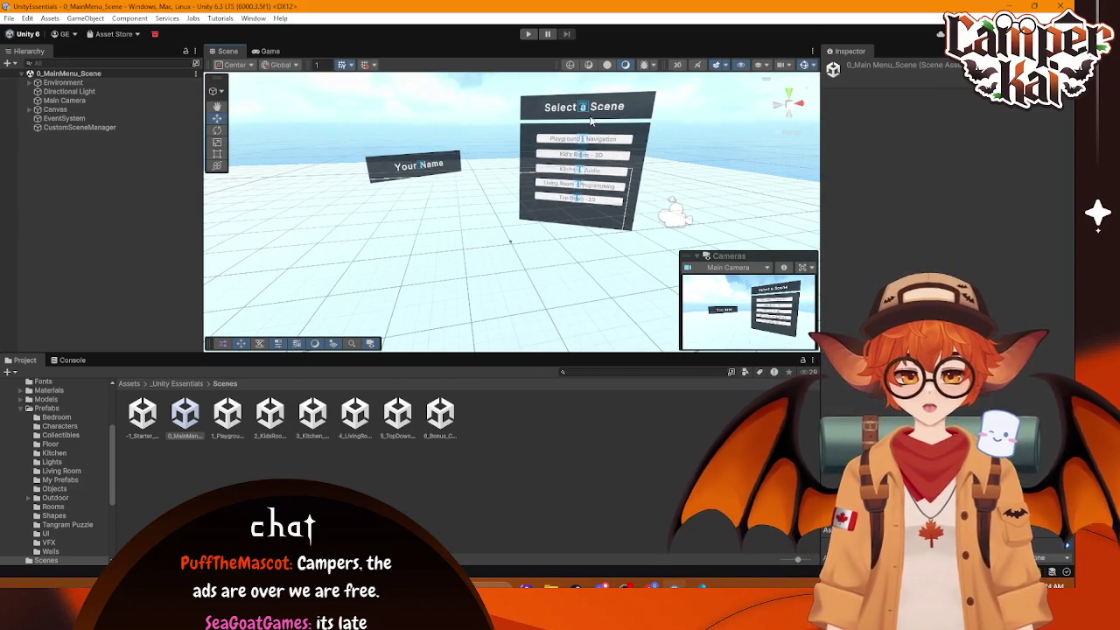
click(411, 171)
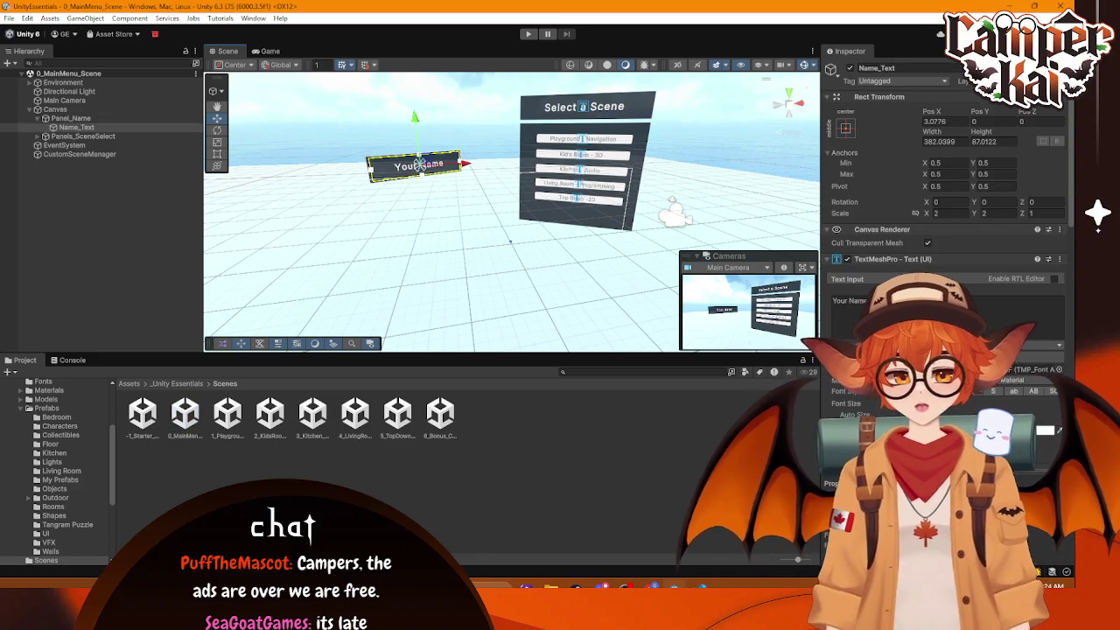
Step: Replace the 'Your Name' text with a custom username and start playtesting
click(833, 302)
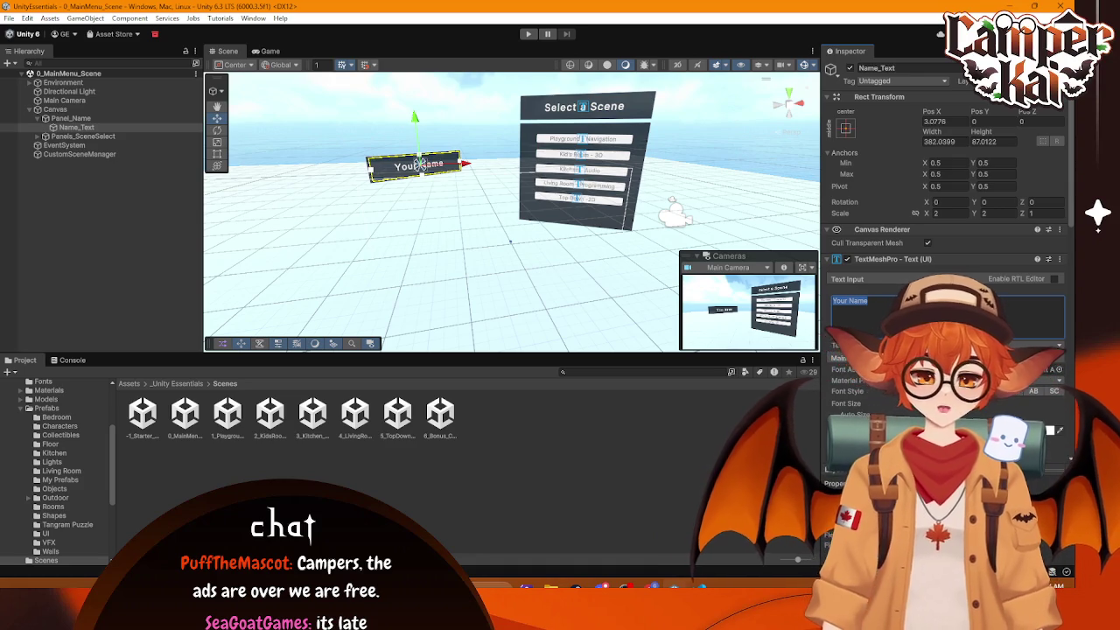
text(DFthPac)
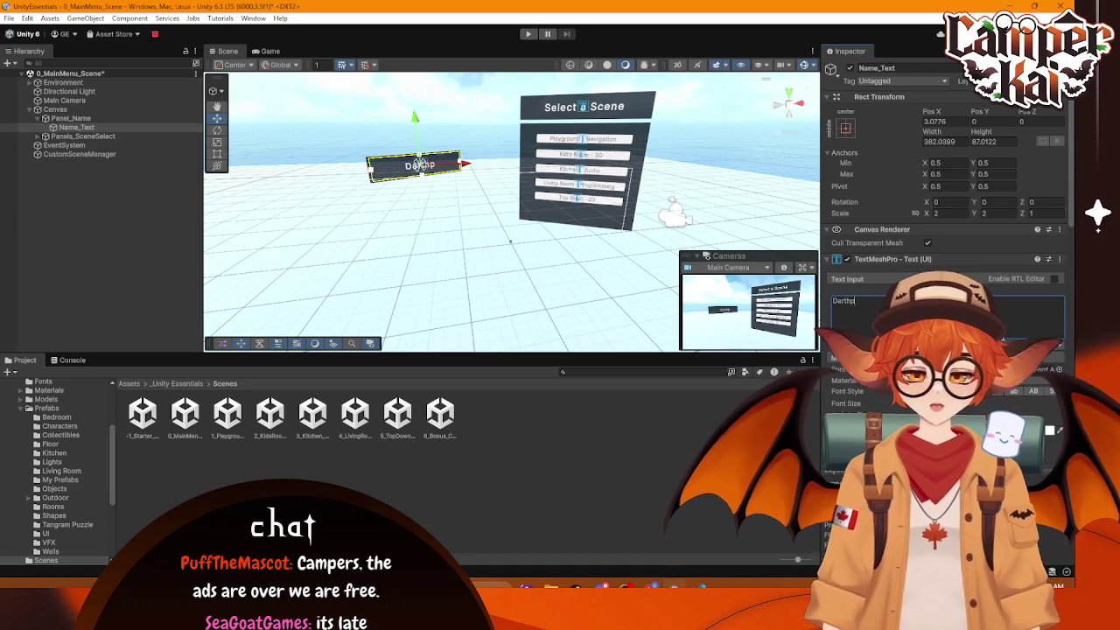
text(kman)
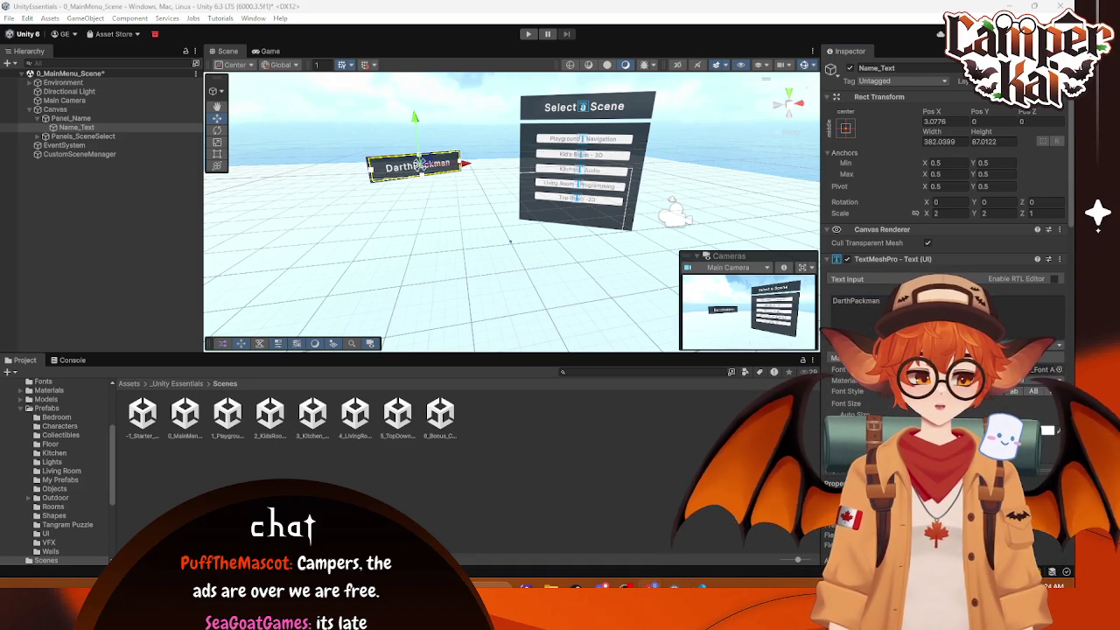
click(486, 317)
click(622, 106)
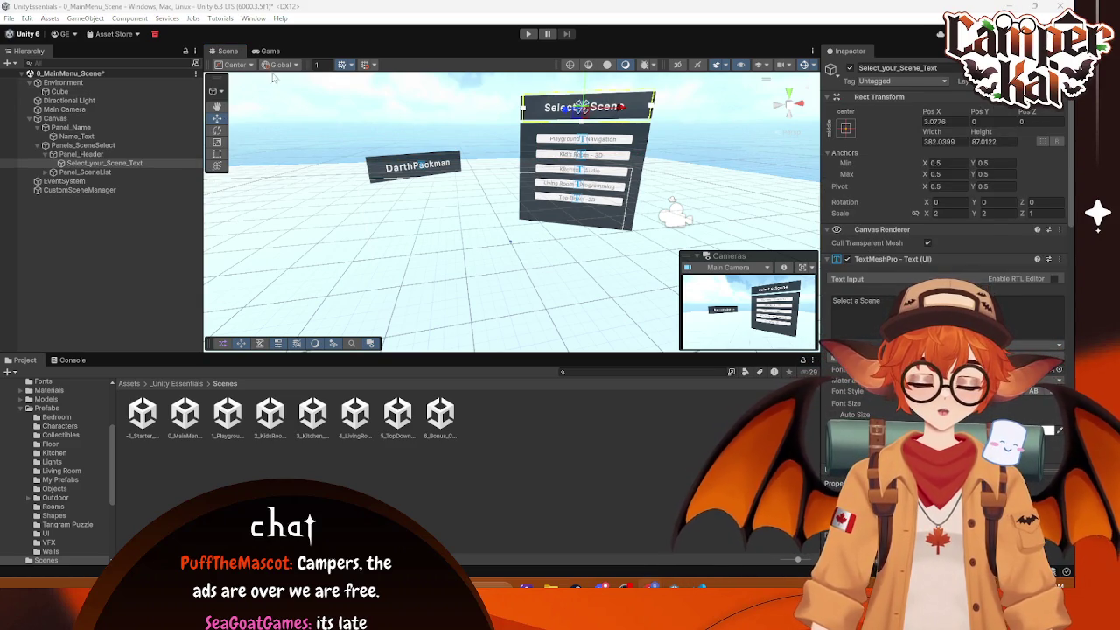
click(527, 33)
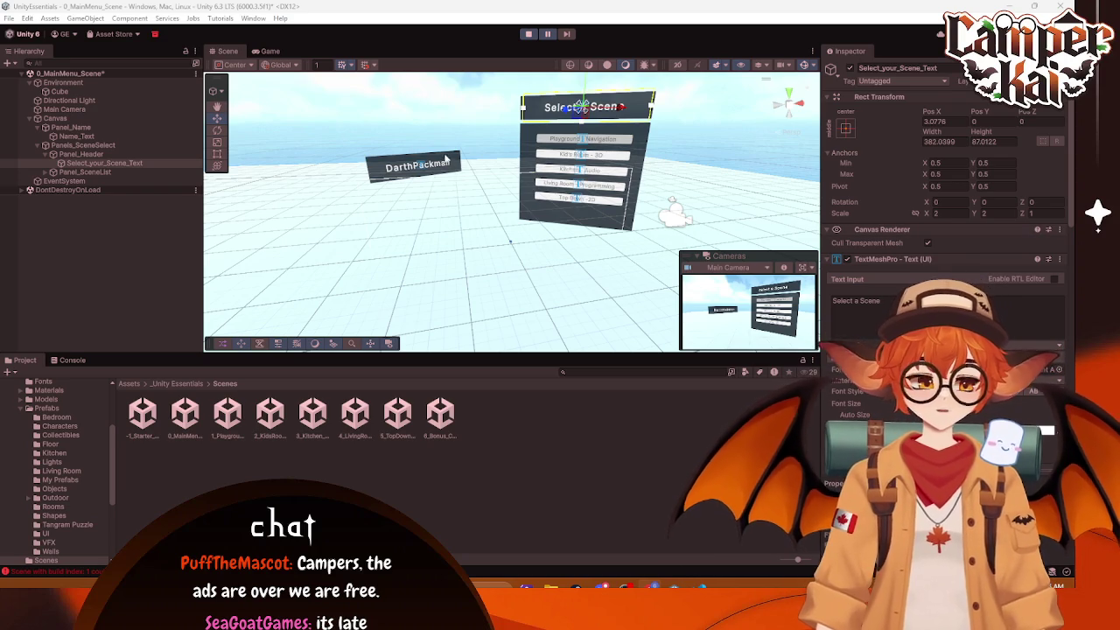
Step: Dock a widened Game view beside Scene, stop Play mode, and open Prefabs/Rooms
mouse_move(267, 53)
mouse_down()
mouse_move(761, 175)
mouse_move(805, 167)
mouse_up()
mouse_move(616, 218)
mouse_down()
mouse_move(490, 218)
mouse_move(532, 221)
mouse_up()
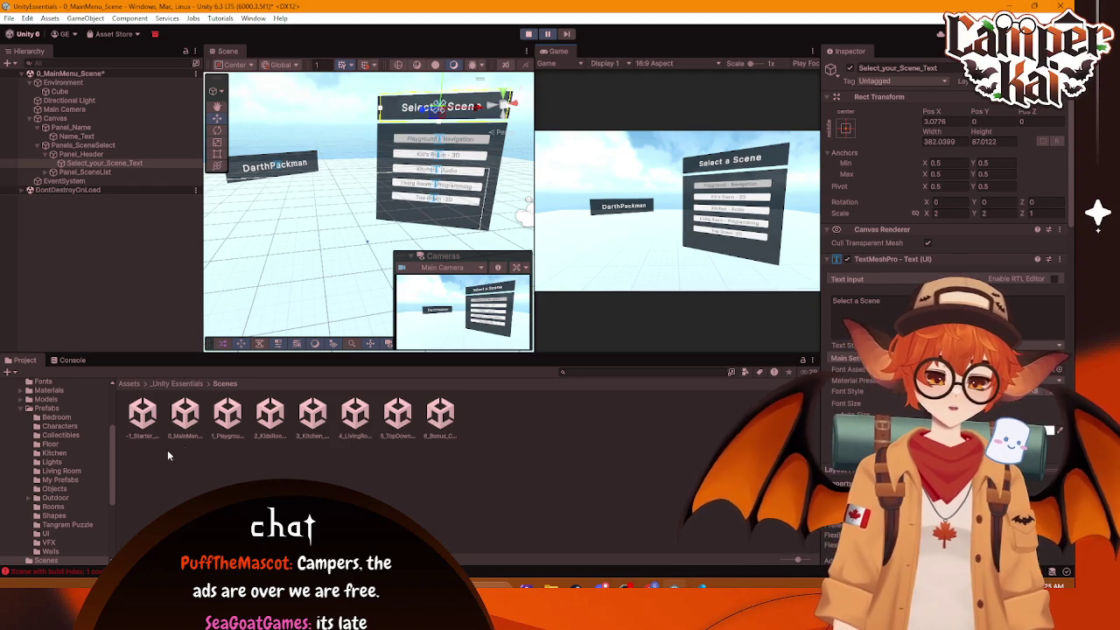
click(170, 385)
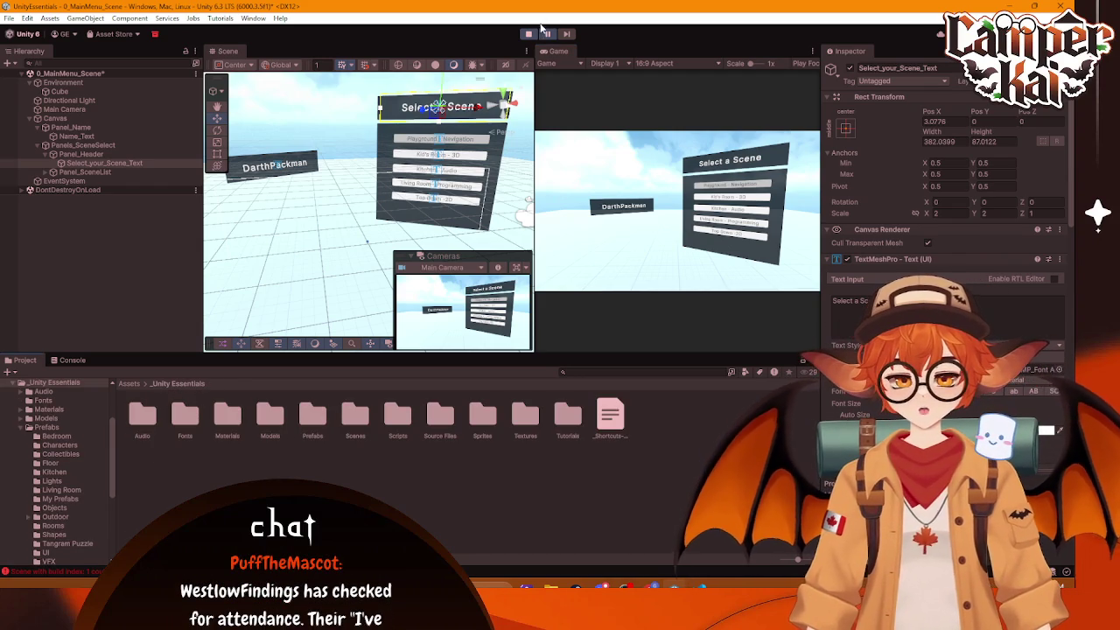
click(528, 33)
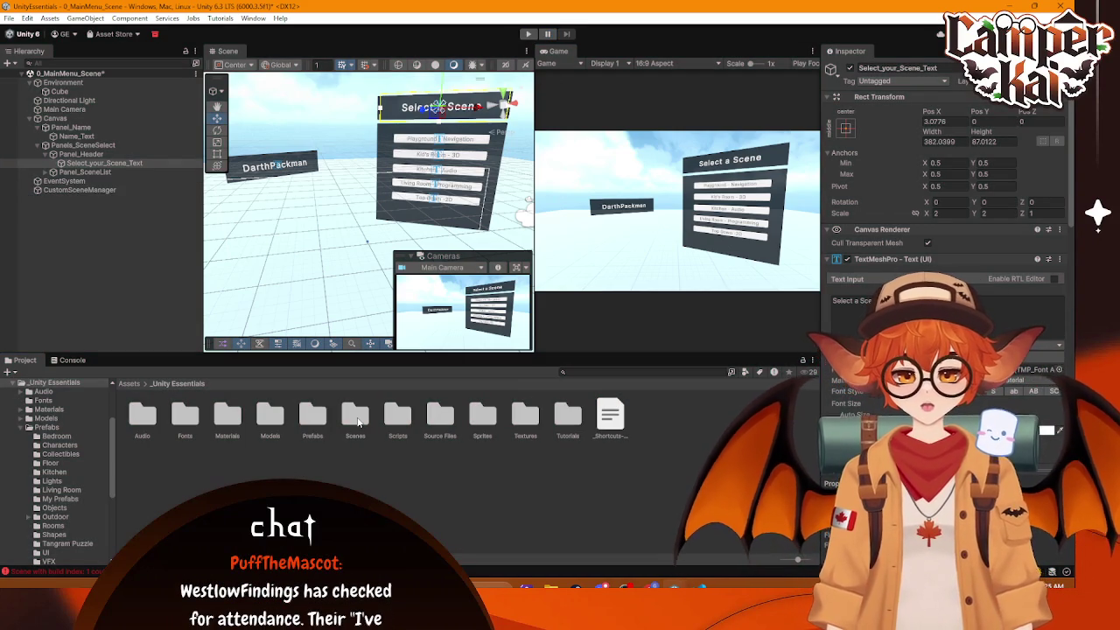
double_click(323, 419)
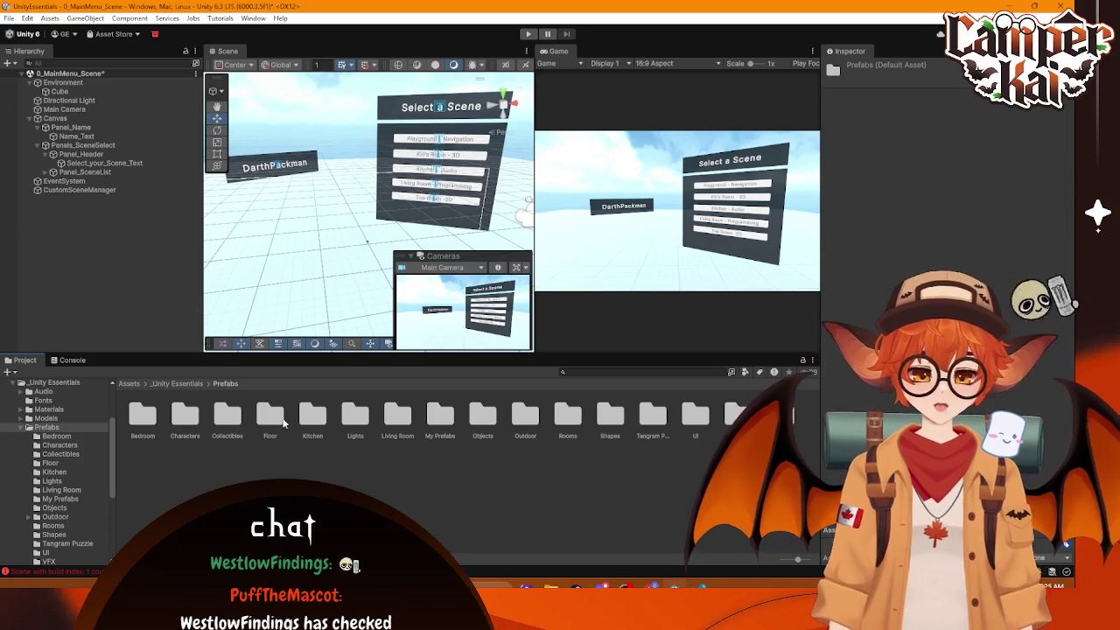
double_click(562, 424)
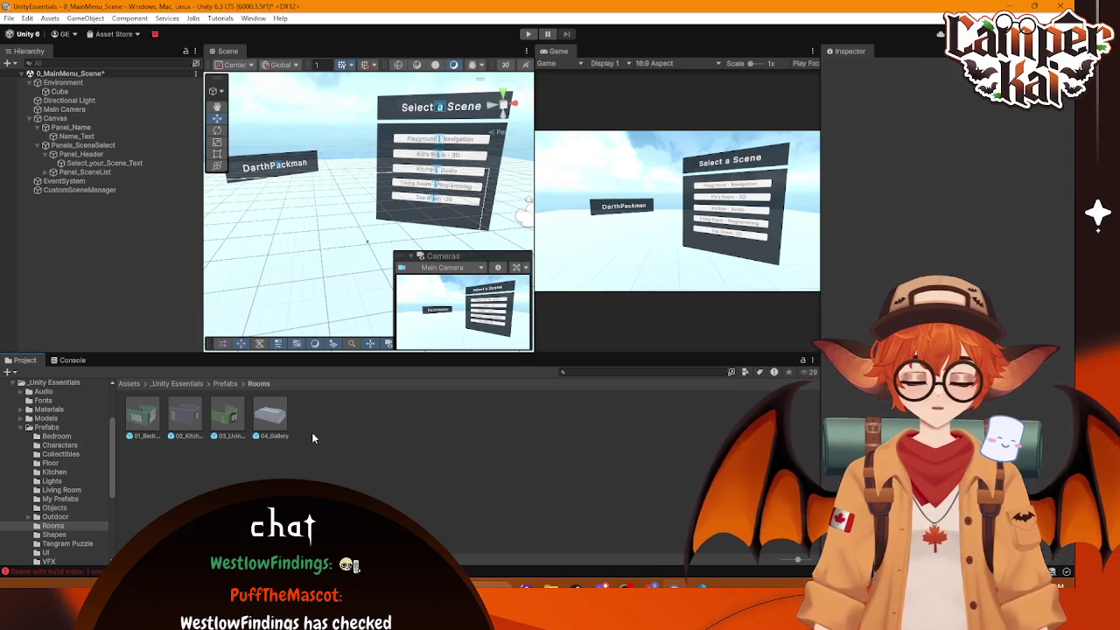
Step: Drag the 04_Gallery prefab into the scene, frame it, and orbit around it
mouse_move(271, 416)
mouse_down()
mouse_move(283, 238)
mouse_move(320, 233)
mouse_move(304, 175)
mouse_move(313, 212)
mouse_move(333, 107)
mouse_move(338, 123)
mouse_up()
key(f)
mouse_move(303, 175)
mouse_down()
mouse_move(326, 183)
mouse_move(273, 164)
mouse_move(402, 198)
mouse_move(515, 203)
mouse_up()
mouse_move(446, 177)
alt+mouse_down()
mouse_move(413, 190)
mouse_move(141, 130)
mouse_move(219, 142)
mouse_move(490, 237)
alt+mouse_up()
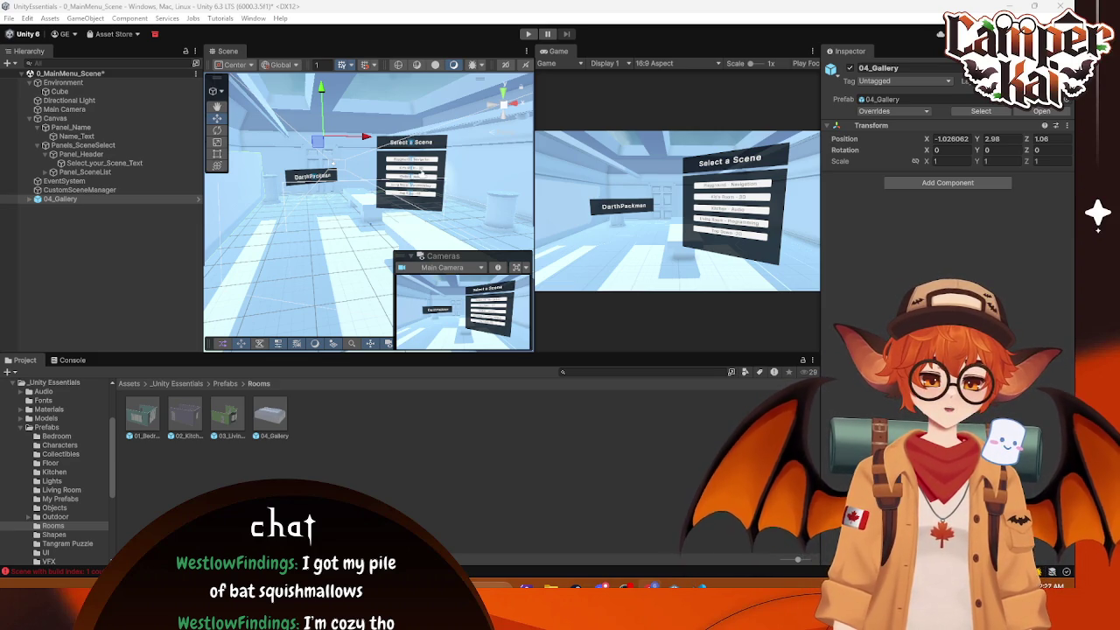
Step: Select scenes 0_MainMenu through 5_TopDown in the Scenes folder and open Build Profiles
click(106, 10)
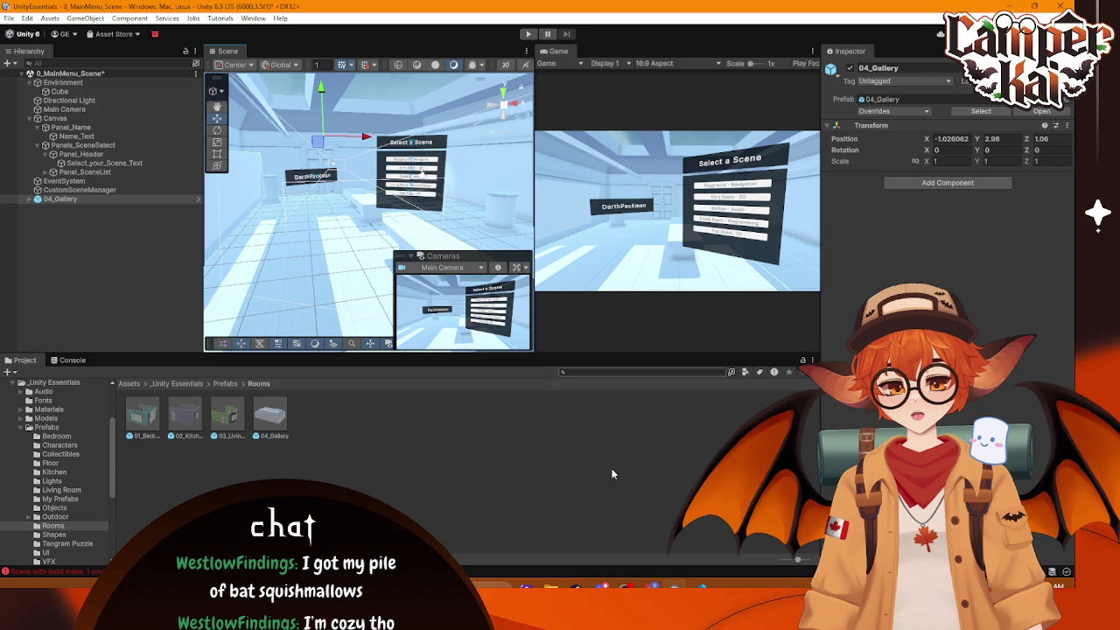
click(174, 384)
double_click(355, 416)
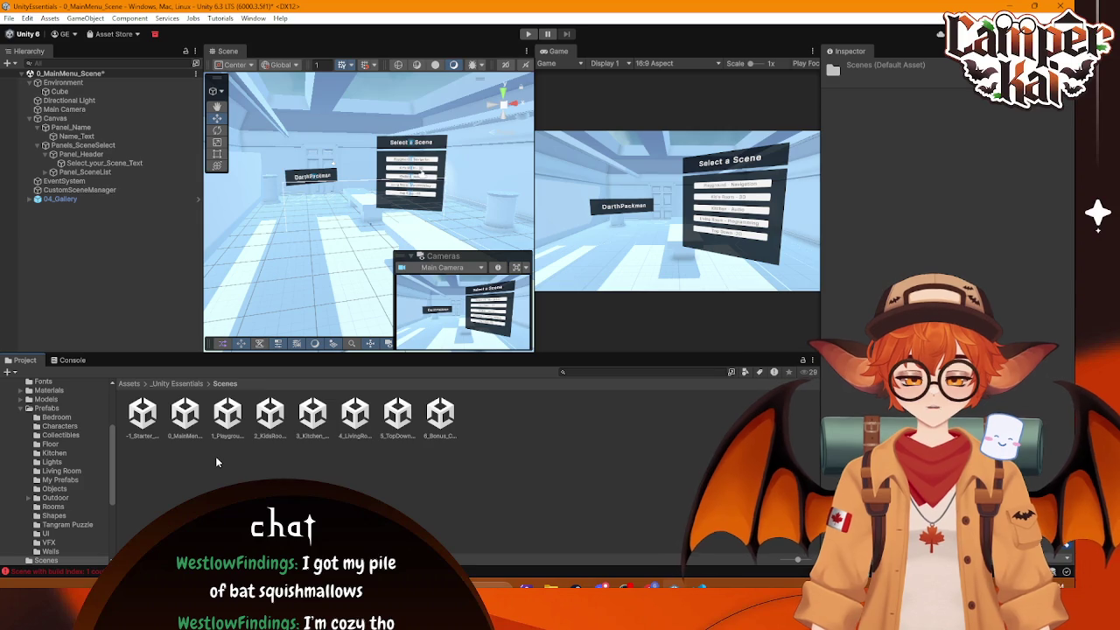
click(142, 413)
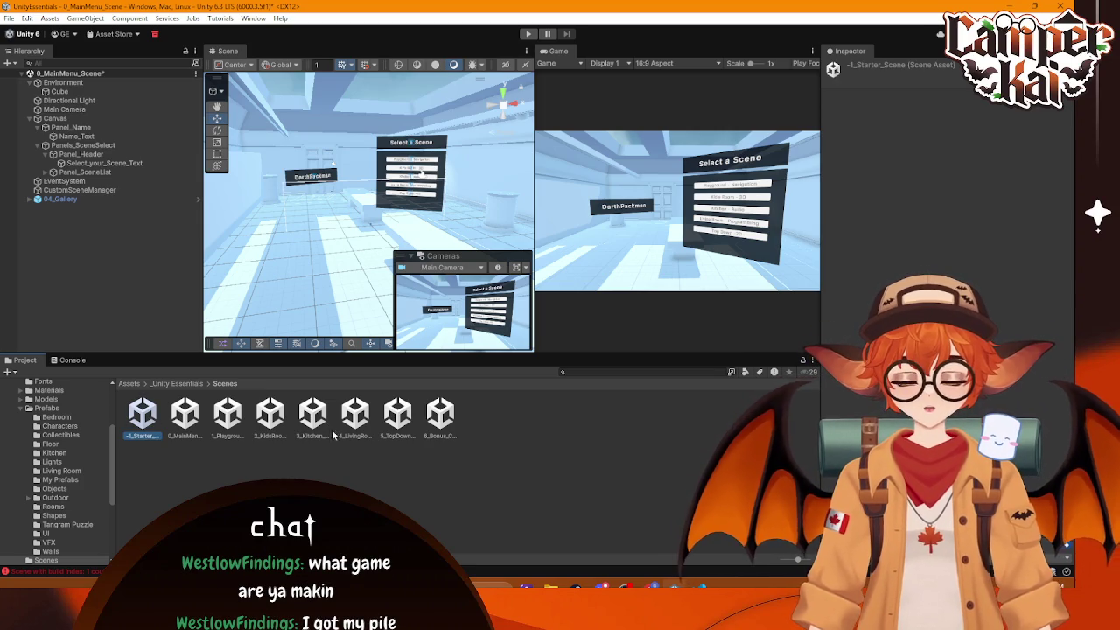
click(185, 412)
shift+click(398, 416)
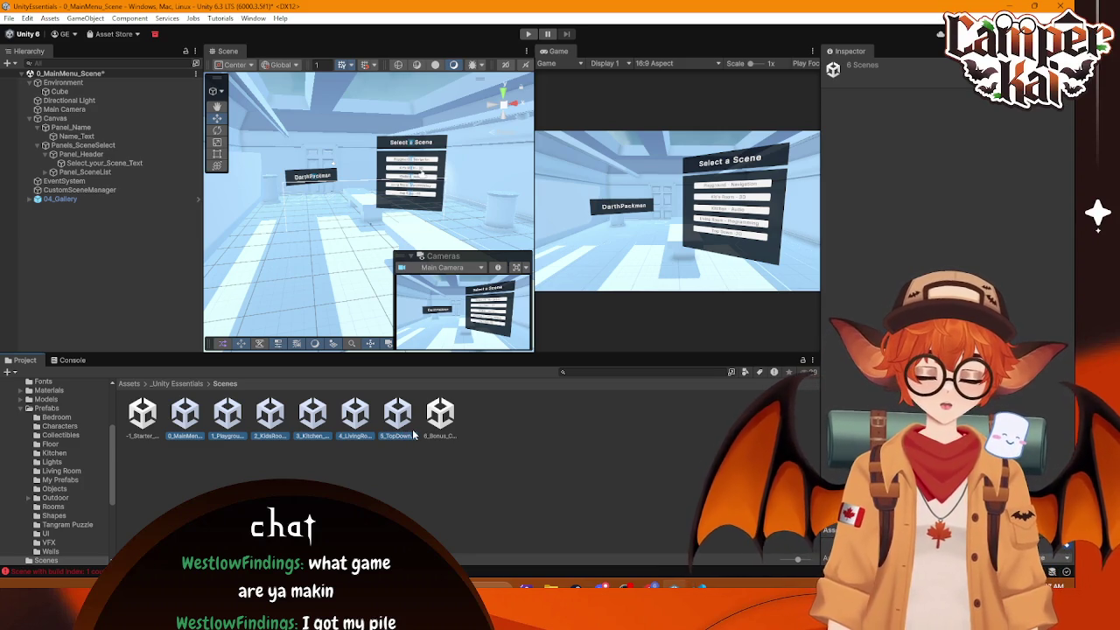
key(ctrl+shift+b)
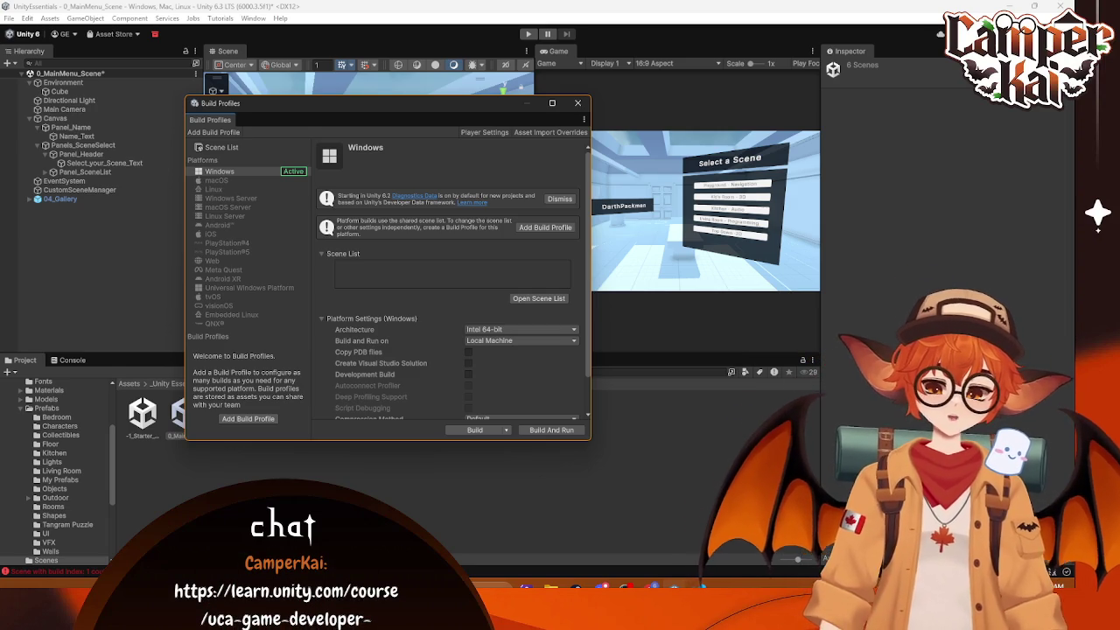
Step: Show the shared Scene List in the Build Profiles window
scroll(453, 259, down, 2)
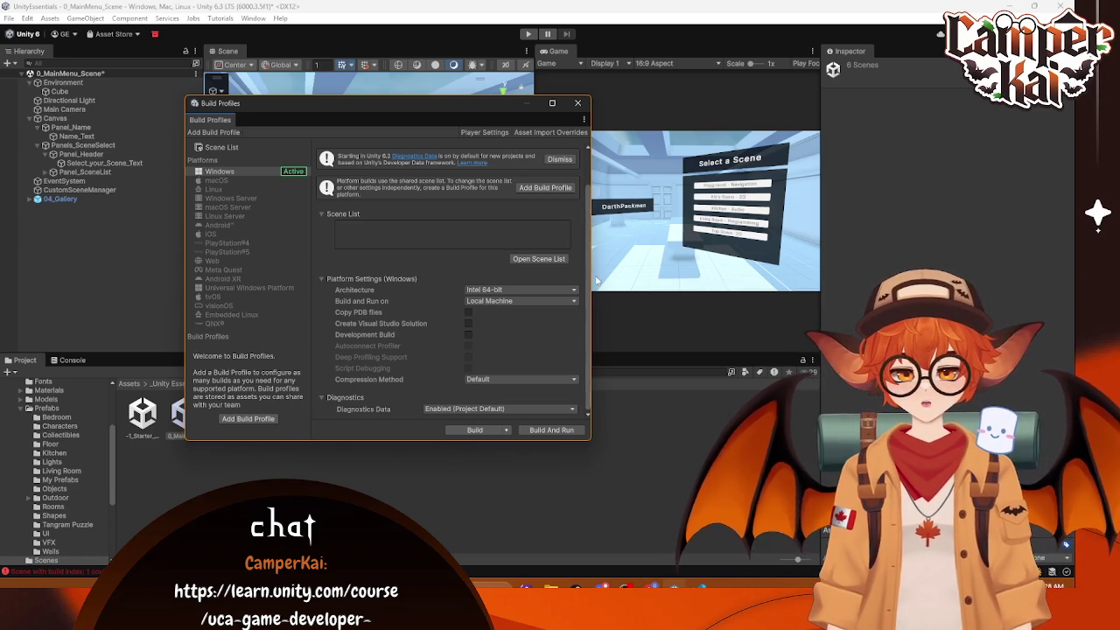
scroll(586, 349, up, 2)
scroll(586, 372, down, 2)
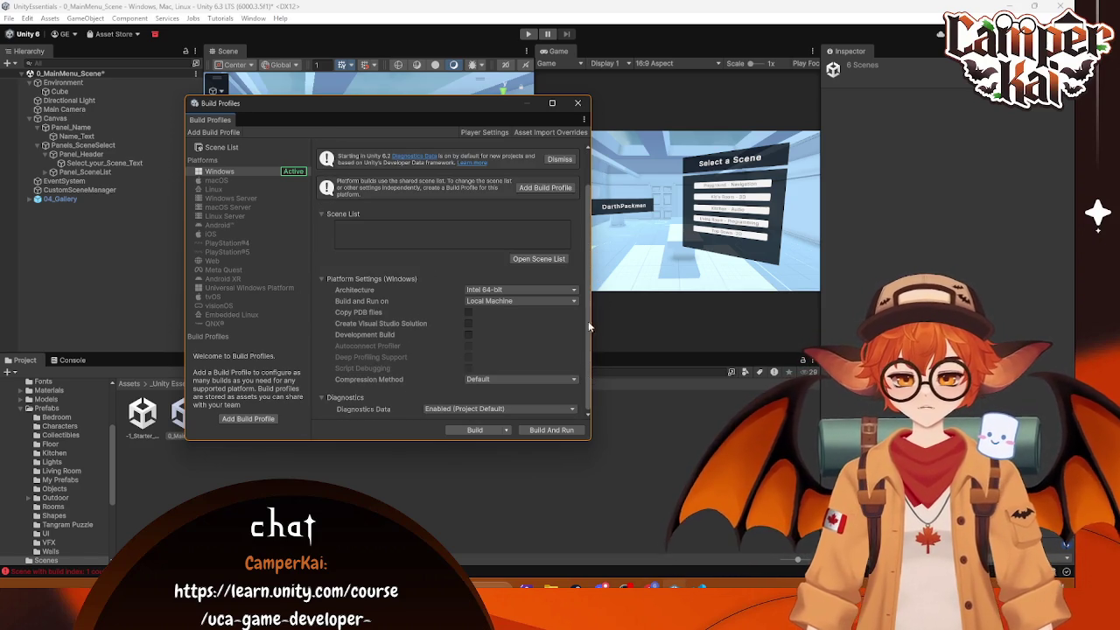
drag(587, 331, 593, 173)
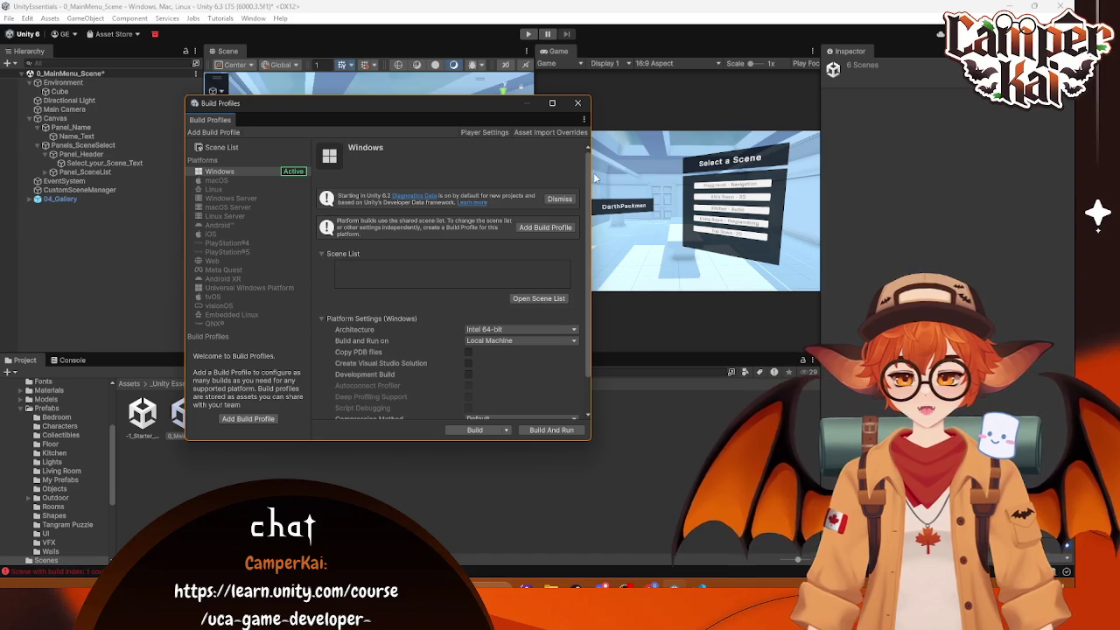
click(239, 145)
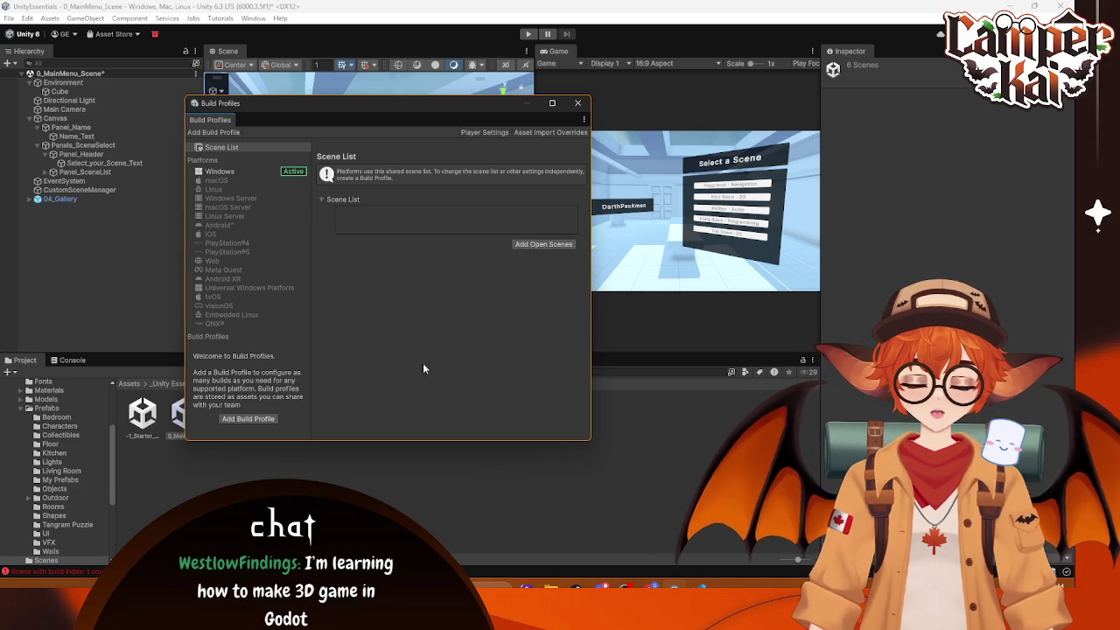
Step: Drag the six selected scenes into the list as indexes 0–5, then close and playtest
drag(382, 123, 592, 98)
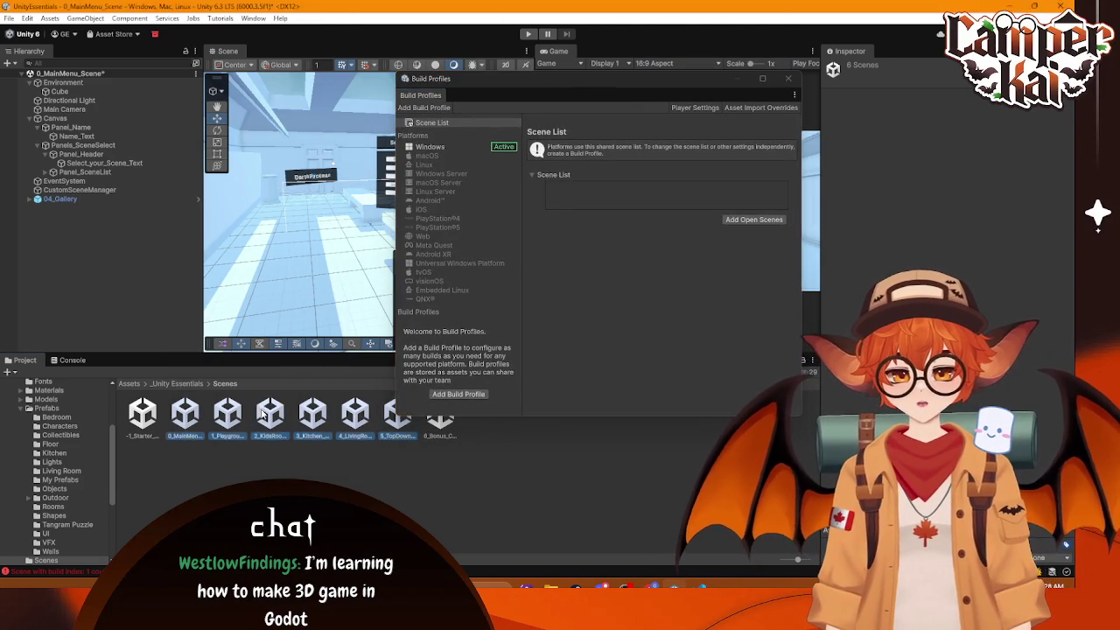
drag(635, 277, 710, 195)
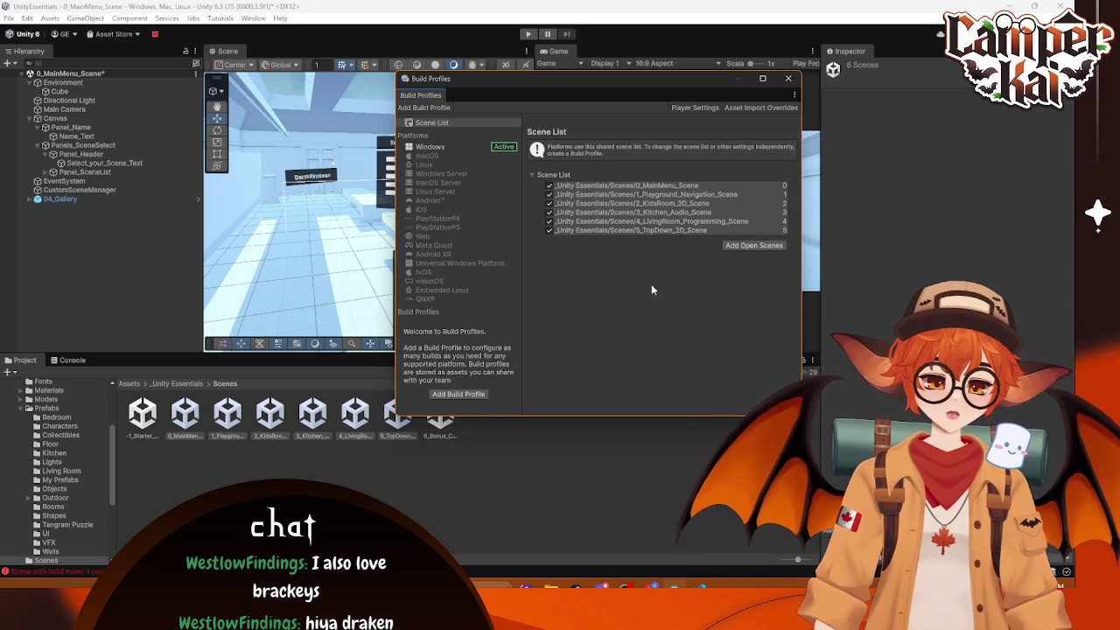
click(788, 78)
key(ctrl+p)
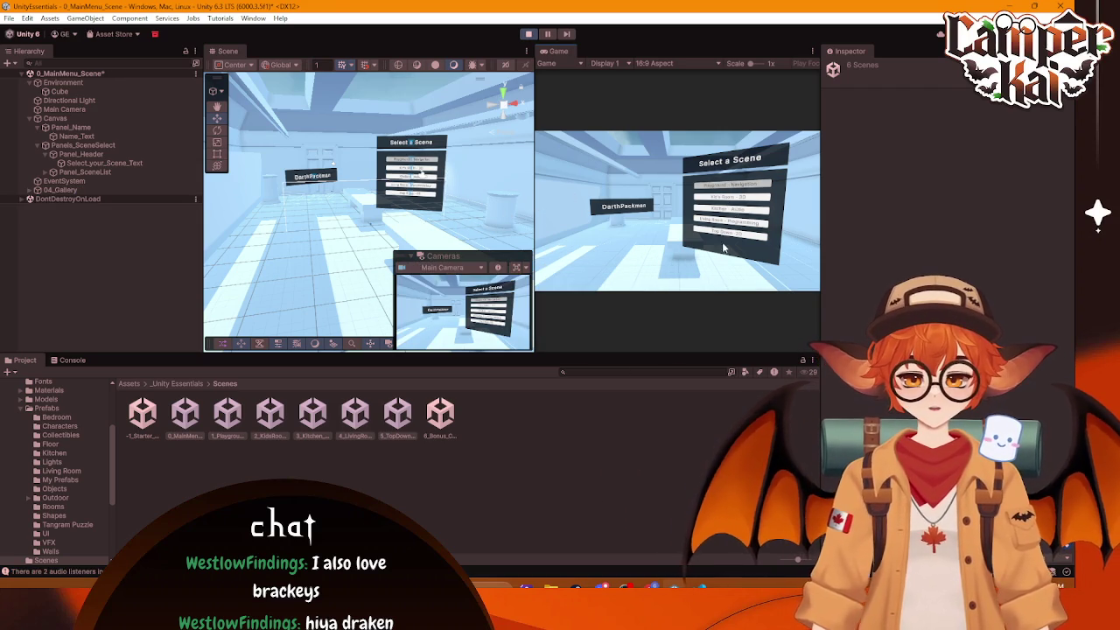
Step: Load the Playground scene from the first menu button, stop playtesting, and return to the browser
click(737, 184)
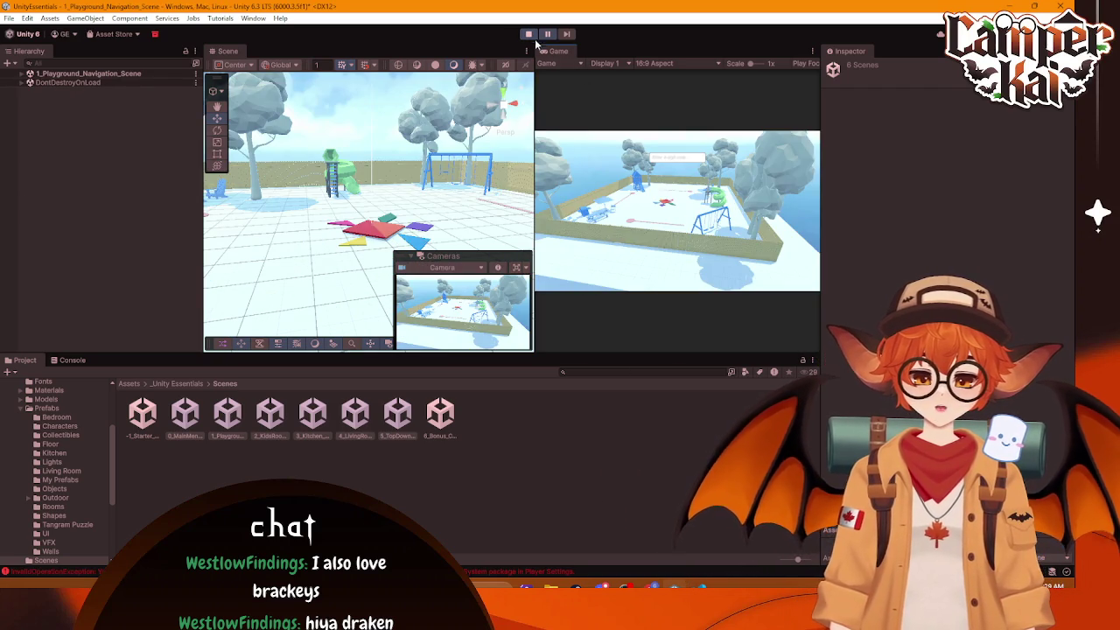
click(527, 33)
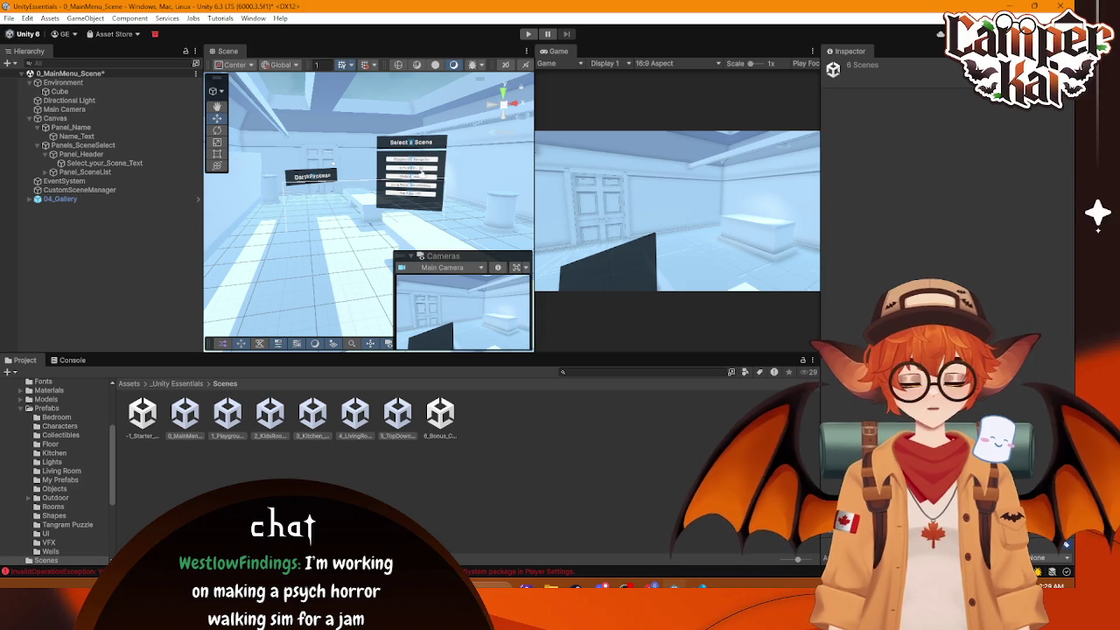
click(575, 584)
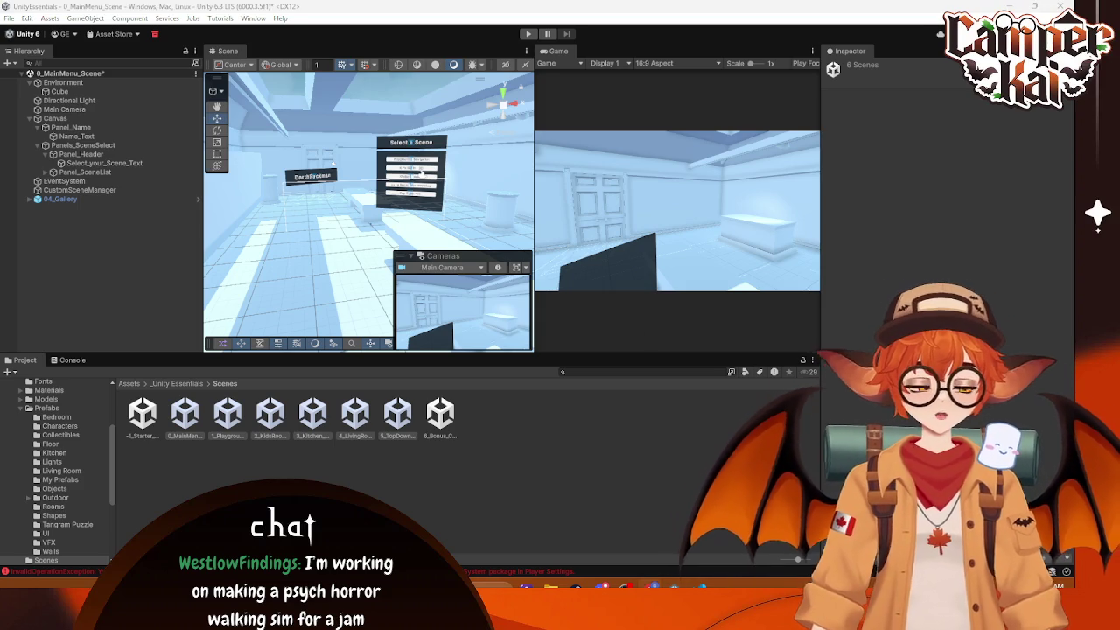
Step: Maximise the Chrome window and load the itch.io homepage
click(630, 168)
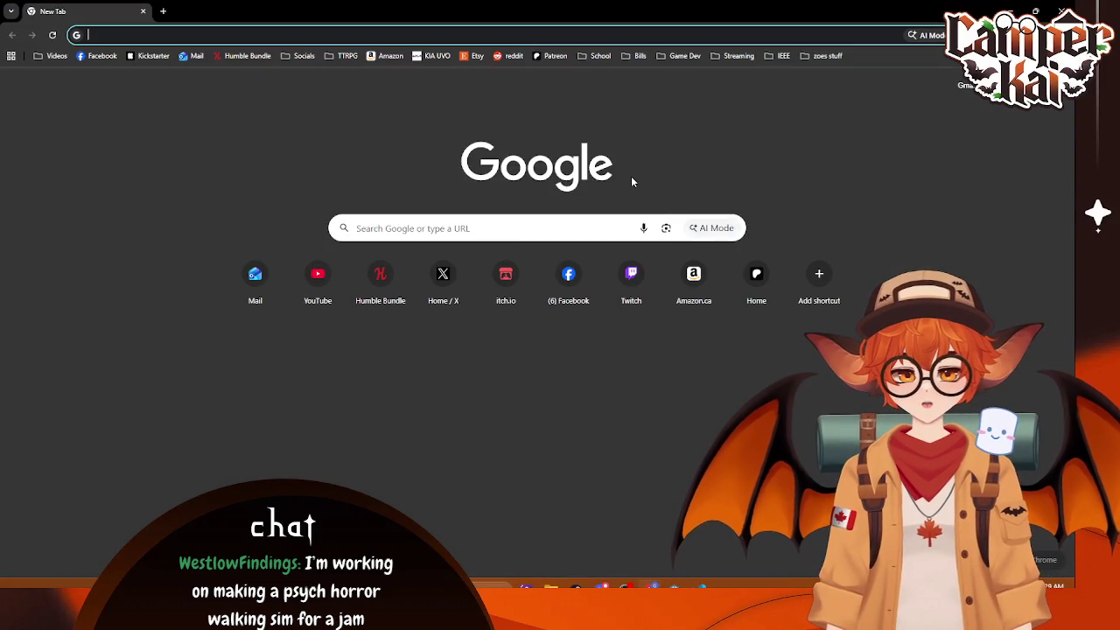
text(itch)
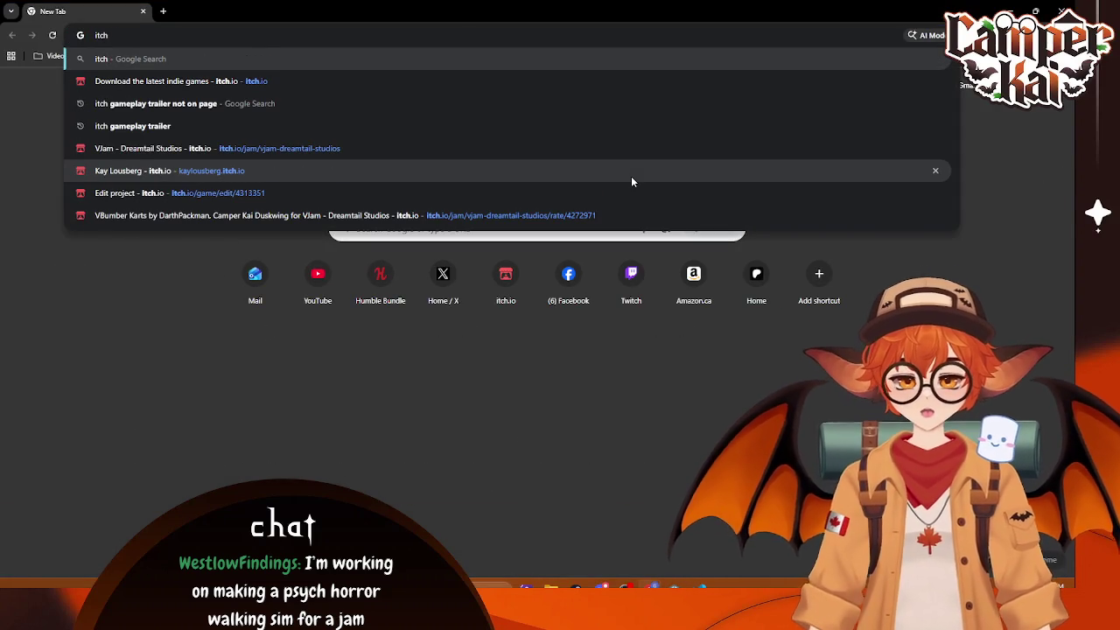
text(.io)
key(Return)
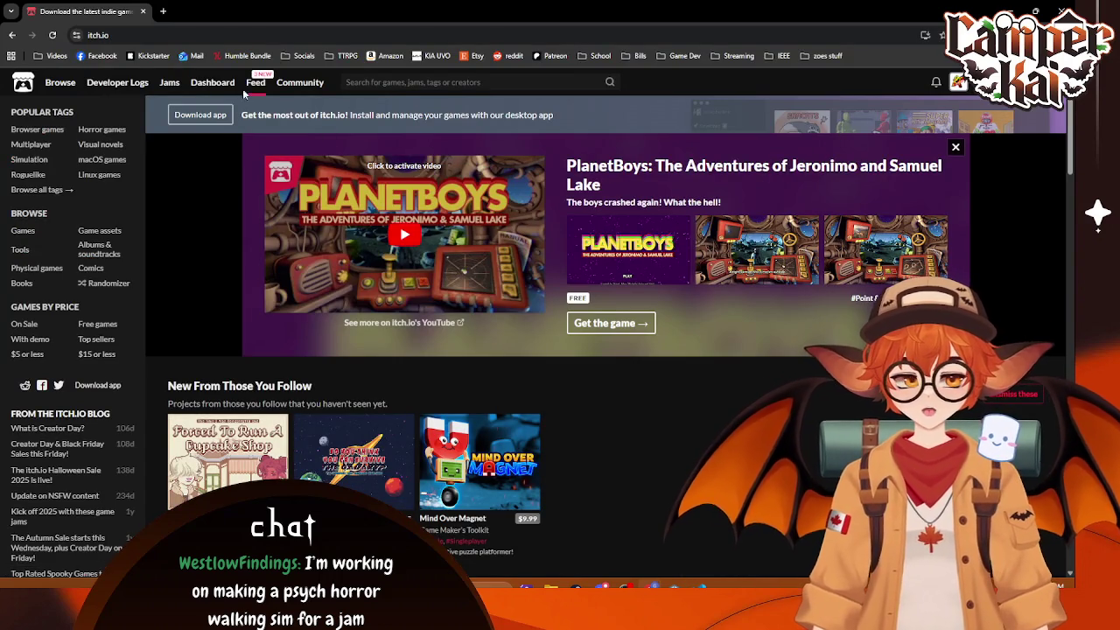
Step: From the followed-creators feed, open the Cupcake Shop game's page
click(252, 81)
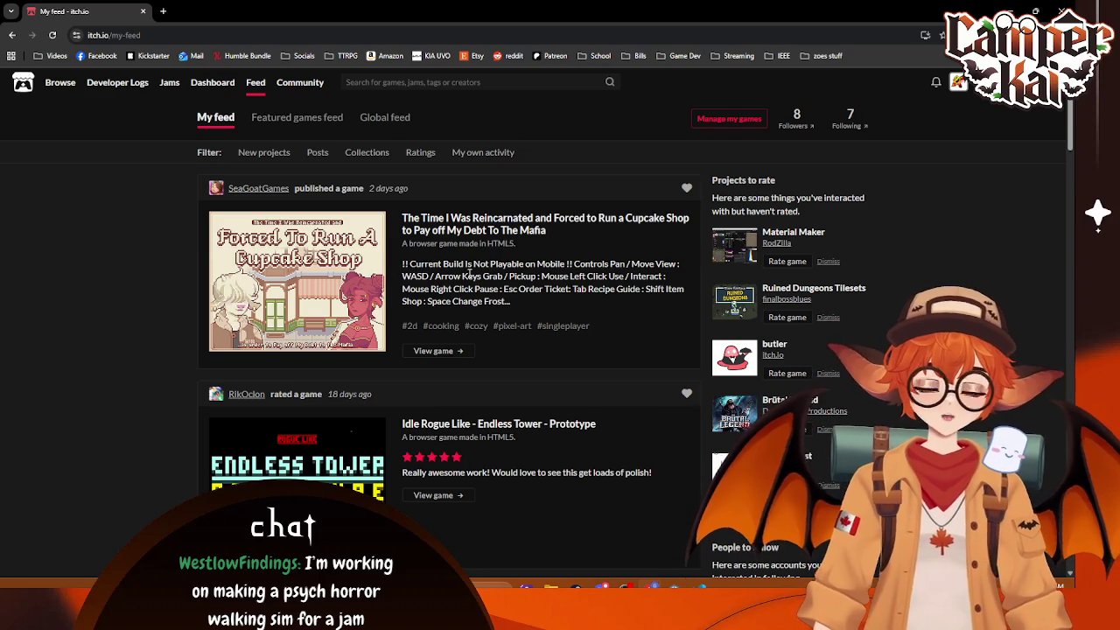
mouse_move(360, 295)
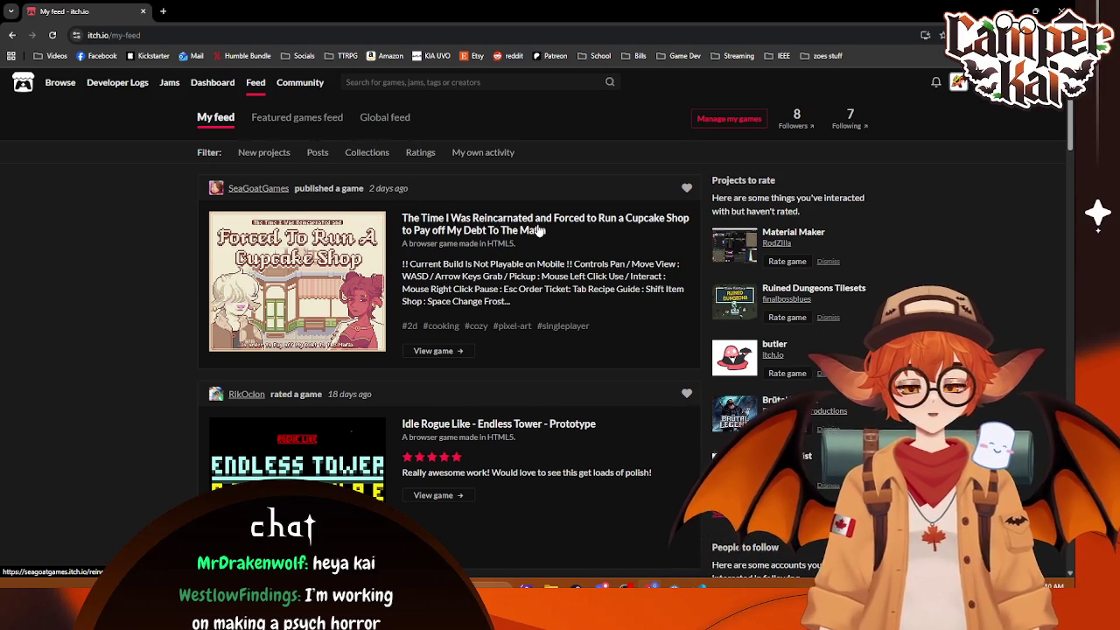
click(540, 230)
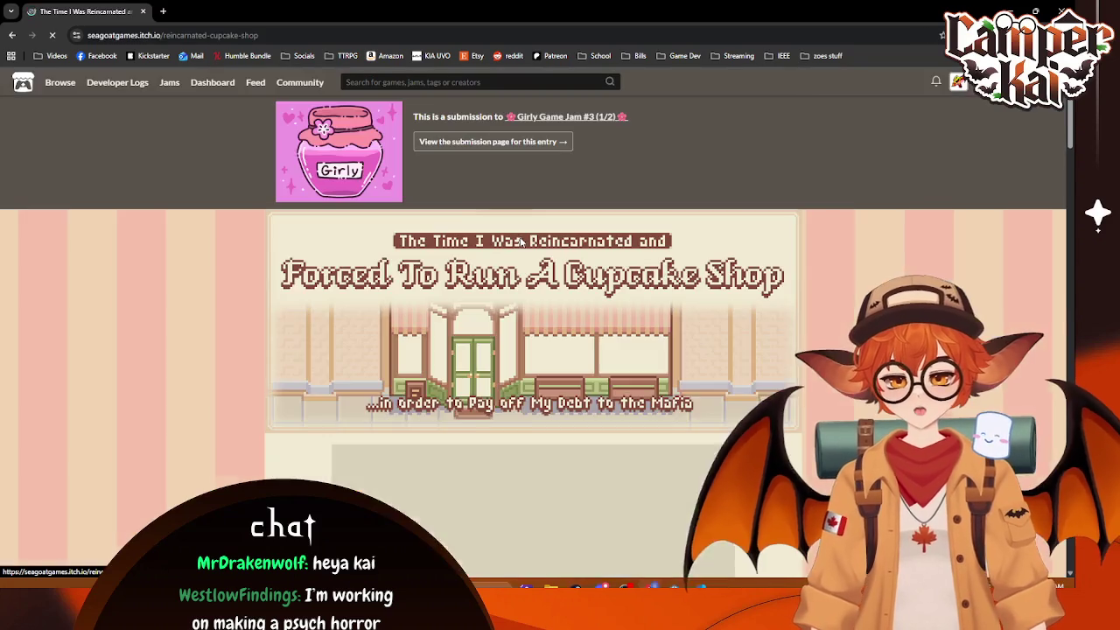
Step: Start the cupcake shop game, getting past its title screen and Day 1 intro
scroll(554, 339, down, 5)
scroll(554, 339, up, 1)
scroll(533, 346, down, 1)
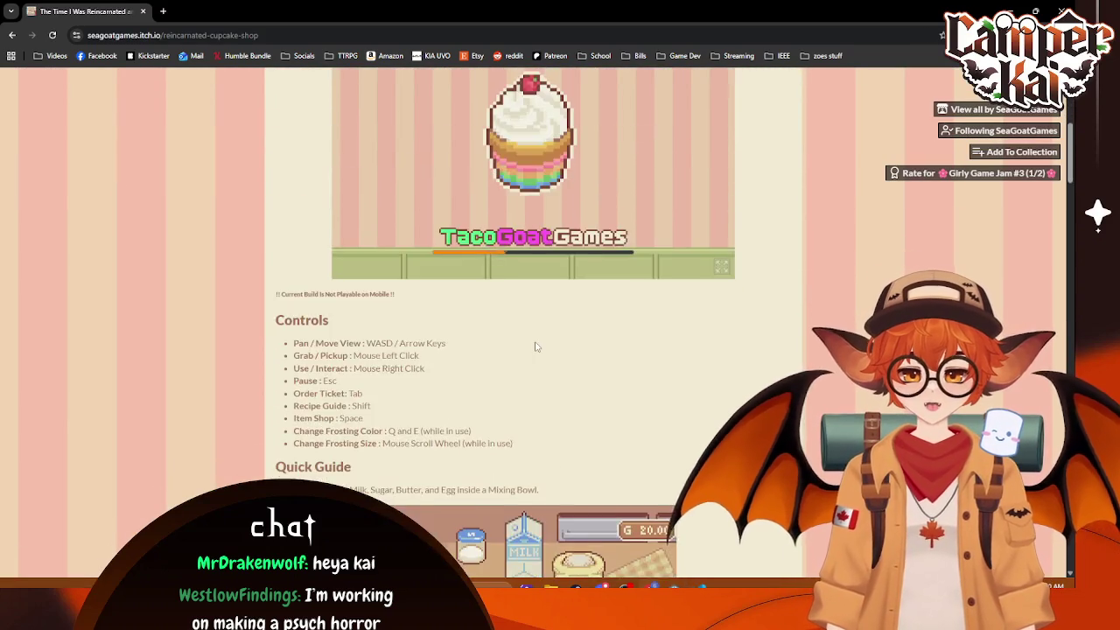
scroll(569, 376, up, 1)
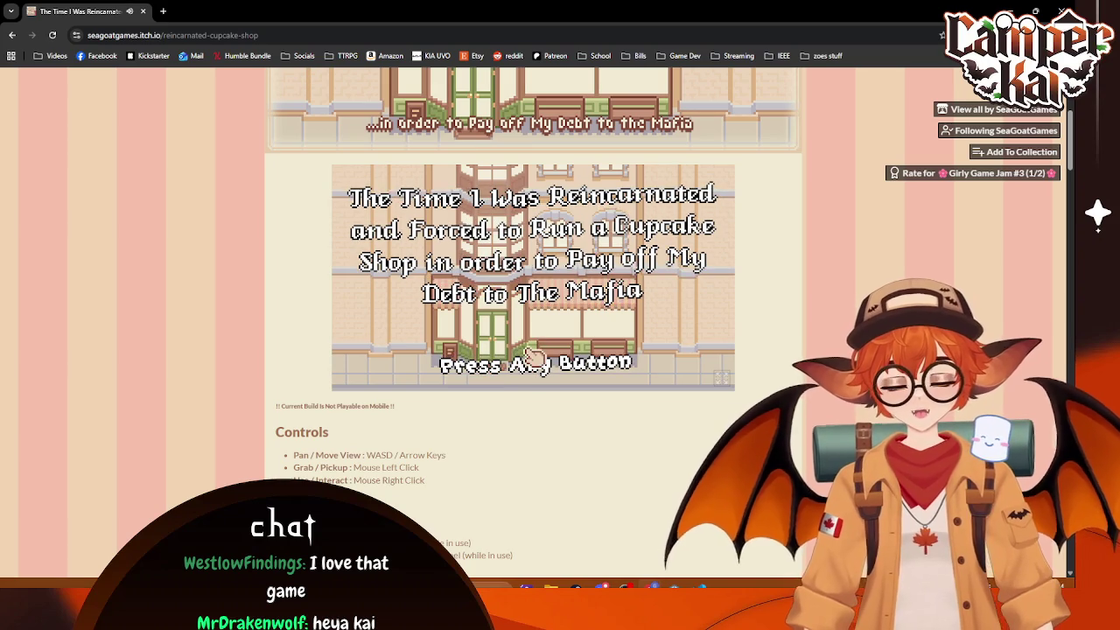
click(535, 357)
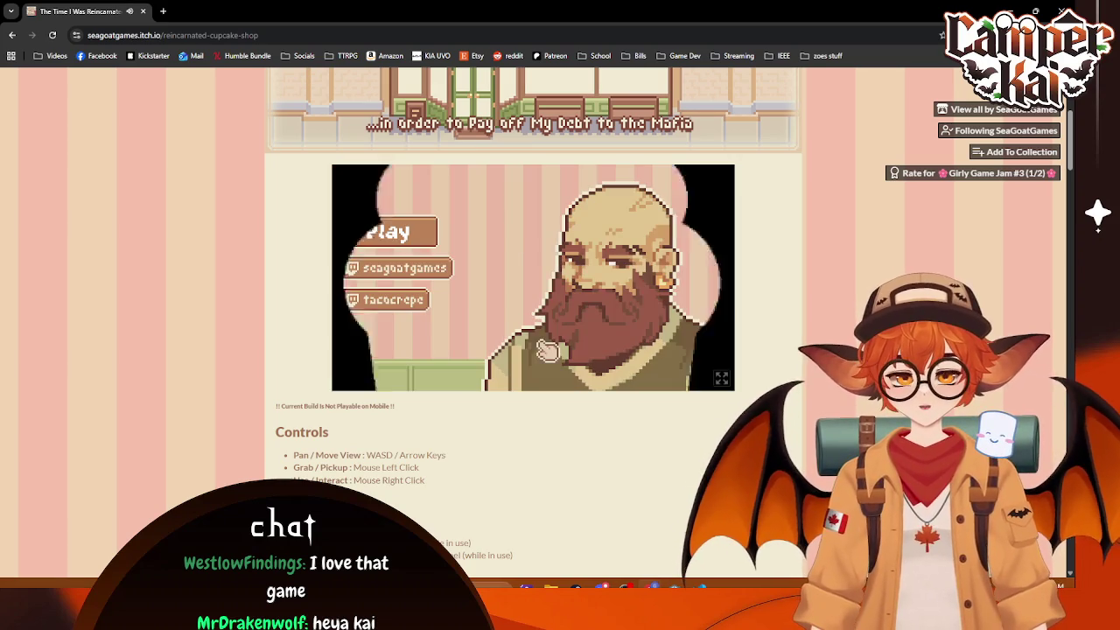
click(394, 232)
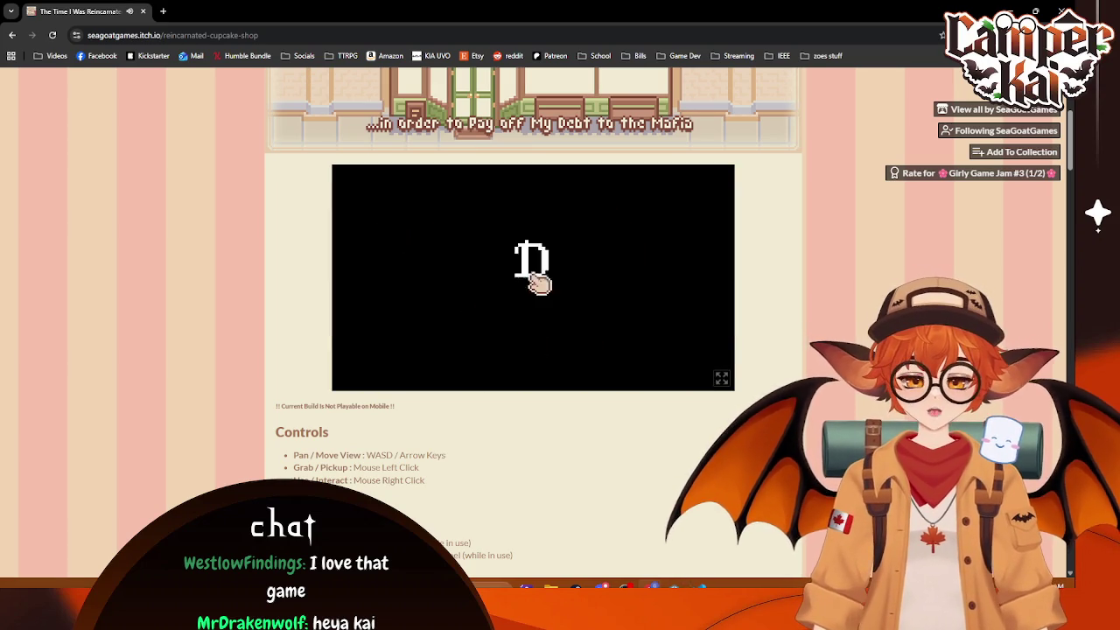
click(545, 365)
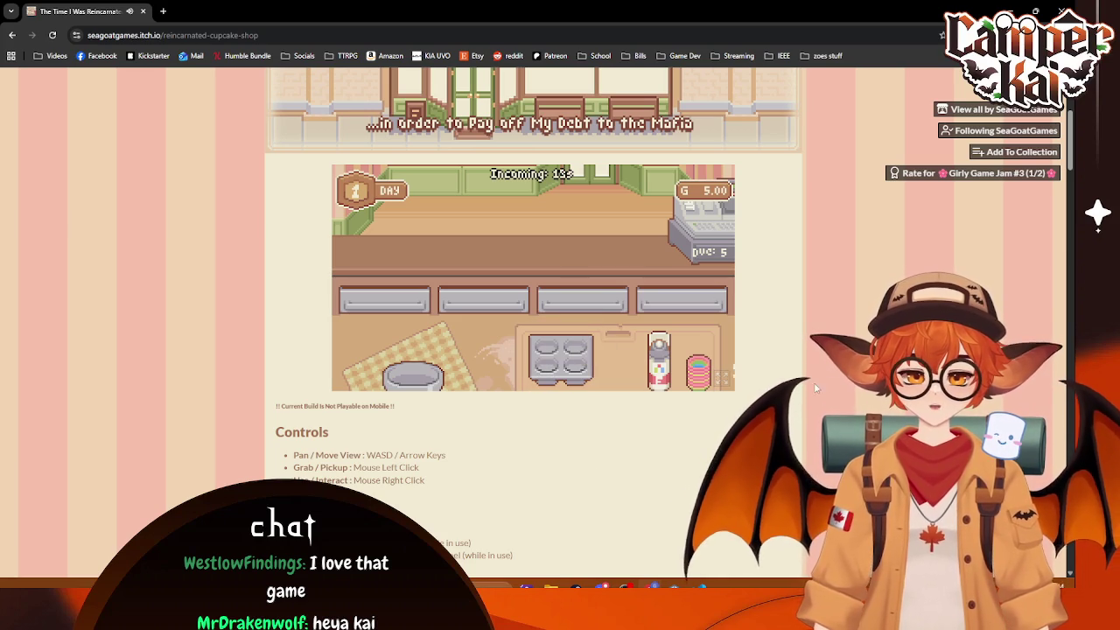
Step: Play the game full screen, lifting the cupcake tray, then return to My feed
click(720, 378)
mouse_move(613, 516)
mouse_down()
mouse_move(542, 423)
mouse_move(560, 517)
mouse_move(550, 530)
mouse_move(645, 520)
mouse_move(630, 515)
mouse_up()
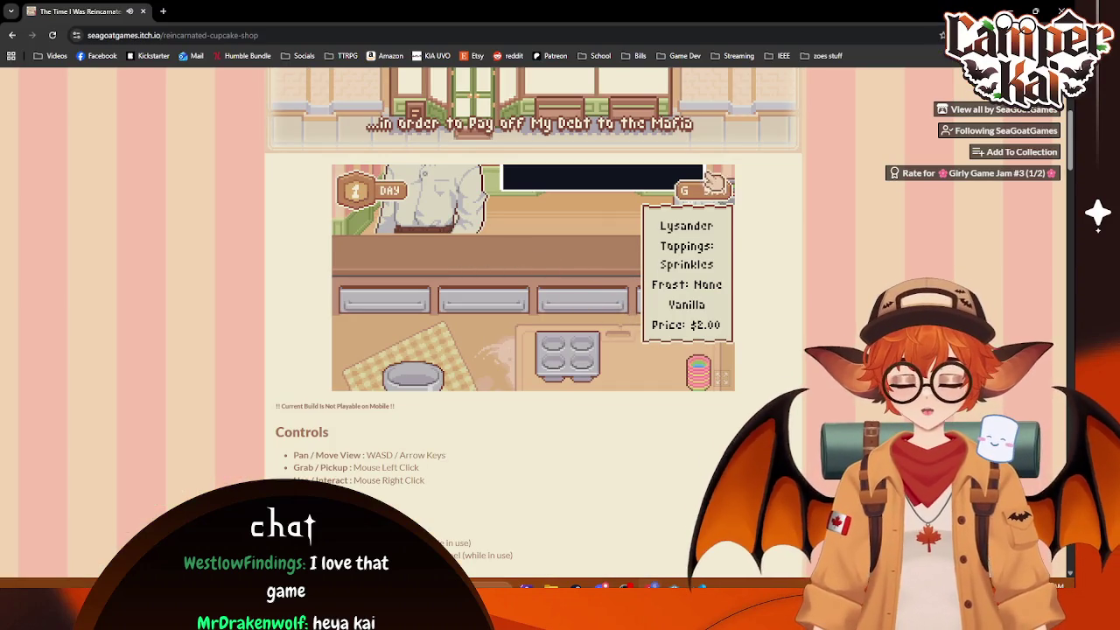
scroll(691, 185, down, 4)
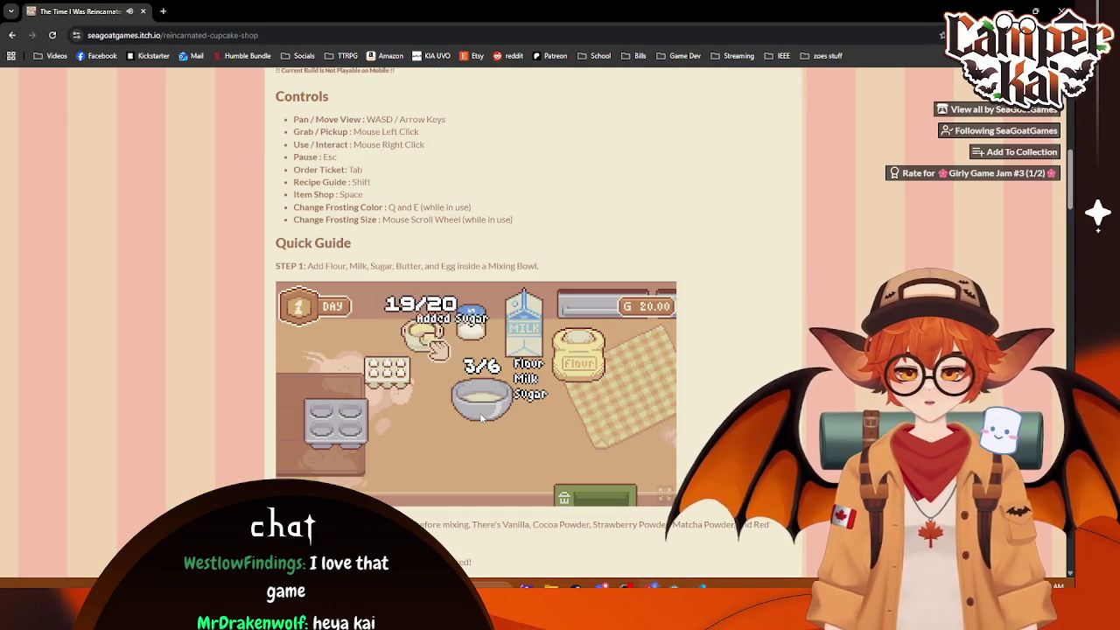
scroll(700, 376, up, 5)
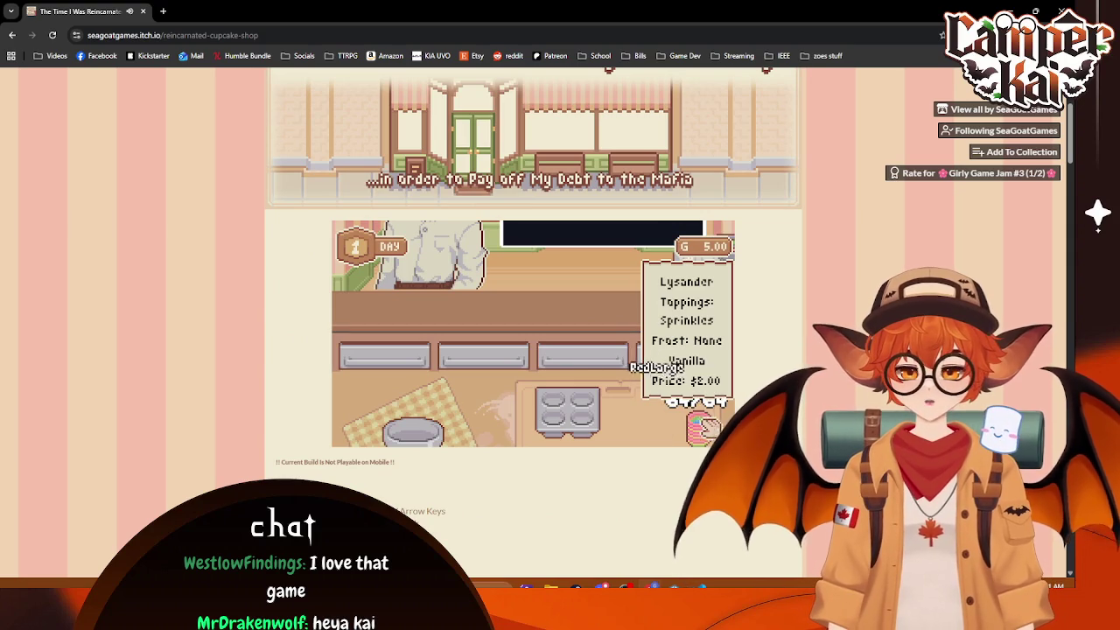
key(f)
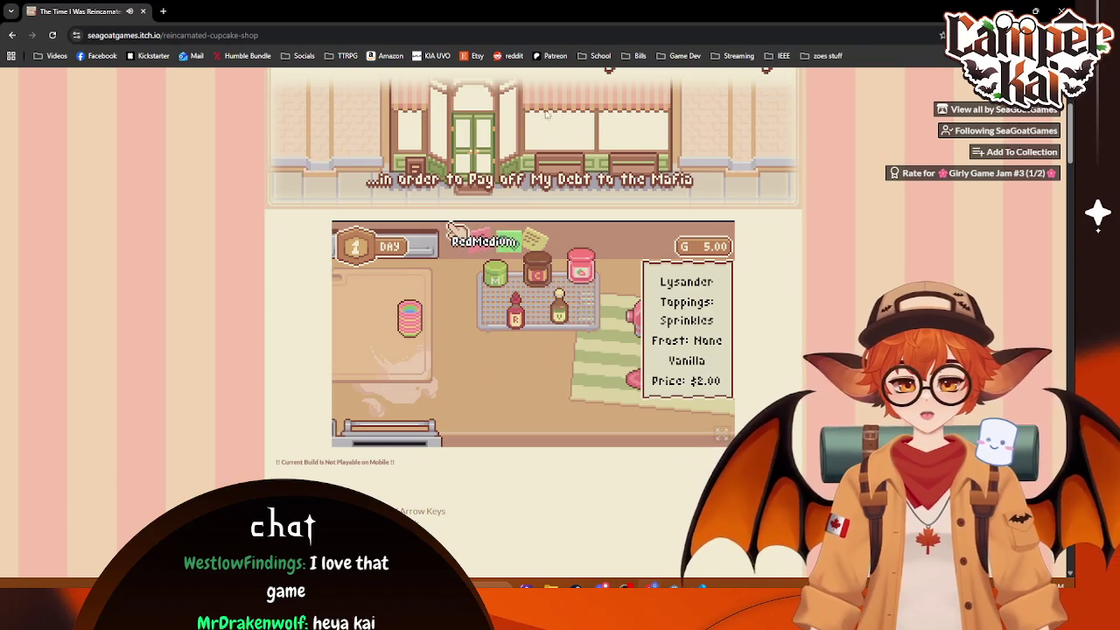
key(alt+Left)
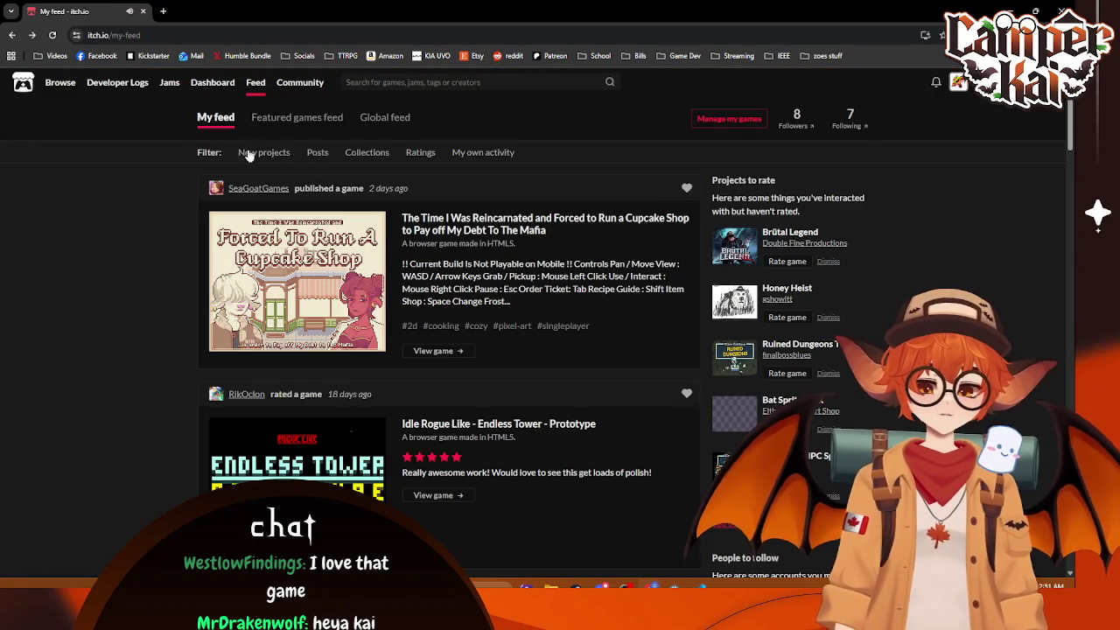
mouse_move(347, 242)
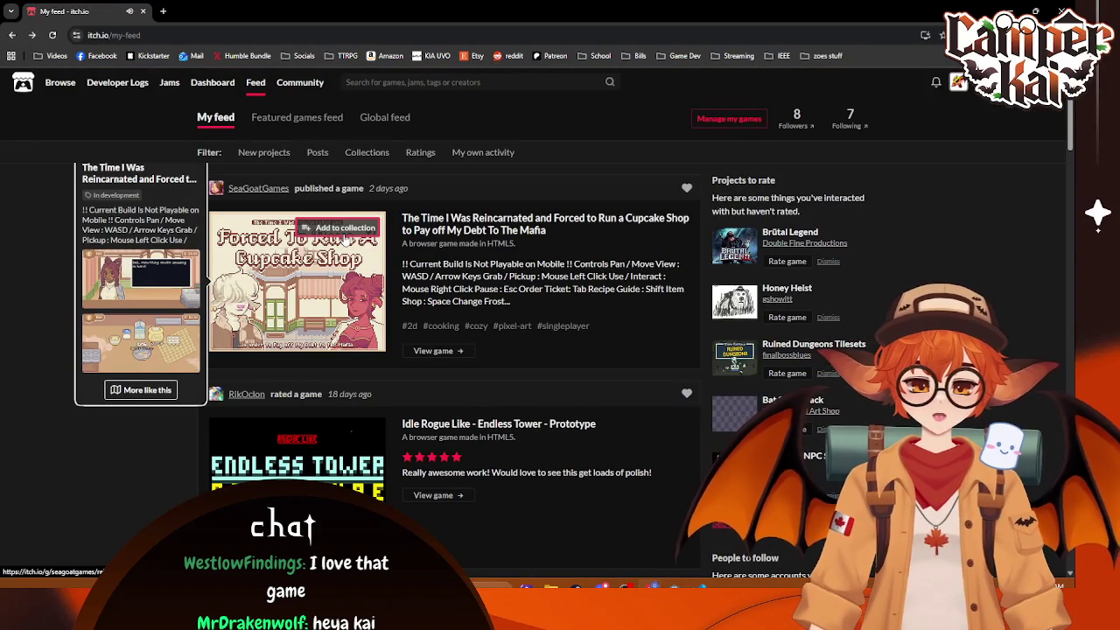
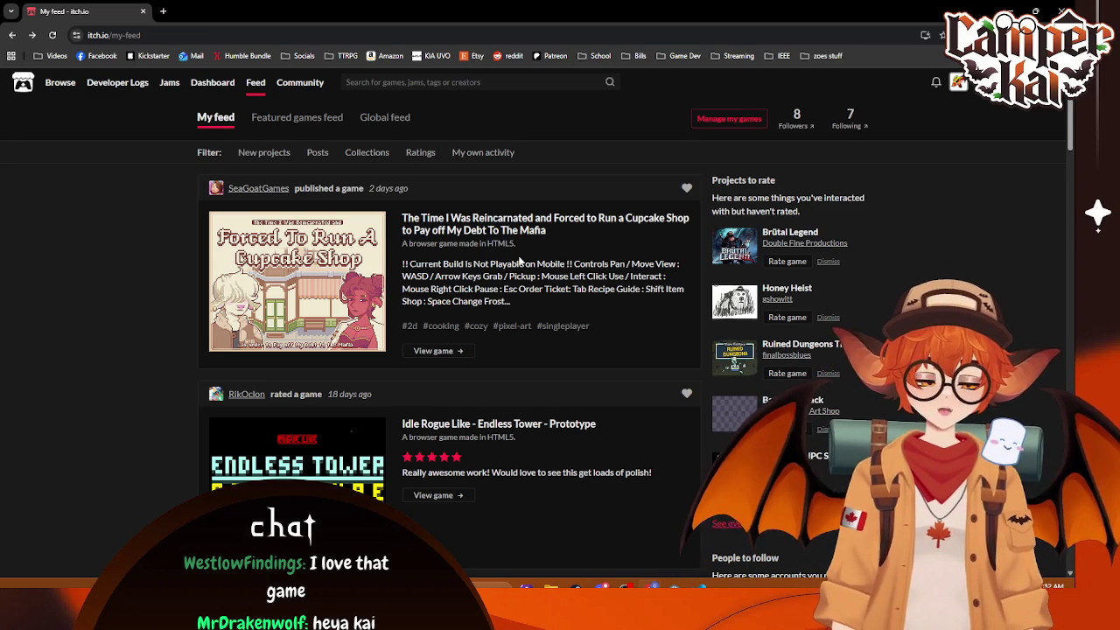
Step: Open the featured jams list, sort by soonest start date, and remove the Featured filter
click(170, 82)
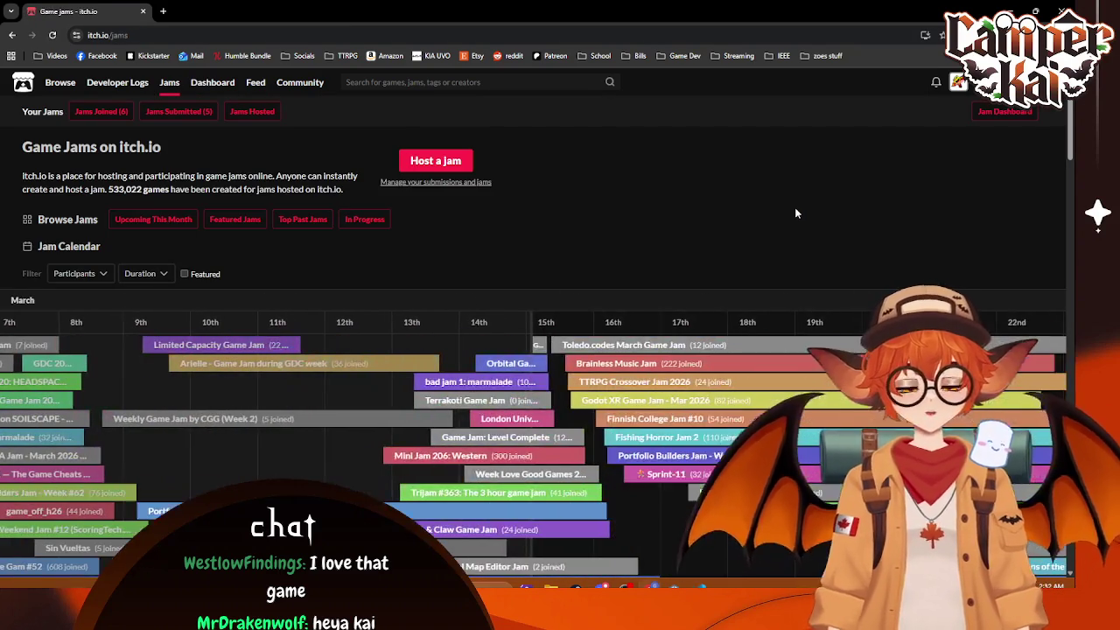
scroll(794, 210, down, 1)
click(249, 166)
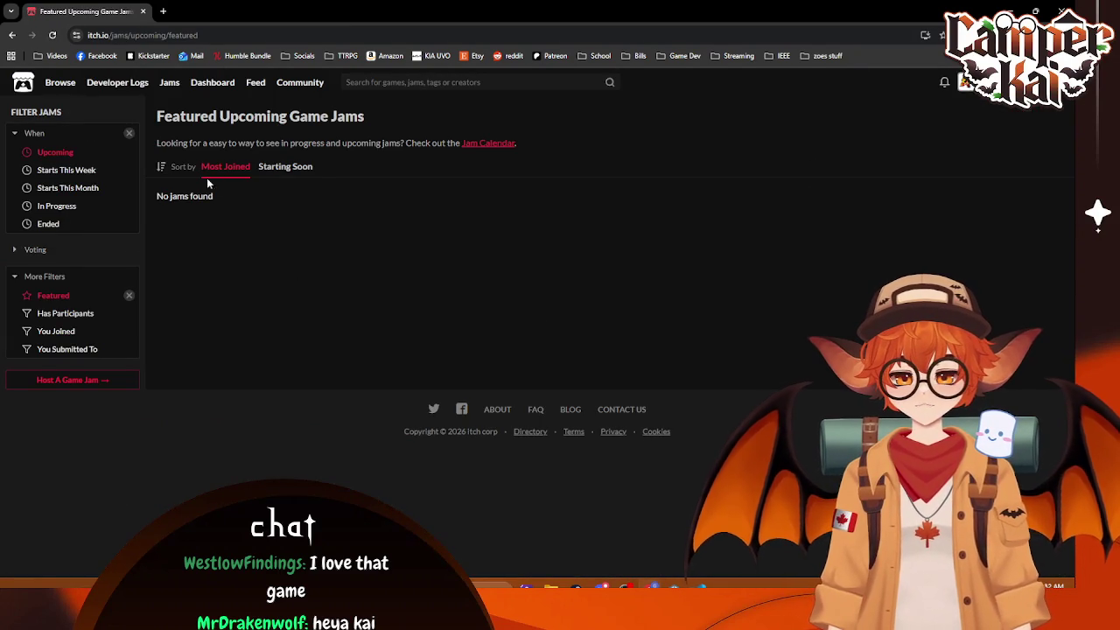
click(302, 168)
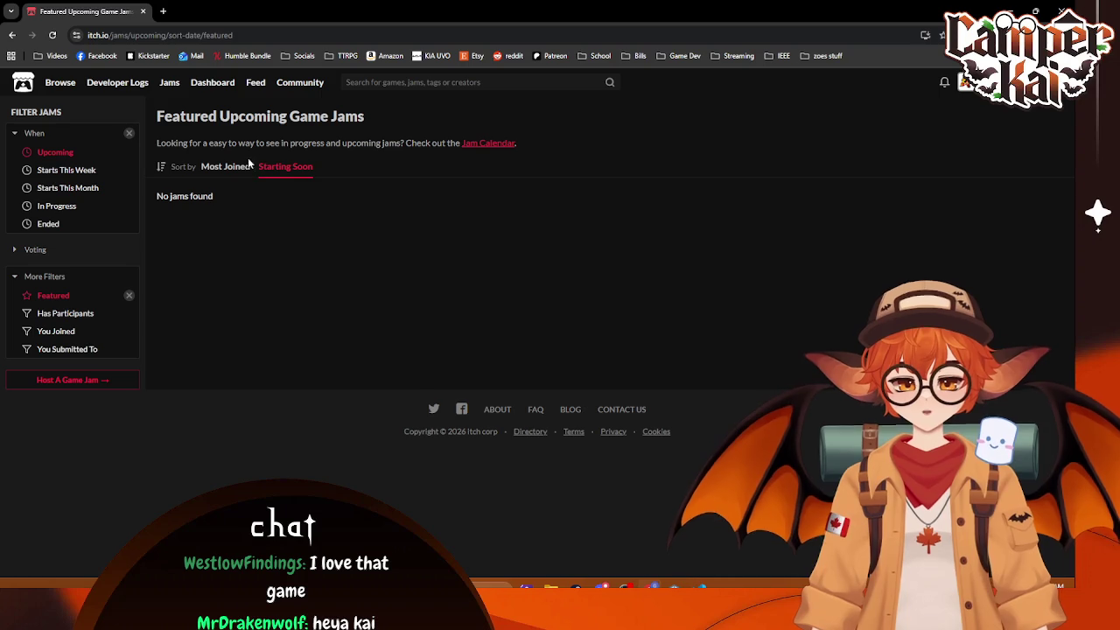
click(128, 296)
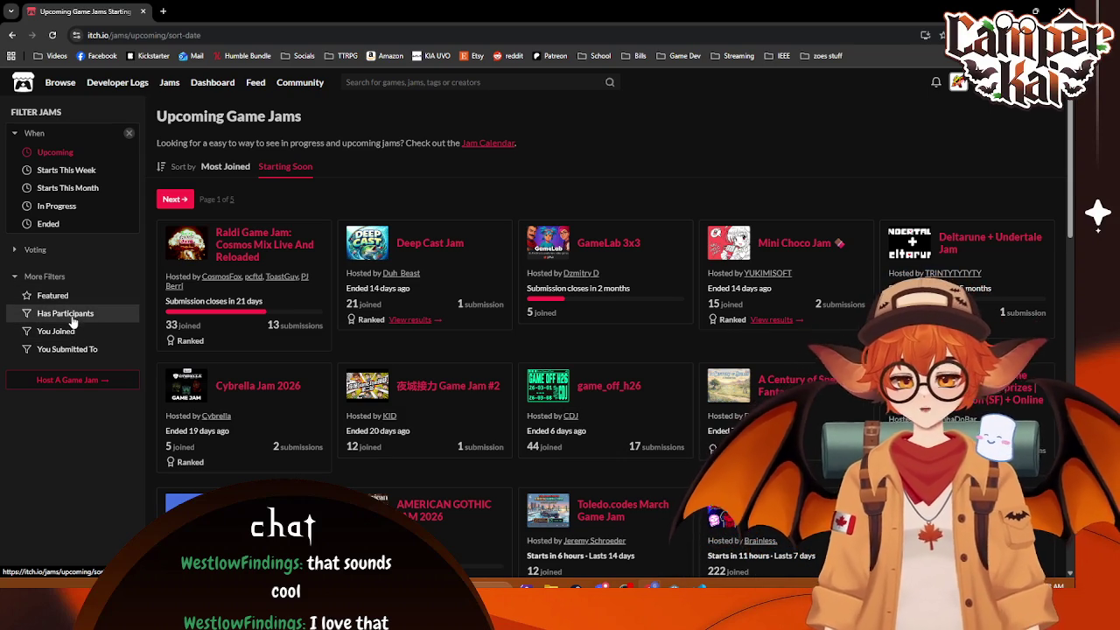
Step: Filter to jams with participants, sort by Most Joined, clear Upcoming, and return to the jam calendar
click(63, 316)
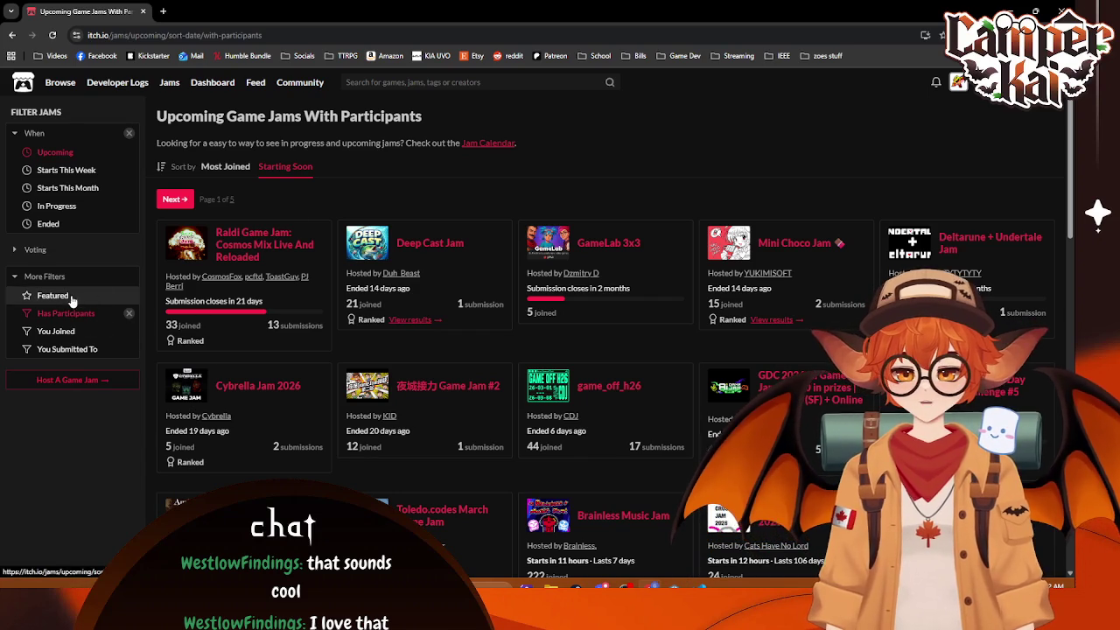
click(225, 166)
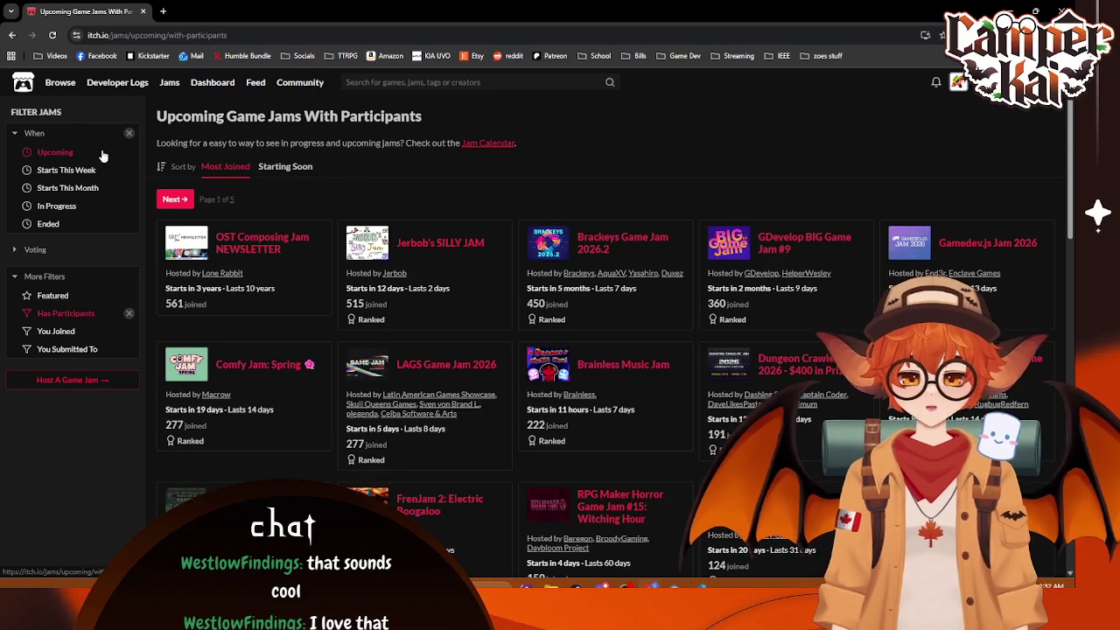
click(128, 133)
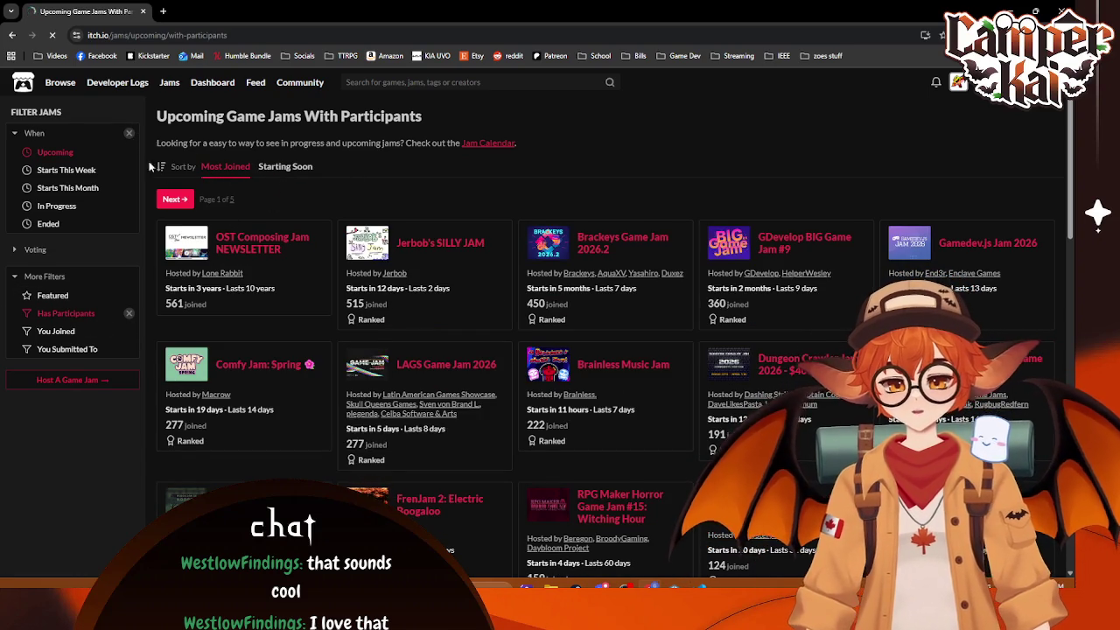
click(169, 82)
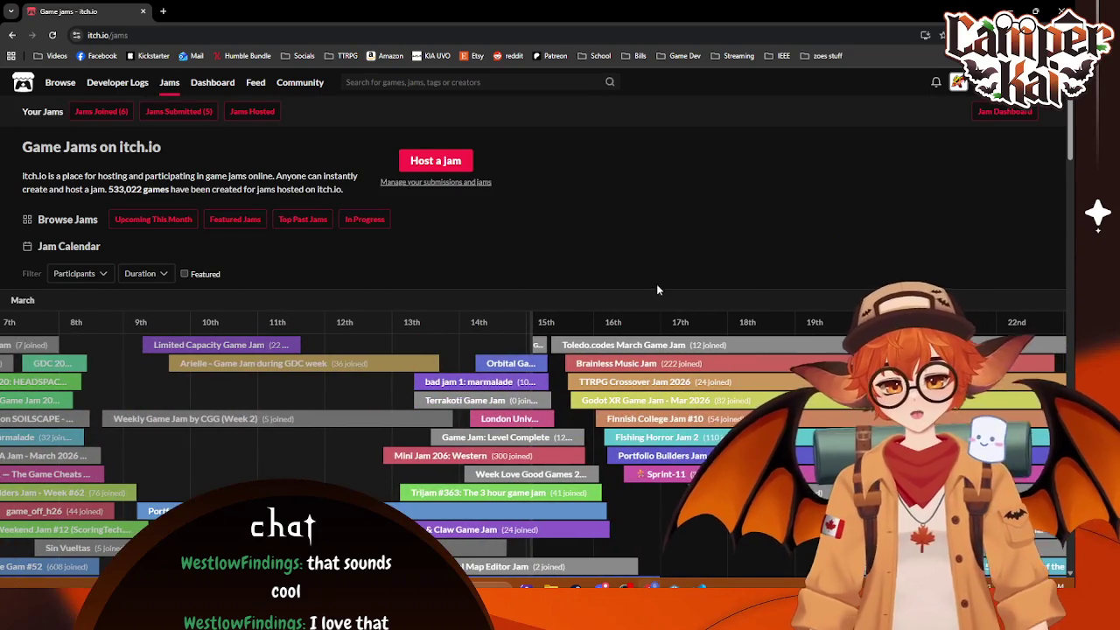
Step: Limit the calendar to jams with at least 100 participants, toggling Featured on and off
scroll(658, 291, down, 1)
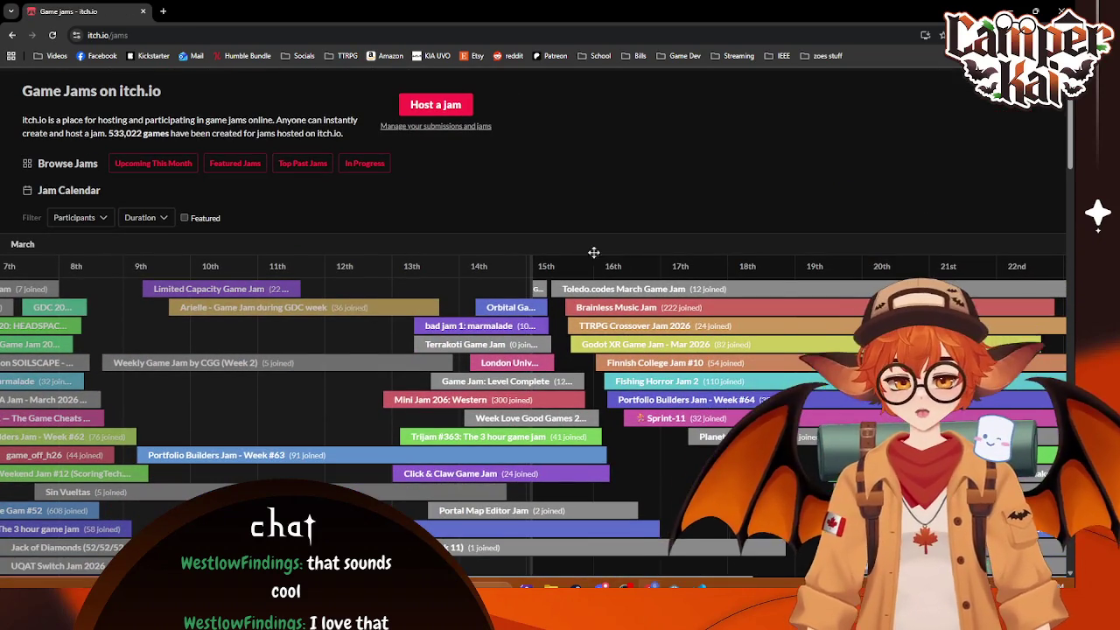
click(97, 218)
click(98, 257)
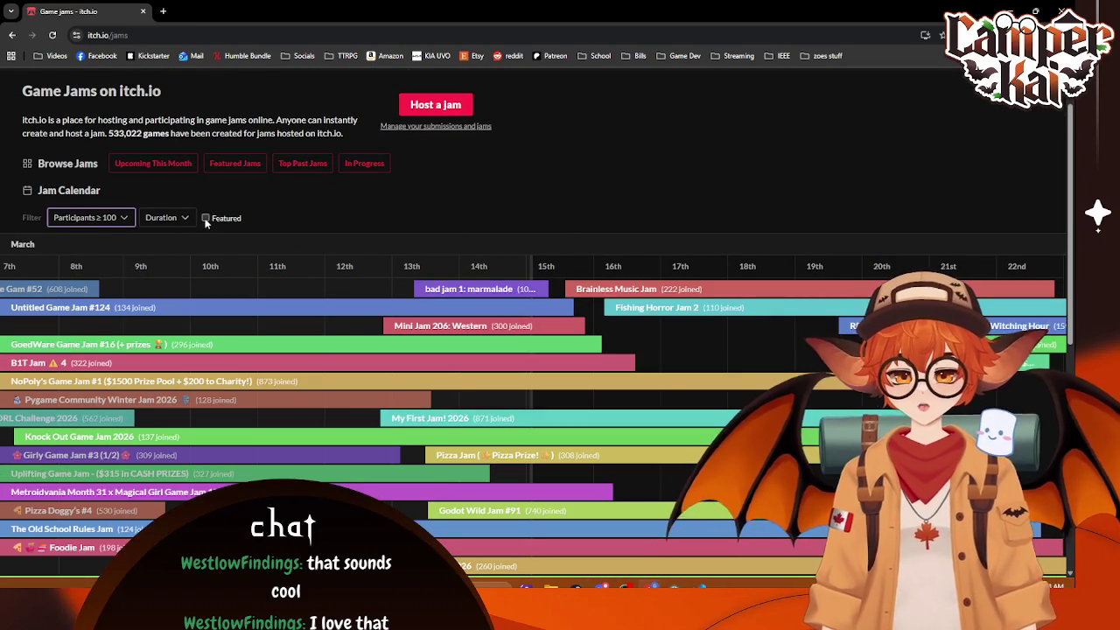
click(206, 219)
click(206, 274)
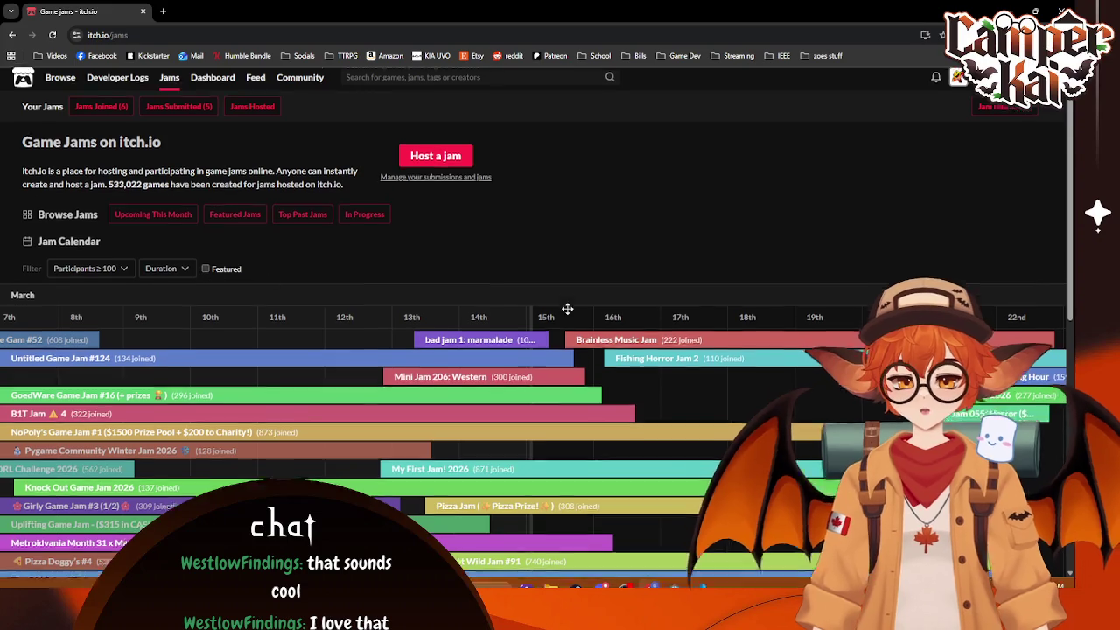
Step: Pan the calendar ahead toward late March and open the Dungeon Crawler Jam 2026 page
scroll(567, 308, down, 4)
scroll(567, 308, up, 2)
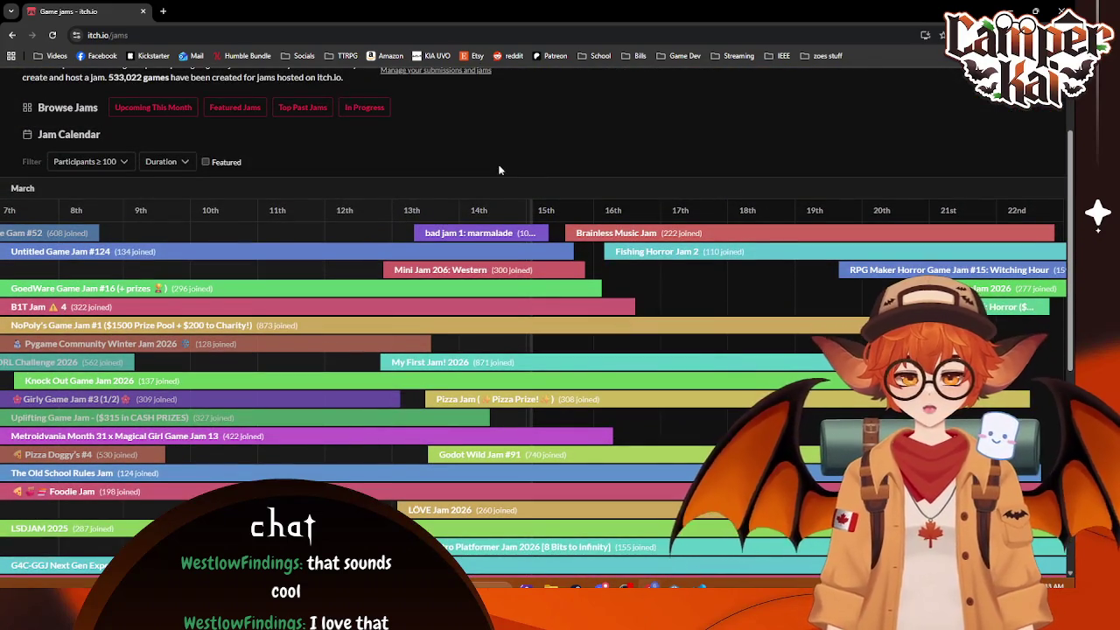
scroll(665, 179, down, 1)
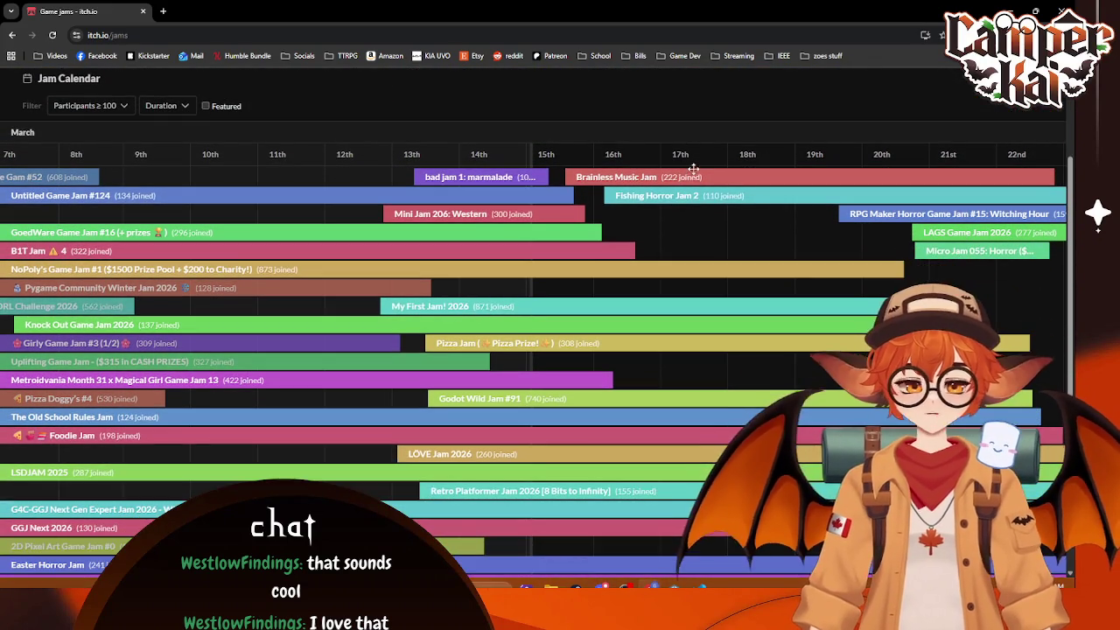
drag(749, 227, 618, 216)
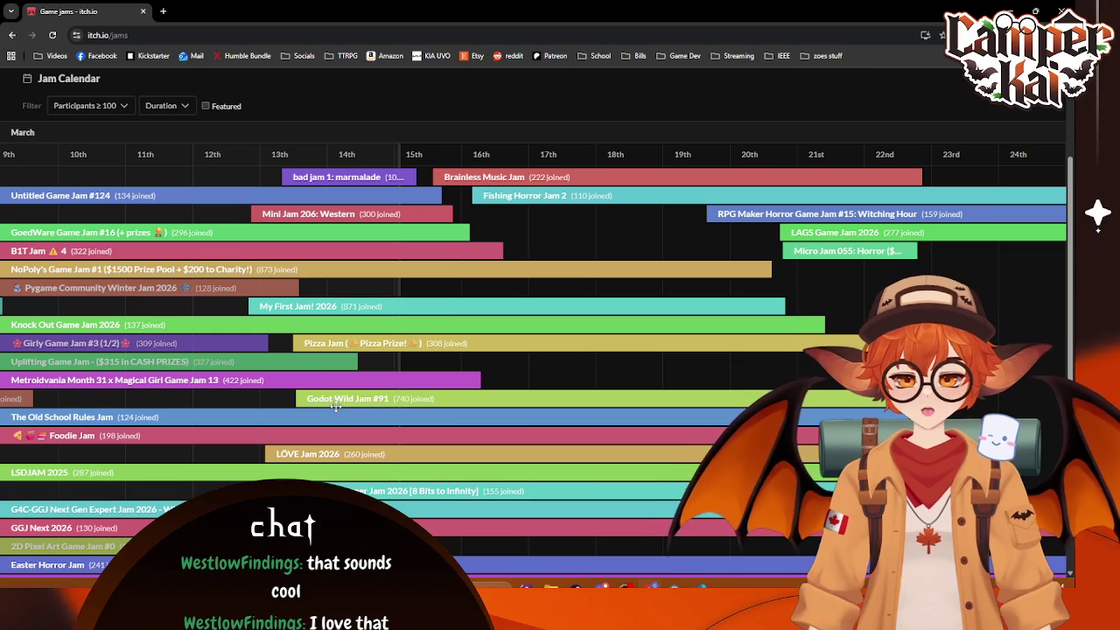
scroll(680, 325, right, 5)
drag(624, 321, 333, 315)
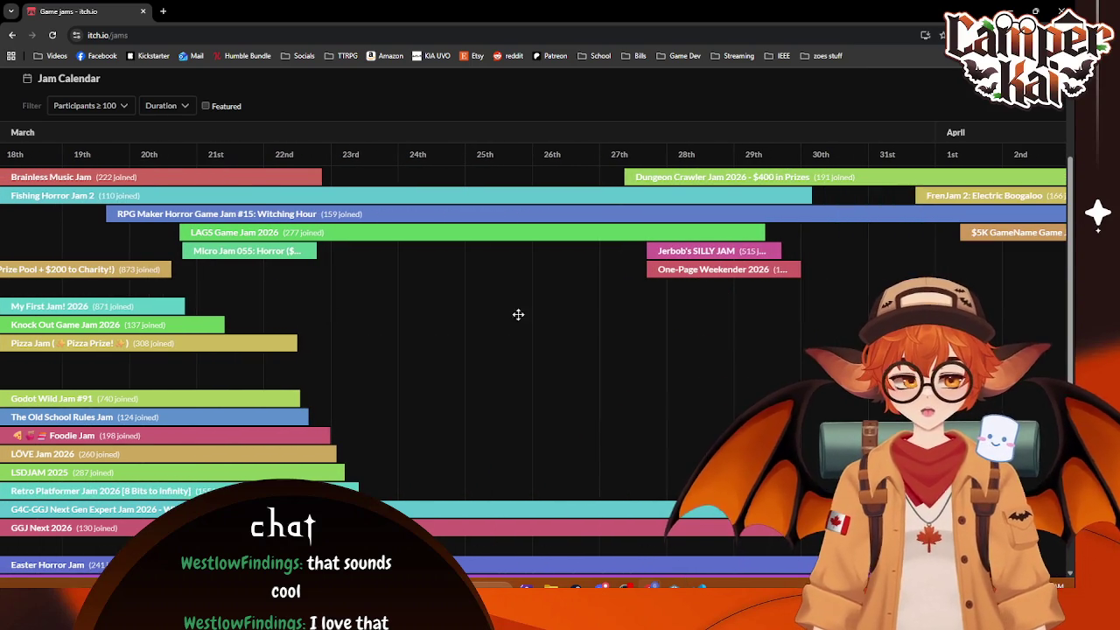
click(720, 184)
Step: Scroll through the Dungeon Crawler Jam 2026 description and prizes, then close its tab
scroll(684, 272, down, 3)
scroll(681, 306, down, 2)
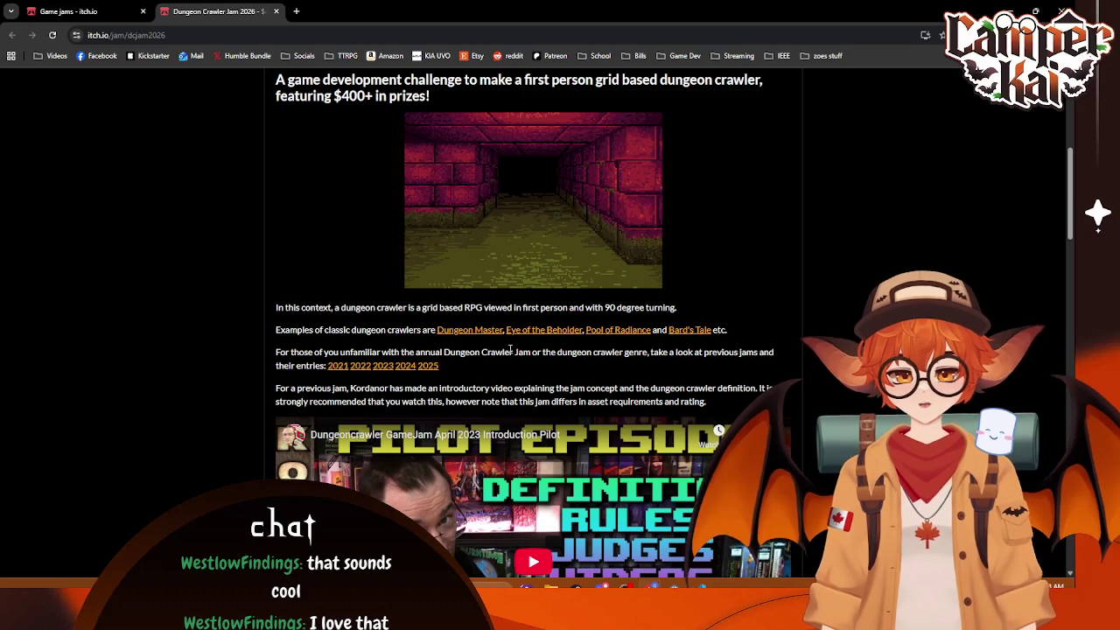
scroll(494, 345, down, 1)
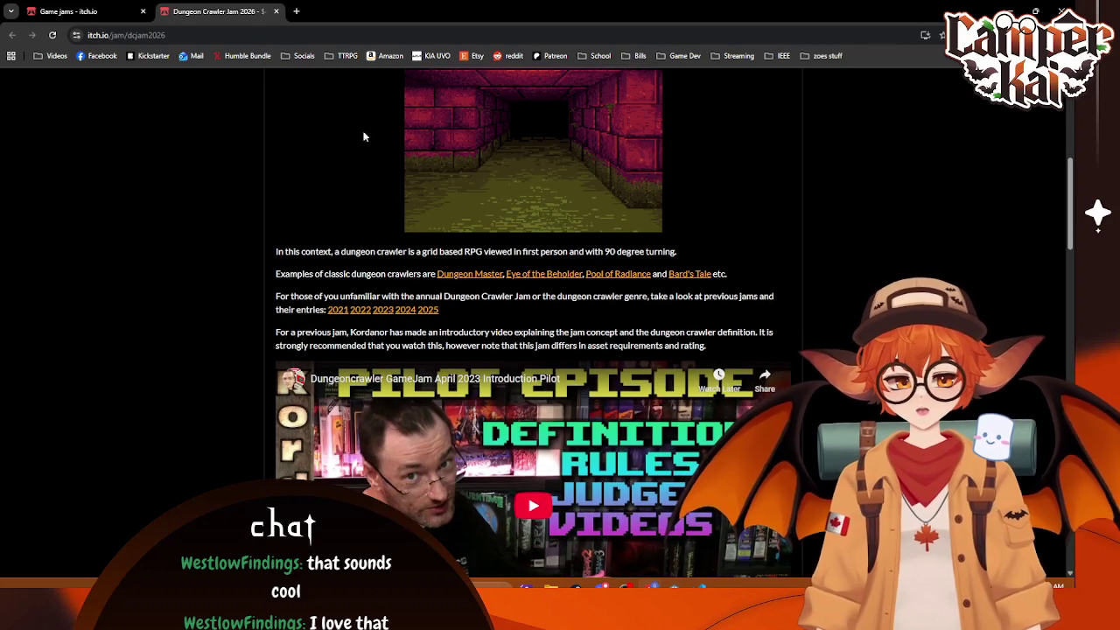
click(275, 11)
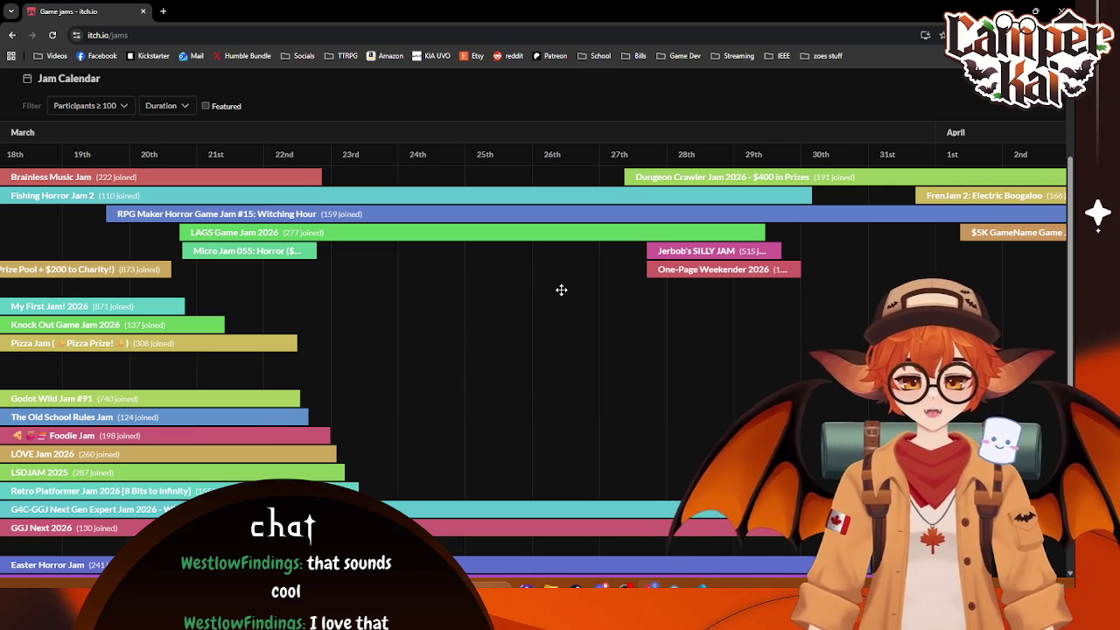
Step: Pan the calendar into early April, read the $5K GameName Game Jam page, and close it
mouse_move(837, 261)
mouse_down()
mouse_move(382, 222)
mouse_move(454, 227)
mouse_up()
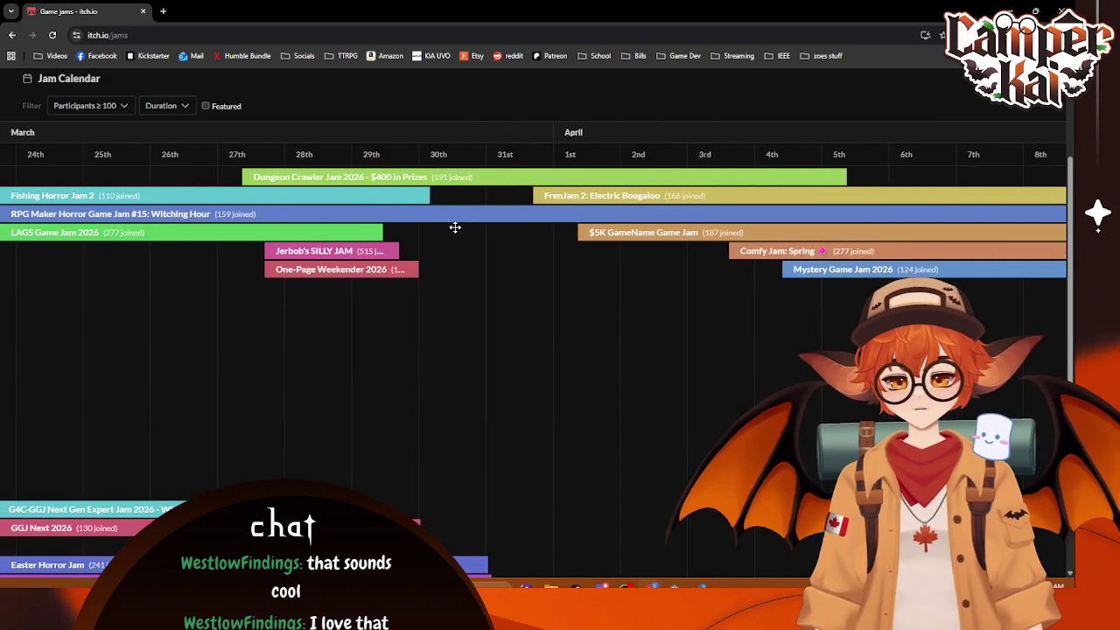
drag(533, 275, 440, 287)
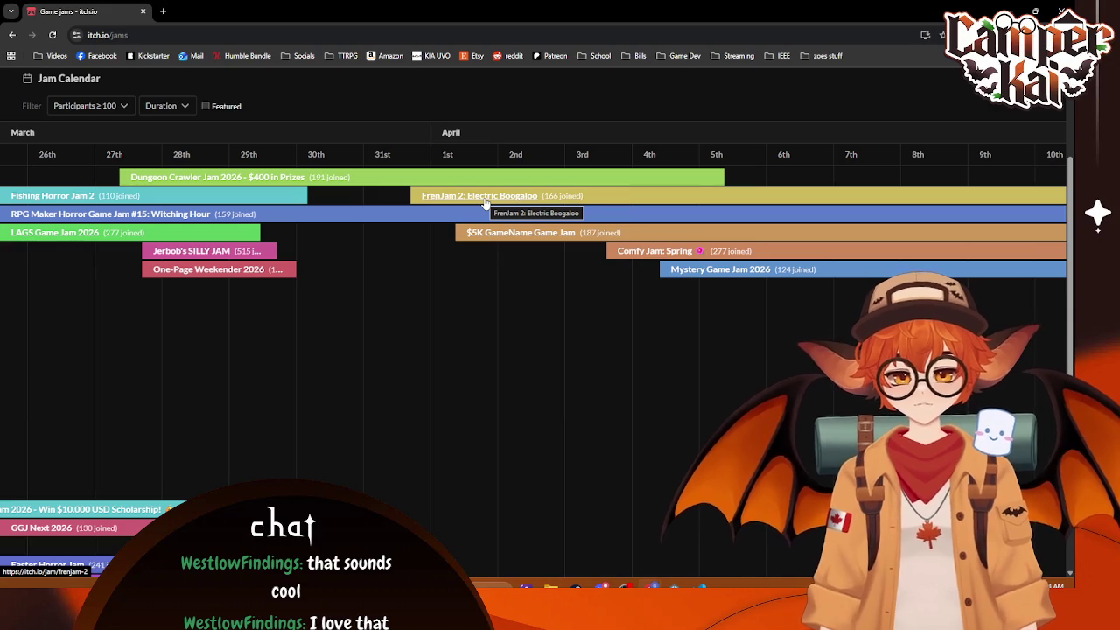
click(529, 243)
scroll(610, 360, down, 5)
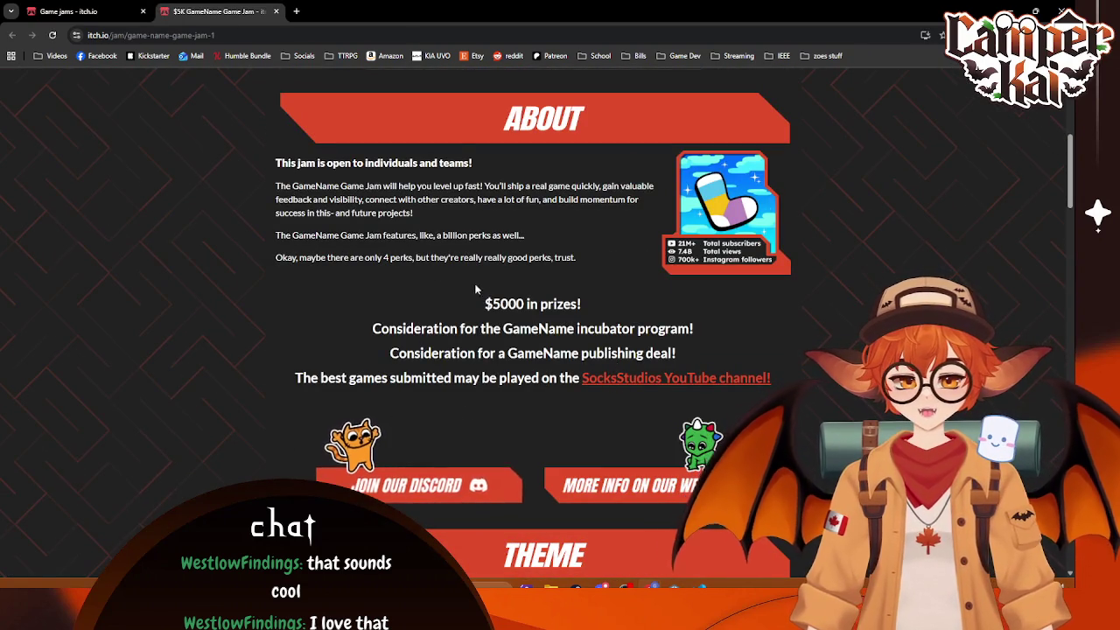
scroll(463, 234, down, 5)
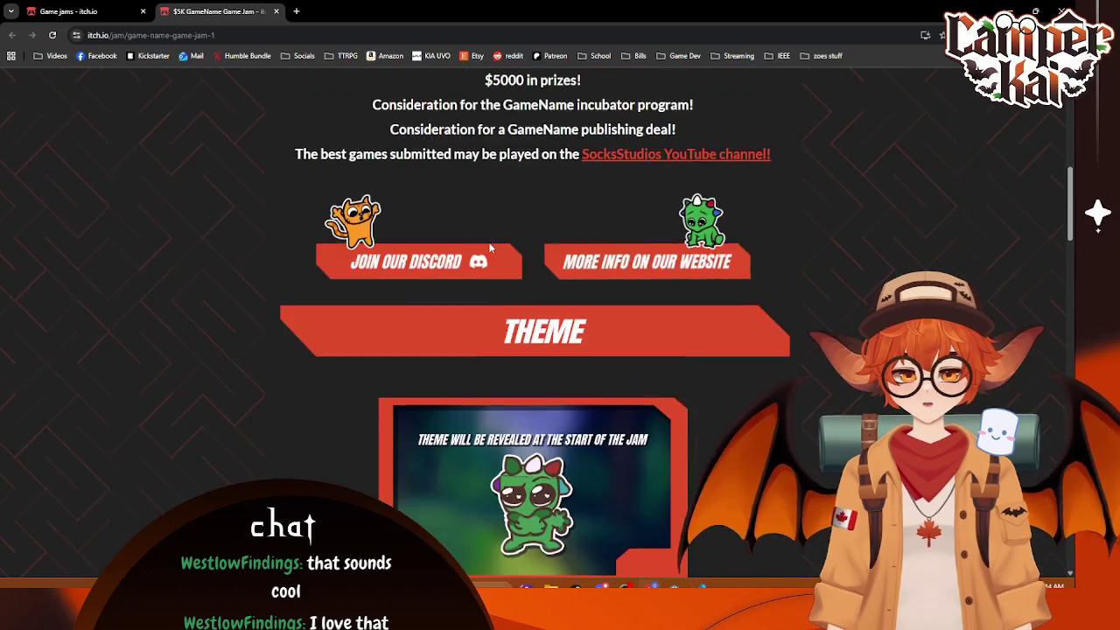
middle_click(241, 13)
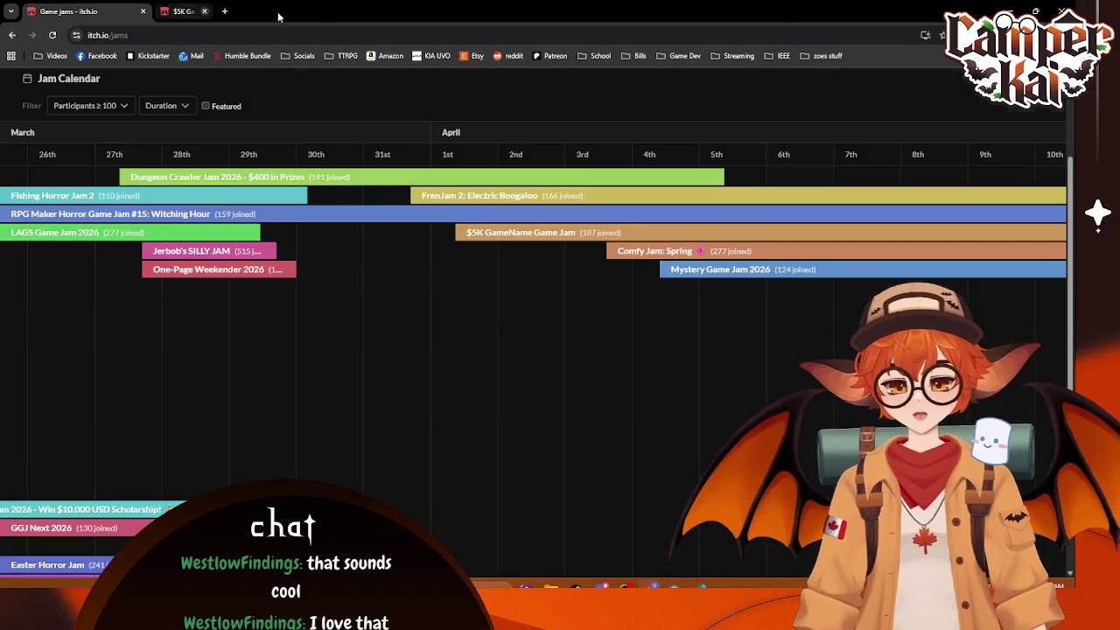
Step: Pan further into April, read the Gamedev.js Jam 2026 page, and close its tab
drag(768, 377, 700, 362)
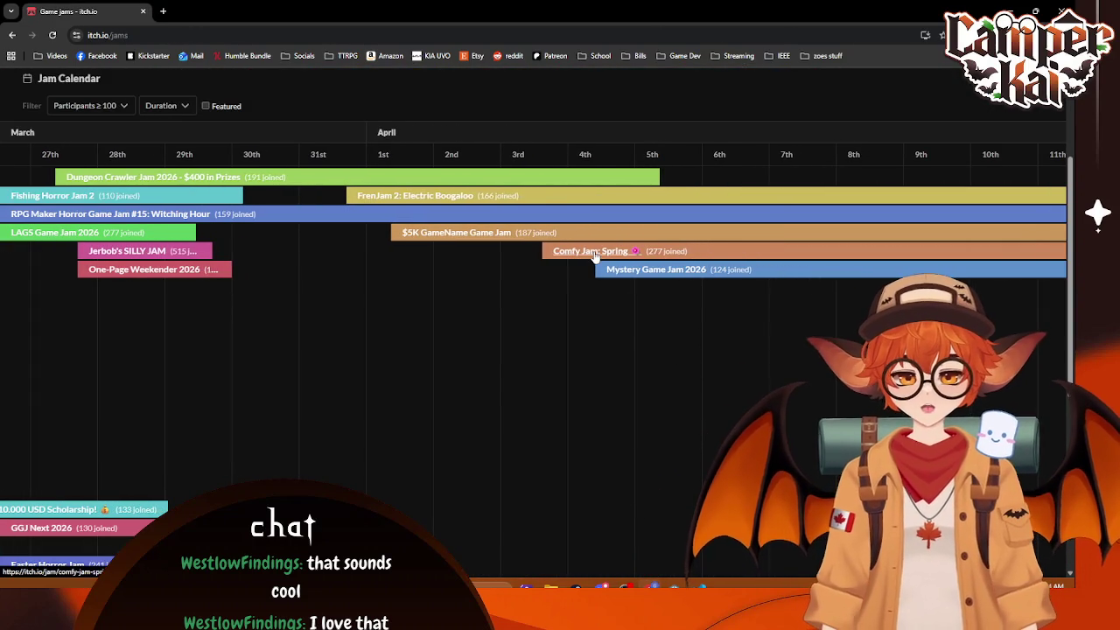
drag(825, 359, 673, 354)
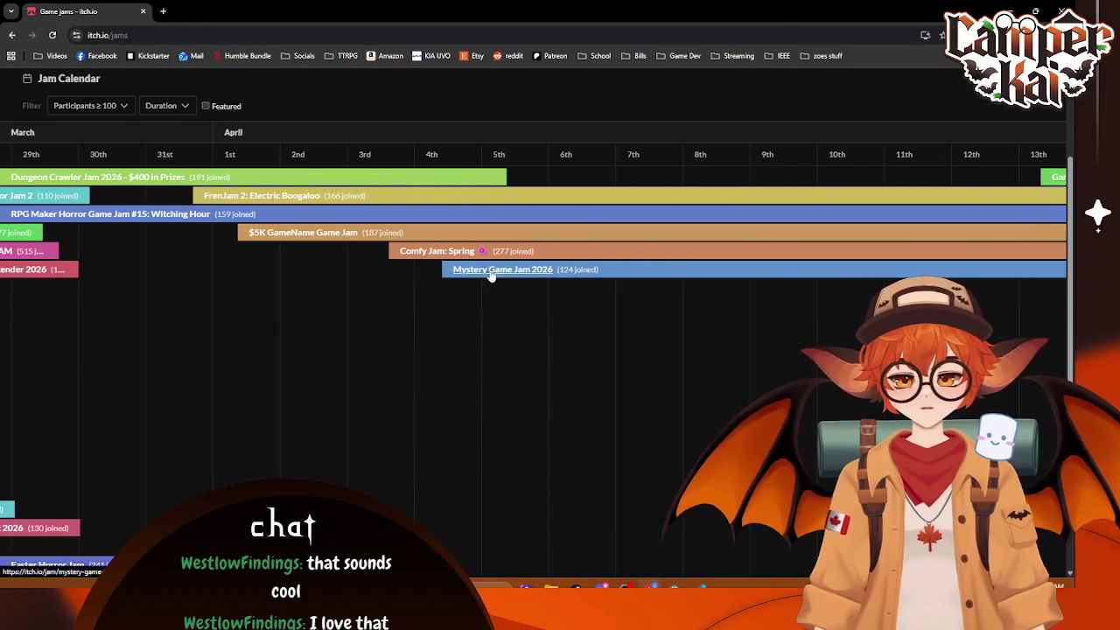
drag(798, 365, 373, 365)
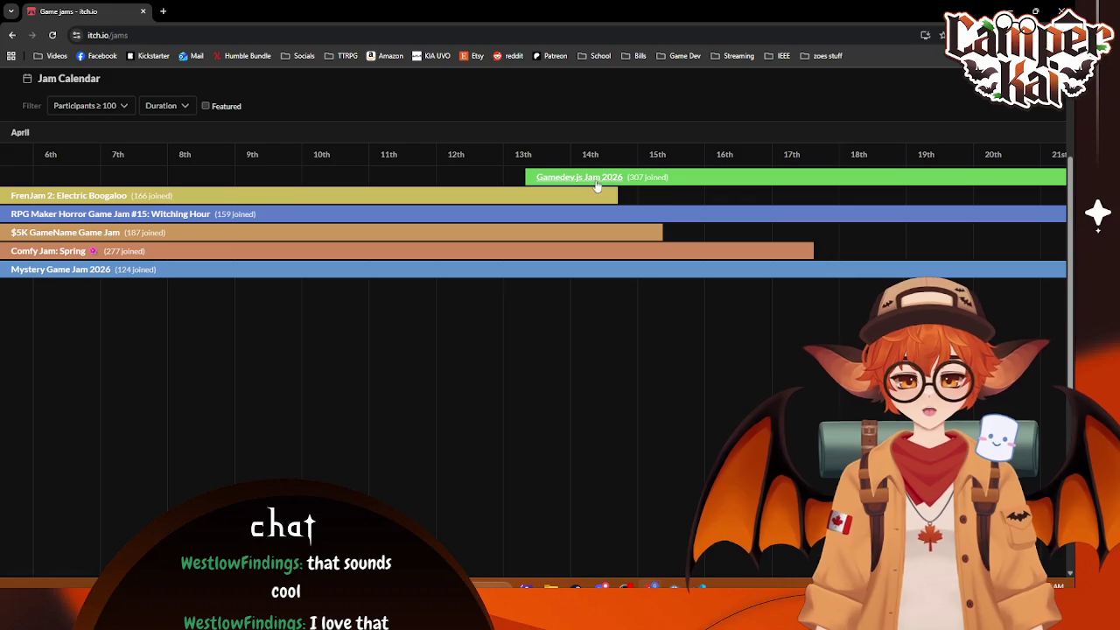
click(595, 185)
scroll(466, 225, down, 10)
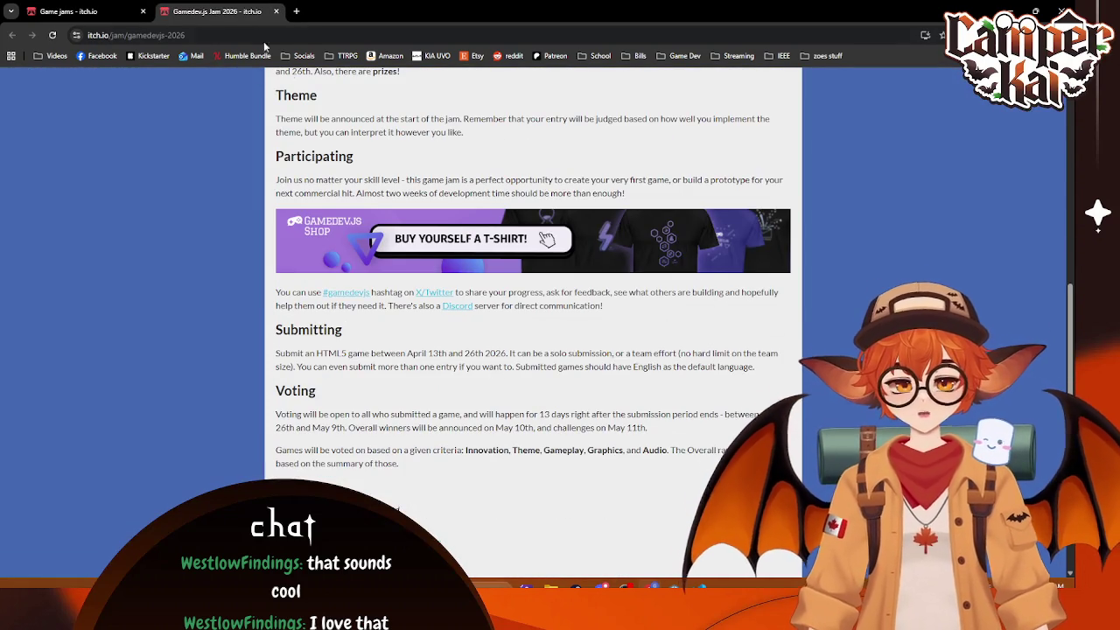
click(275, 11)
Step: Pan the calendar into May and back to late March, then close the browser
drag(953, 379, 185, 355)
drag(793, 322, 525, 321)
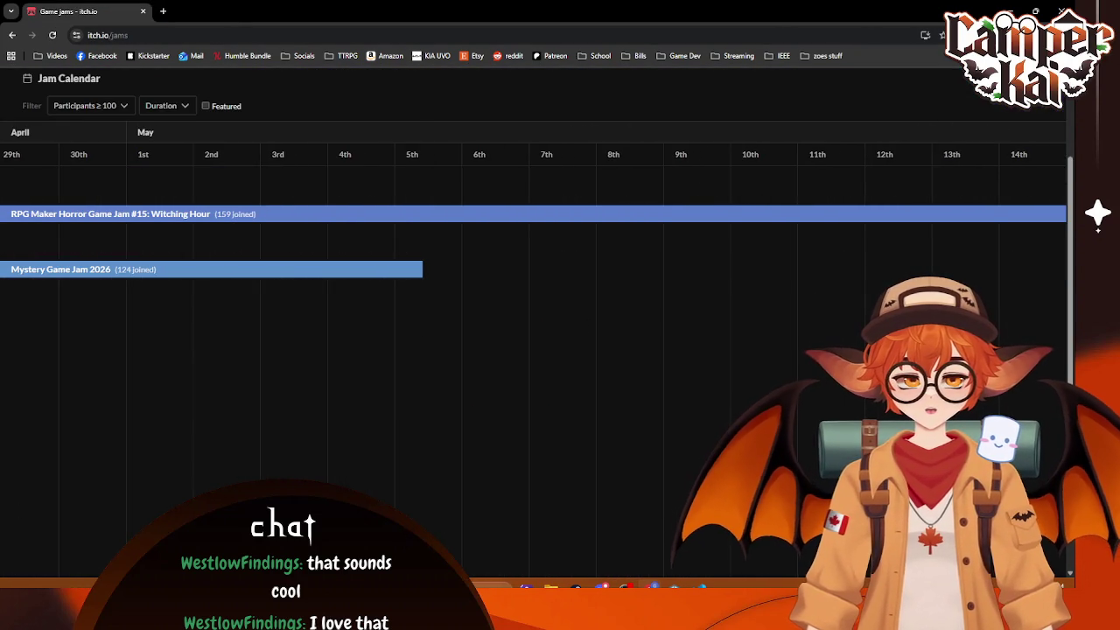
drag(157, 381, 283, 381)
mouse_move(8, 390)
mouse_down()
mouse_move(420, 408)
mouse_move(440, 385)
mouse_up()
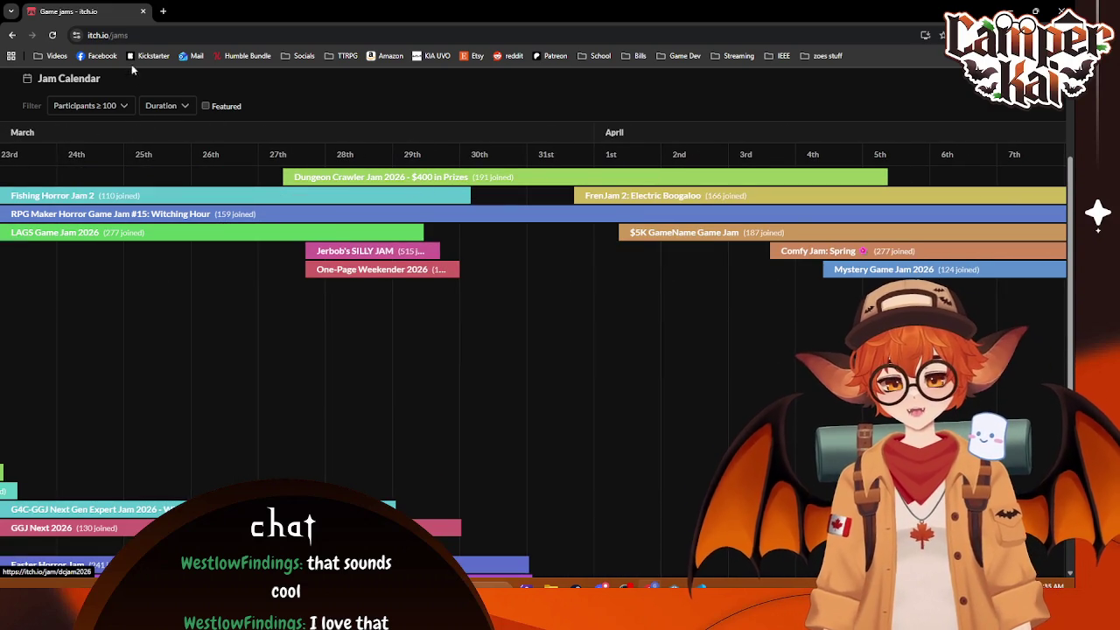
click(144, 11)
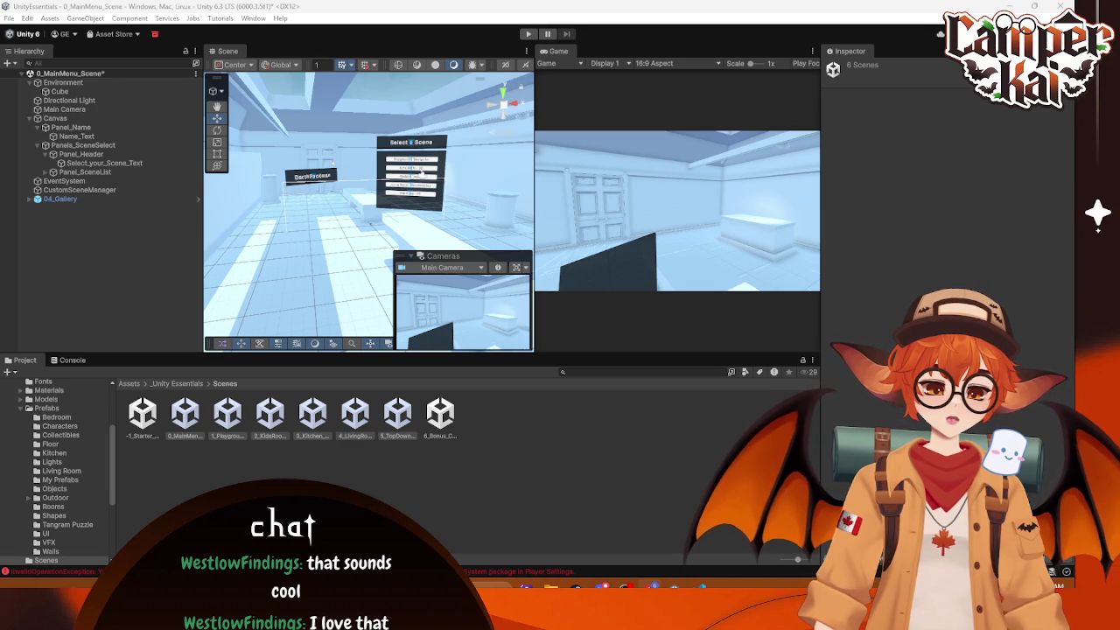
Step: Open the Player page of Project Settings from the Build Profiles window (Ctrl+Shift+B)
click(611, 456)
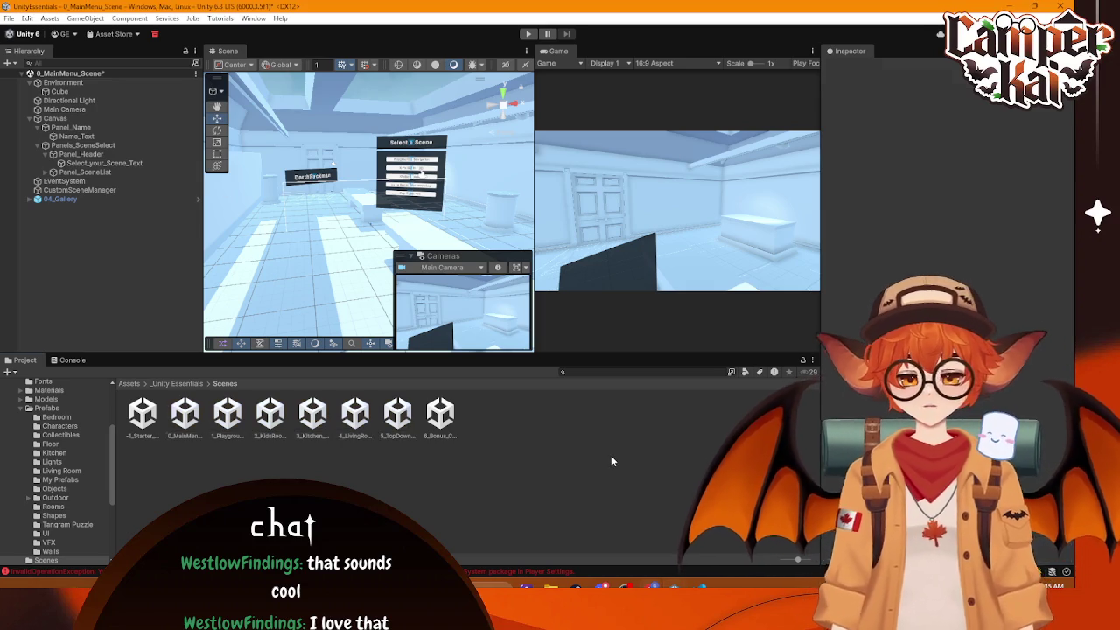
key(ctrl+shift+b)
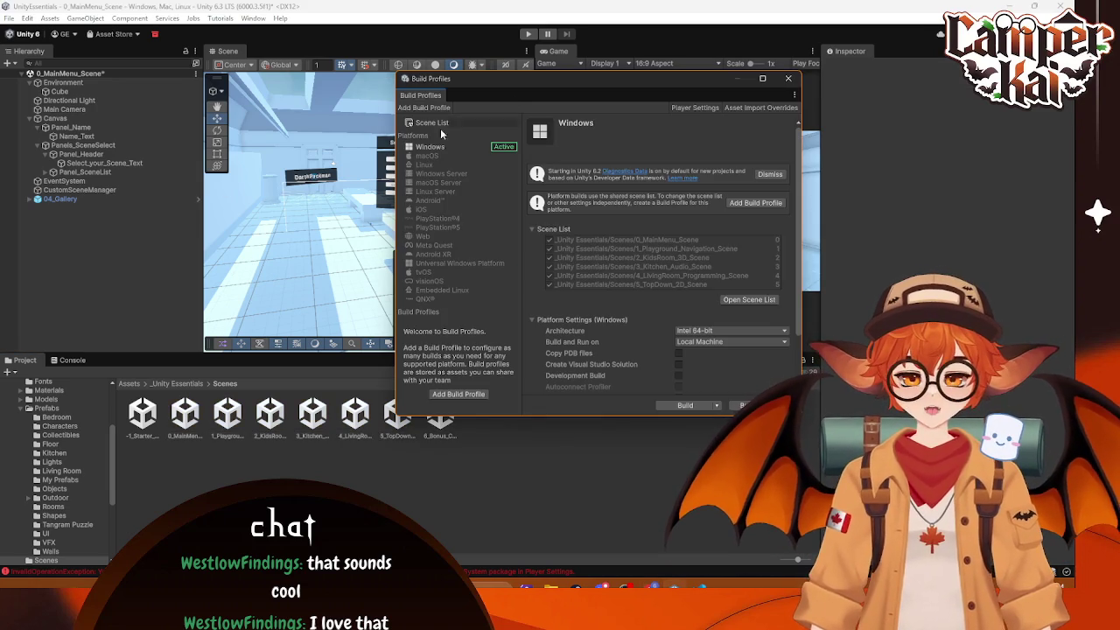
click(696, 109)
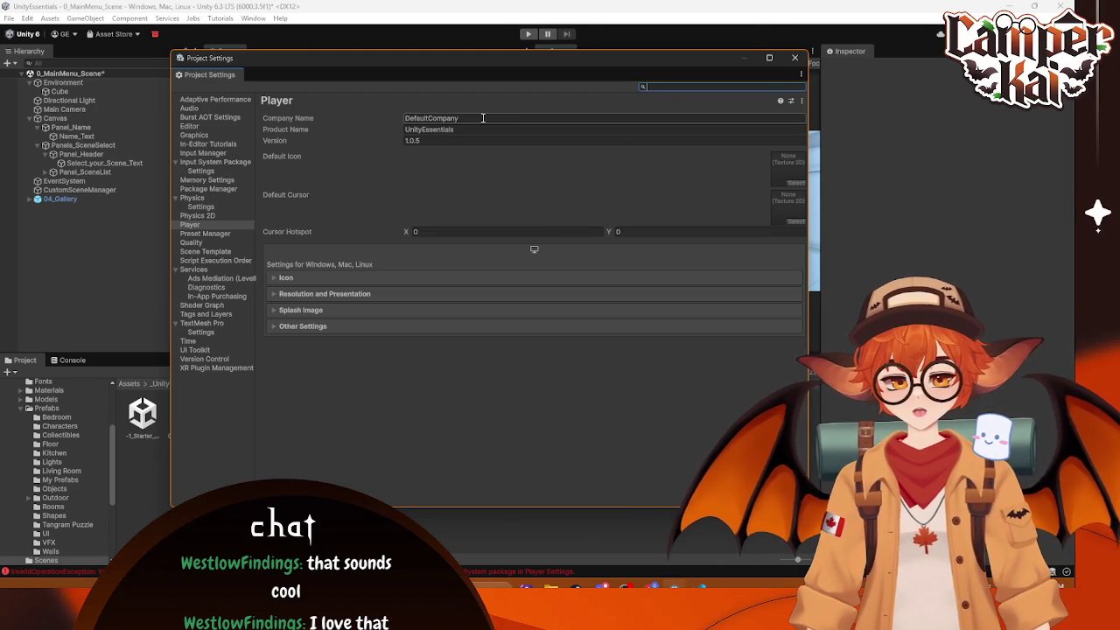
Step: Set the company name to LoopDeLoopGames, leaving the product name UnityEssentials
click(464, 119)
text(Loop)
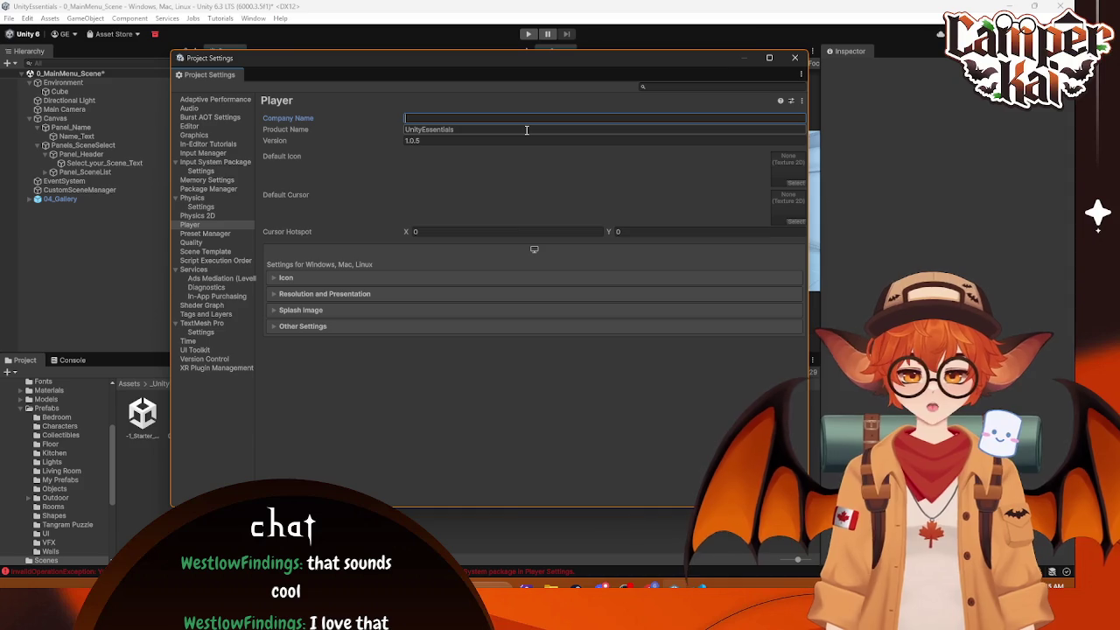
text(De)
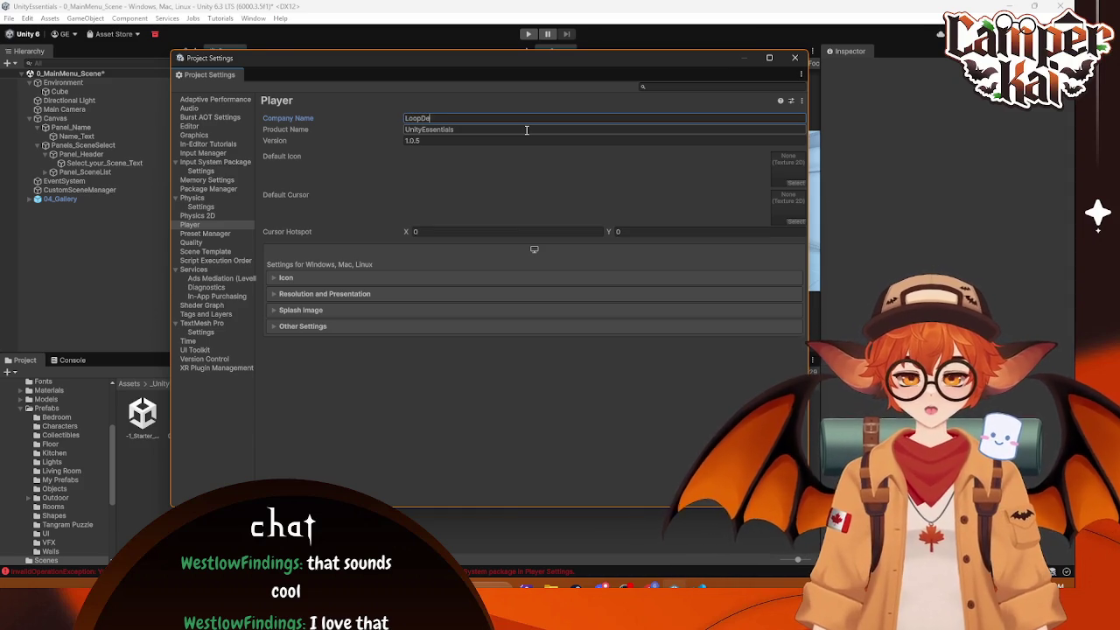
text(LoopGames)
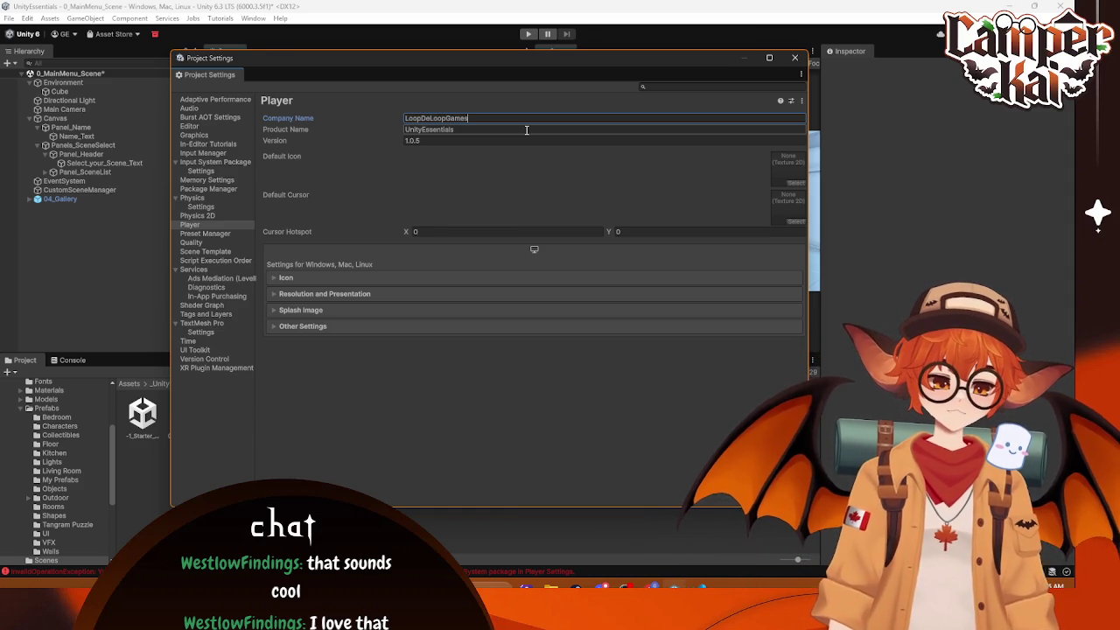
key(Tab)
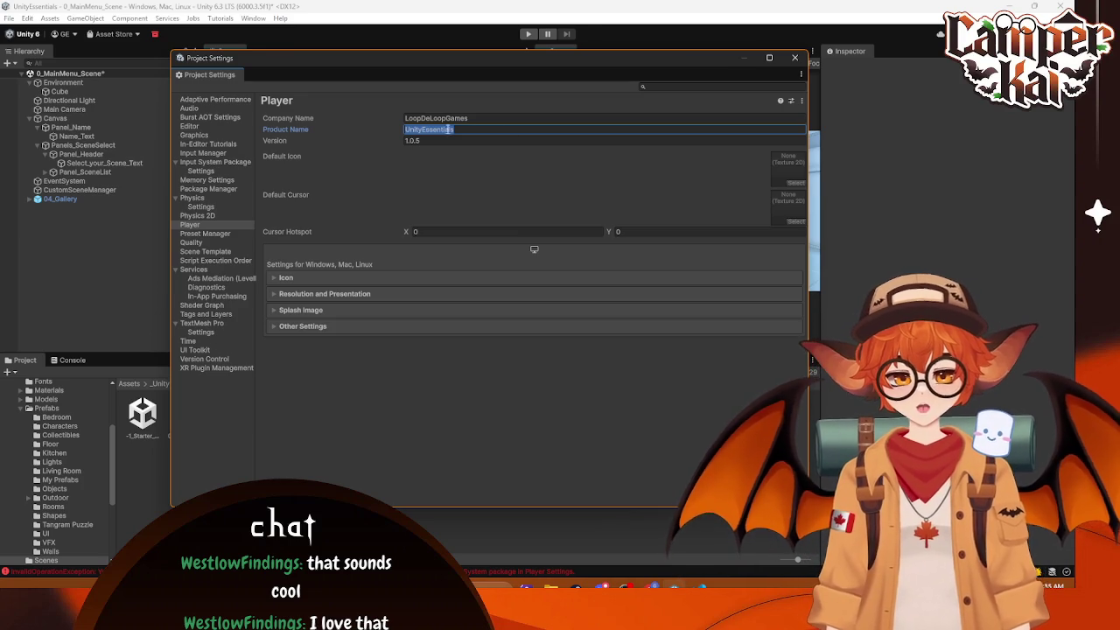
click(533, 133)
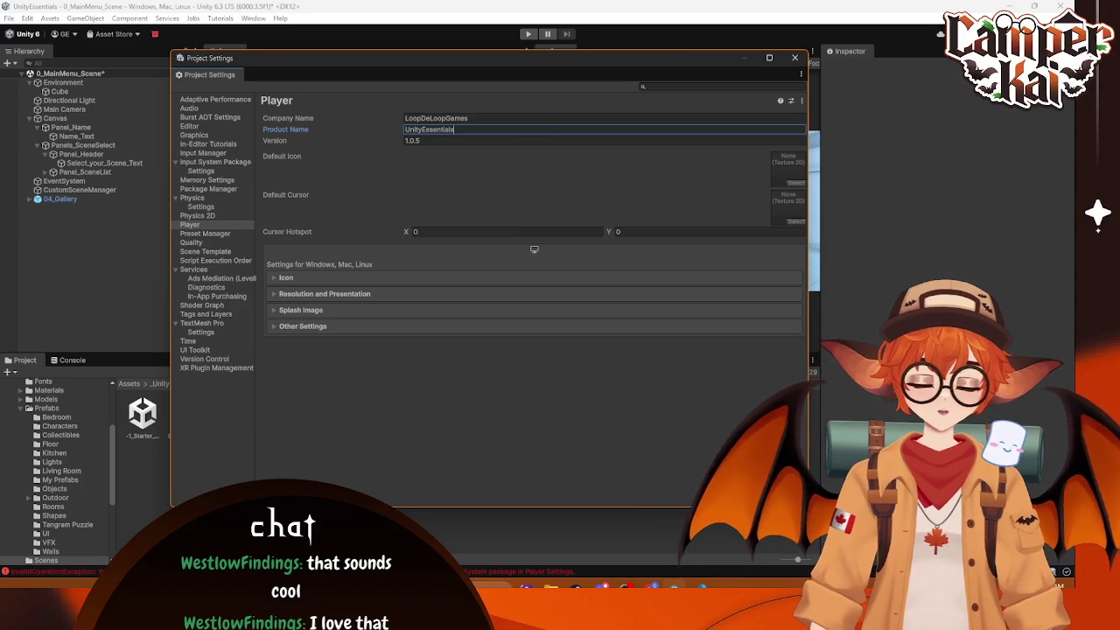
Step: Change the version number to 1.0.0, correcting a mistyped digit
click(425, 143)
text(1)
key(Return)
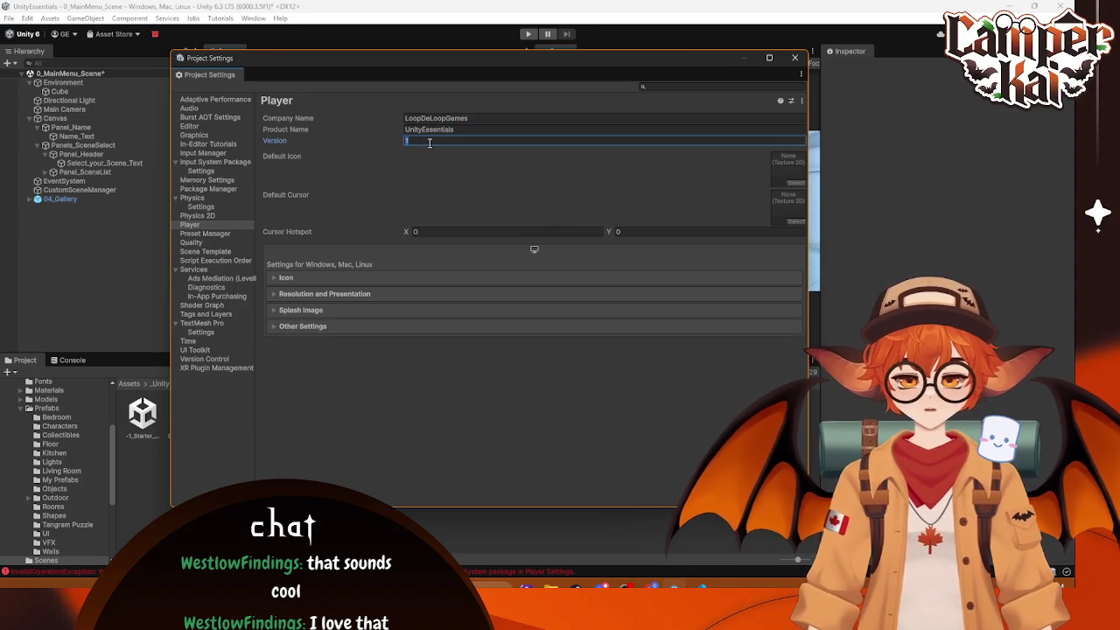
text(.0)
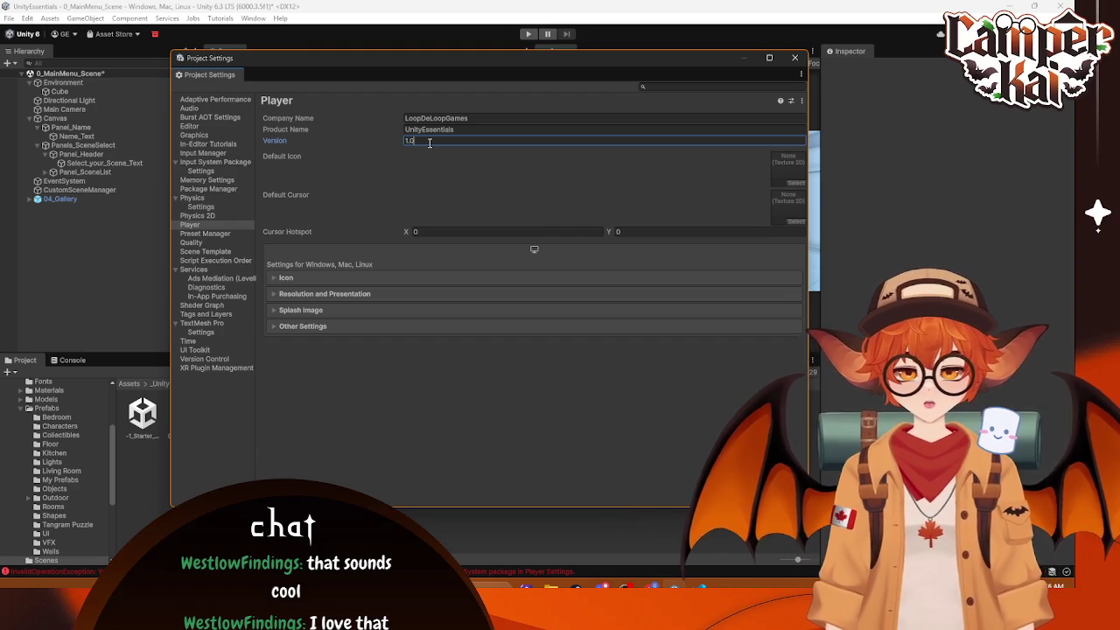
text(.0)
key(Return)
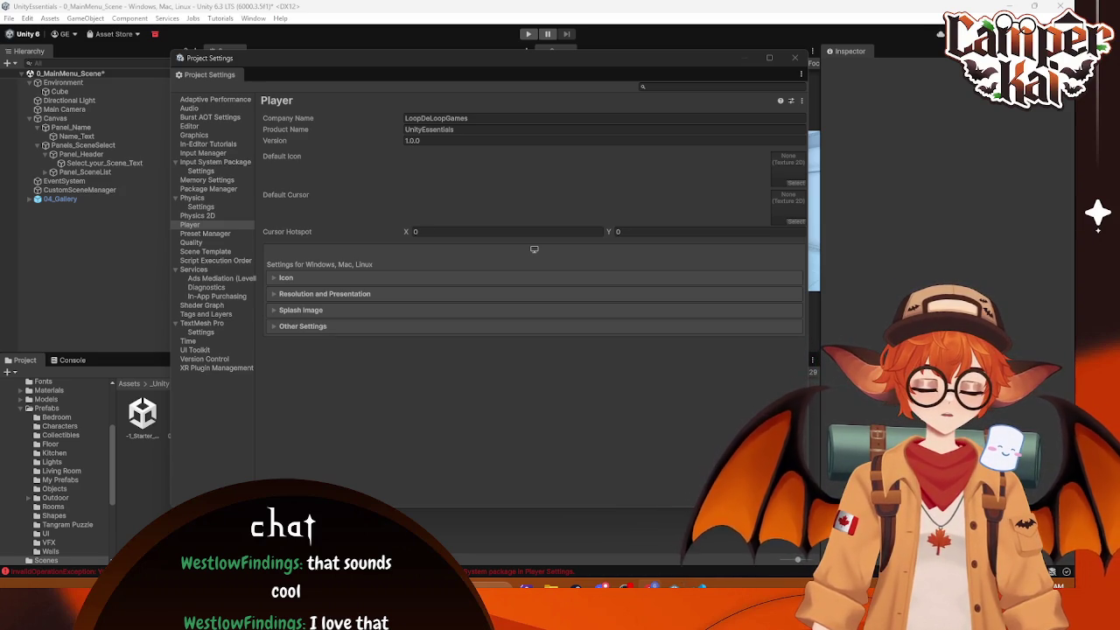
click(420, 140)
click(444, 141)
key(BackSpace)
key(BackSpace)
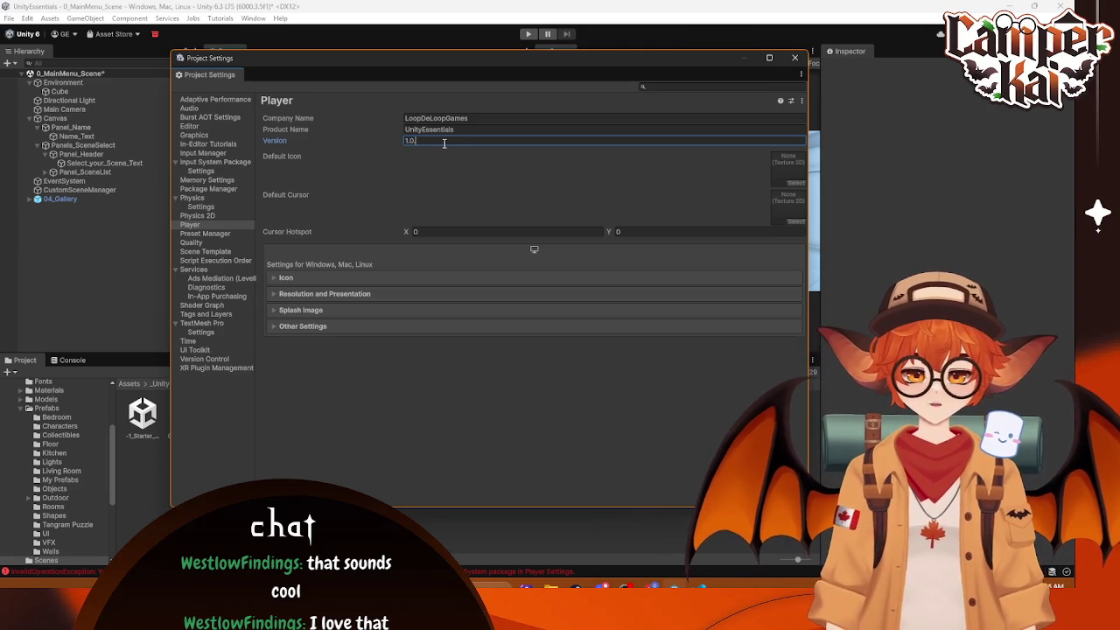
text(.2)
key(BackSpace)
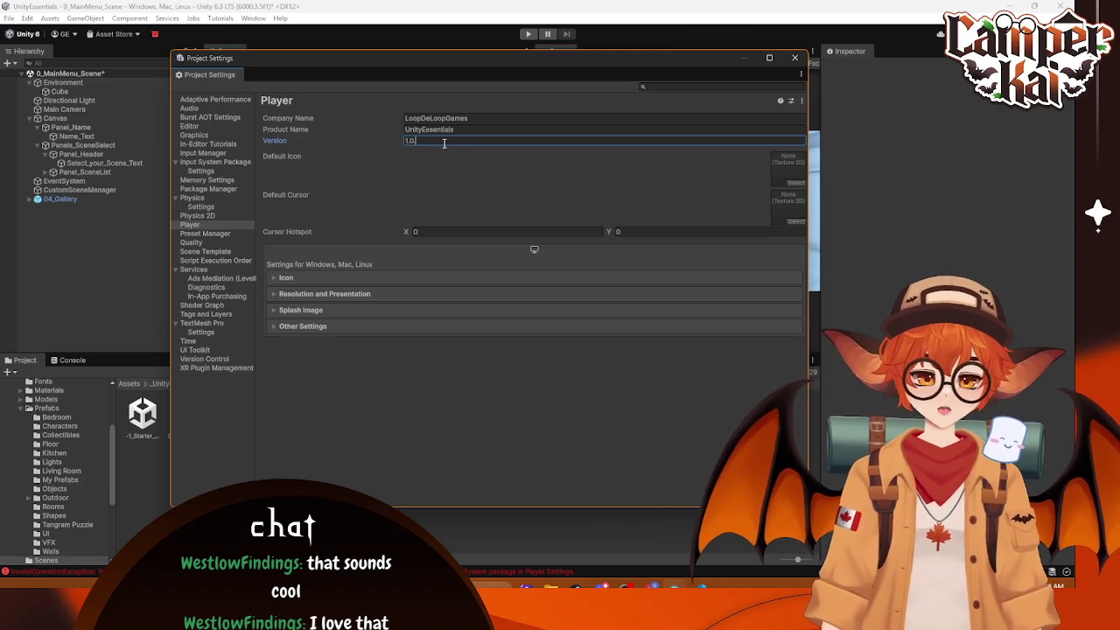
text(0)
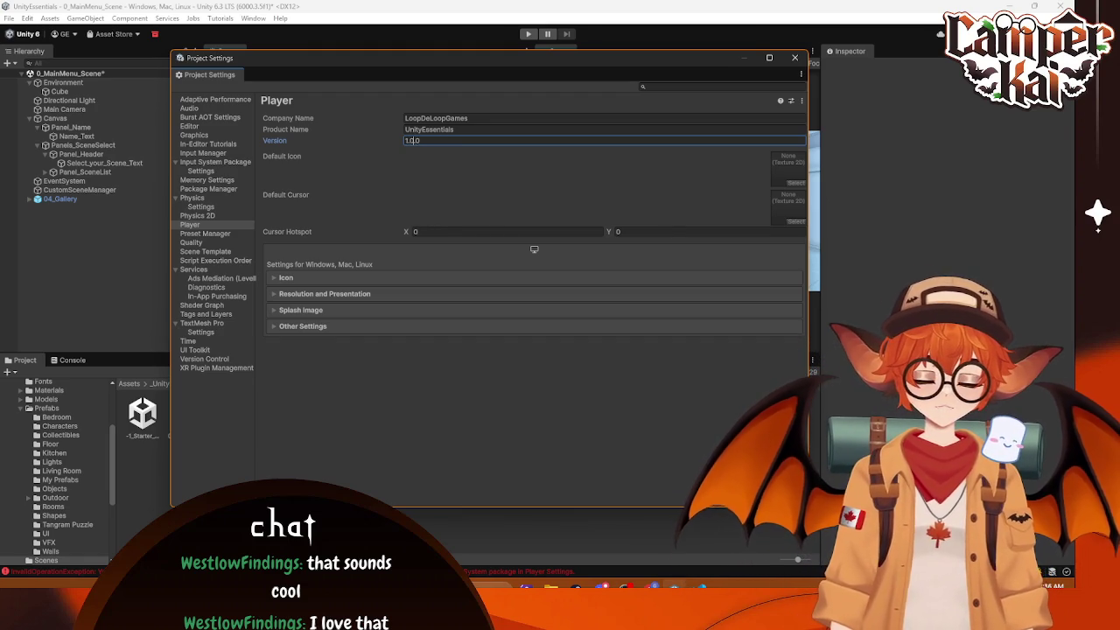
double_click(451, 140)
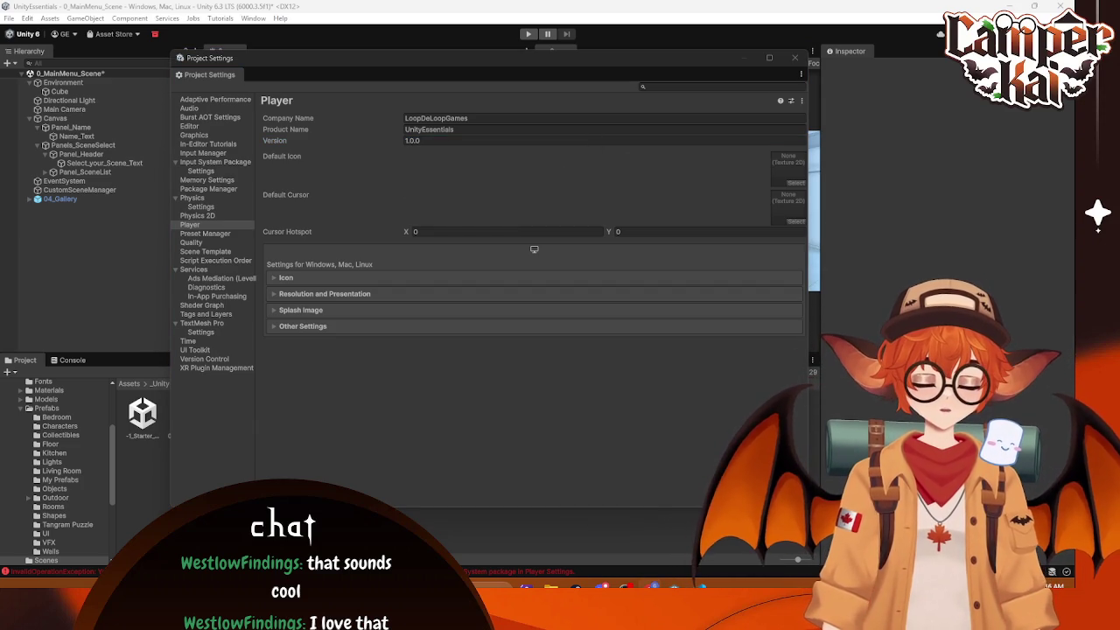
Step: Browse the Icon settings and assign the red Icon texture as the default icon
click(344, 277)
scroll(358, 281, down, 2)
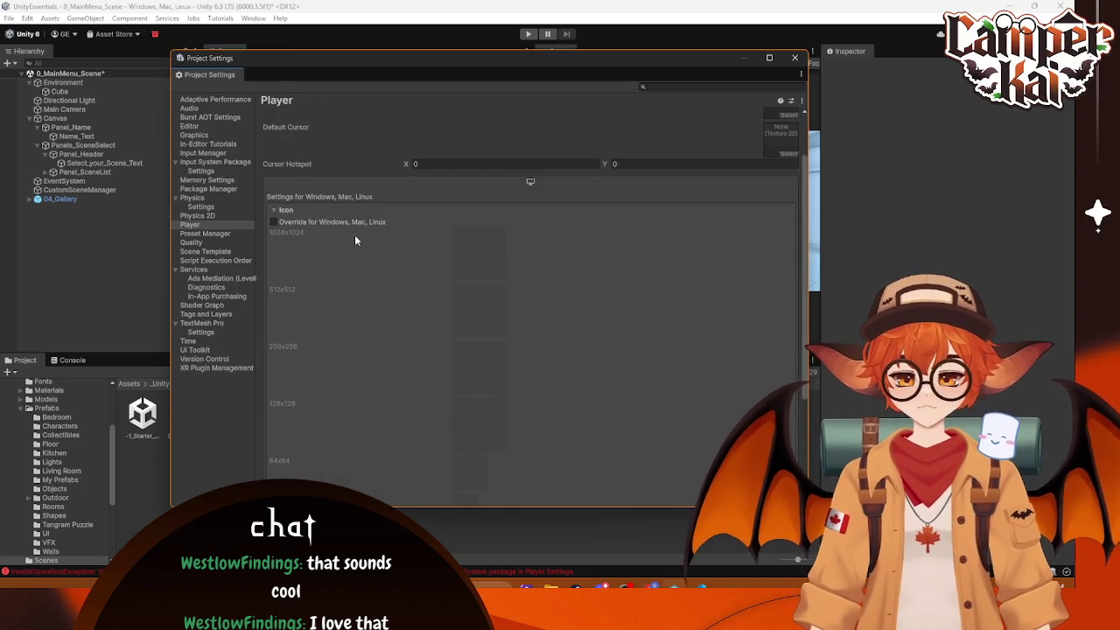
scroll(483, 333, down, 5)
scroll(481, 338, up, 7)
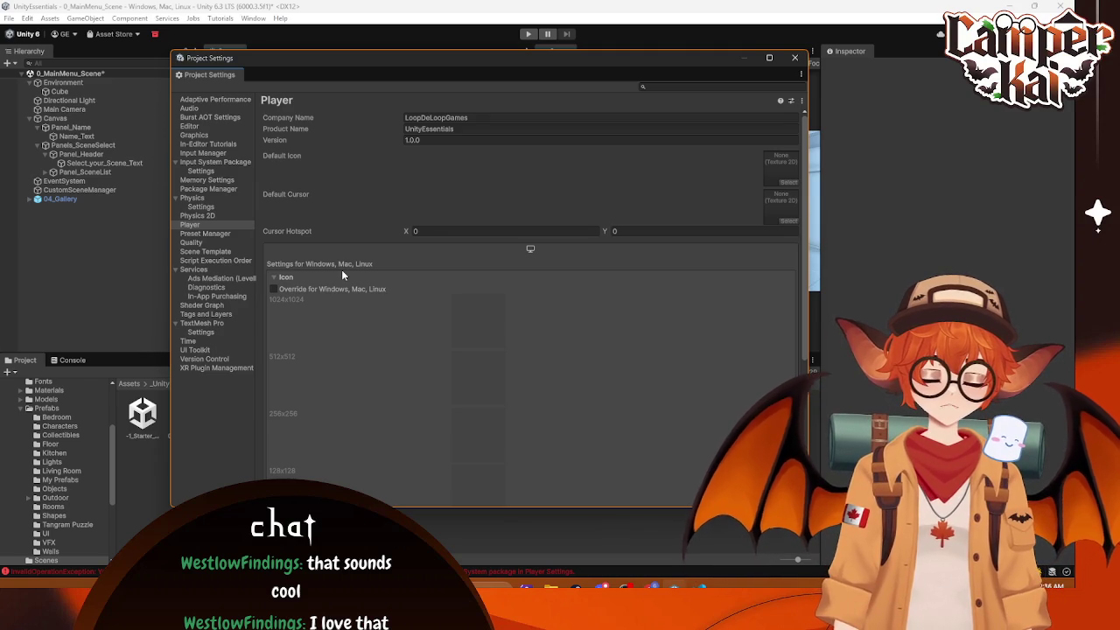
click(289, 276)
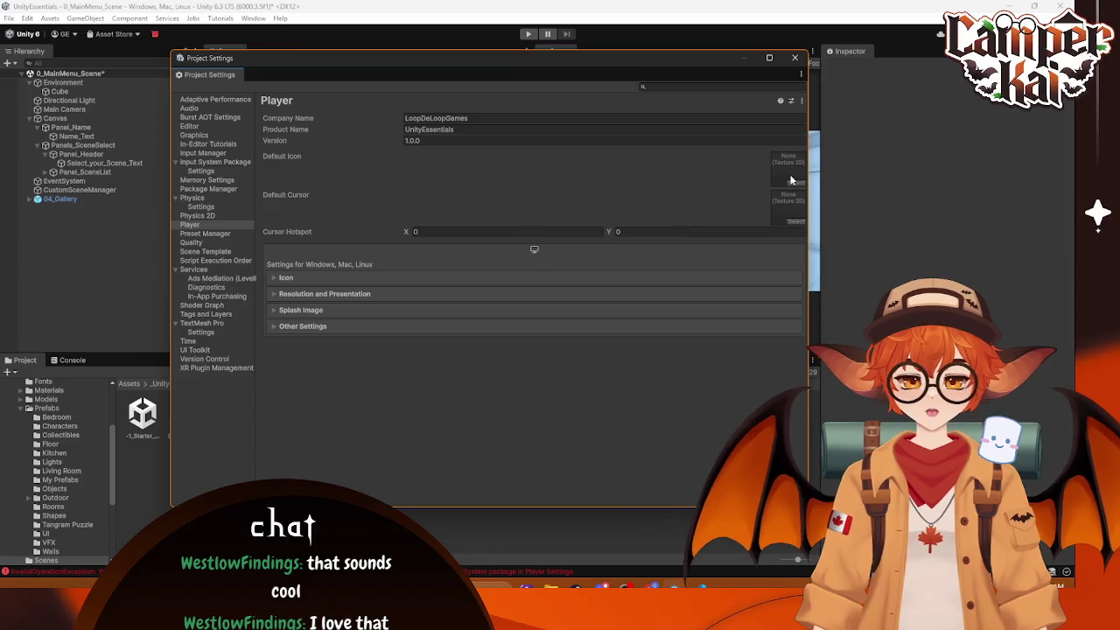
click(795, 183)
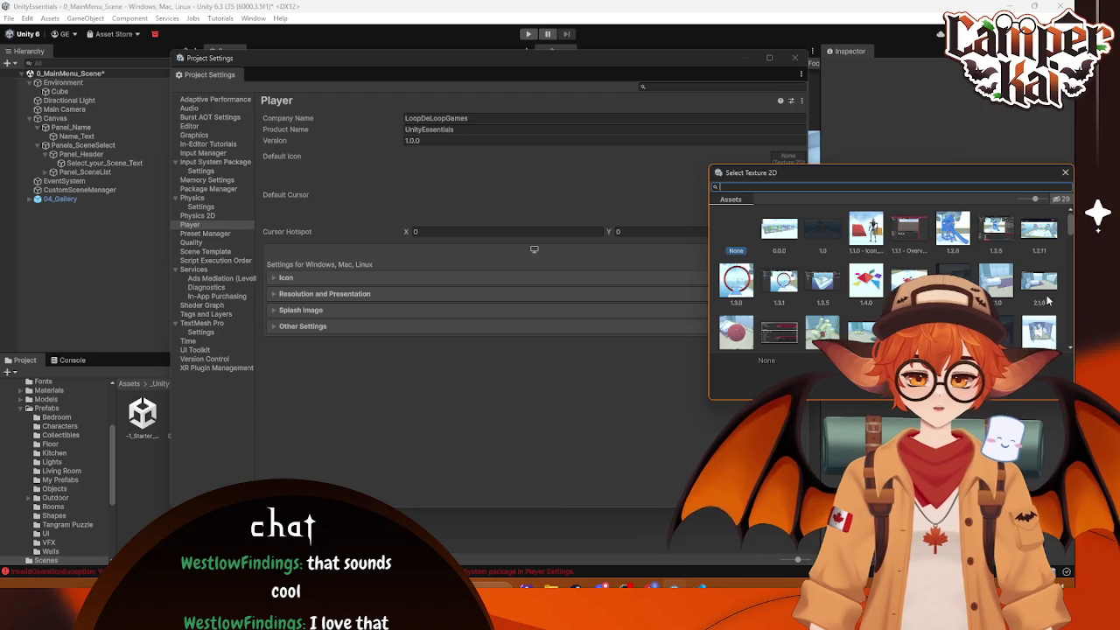
scroll(888, 279, down, 2)
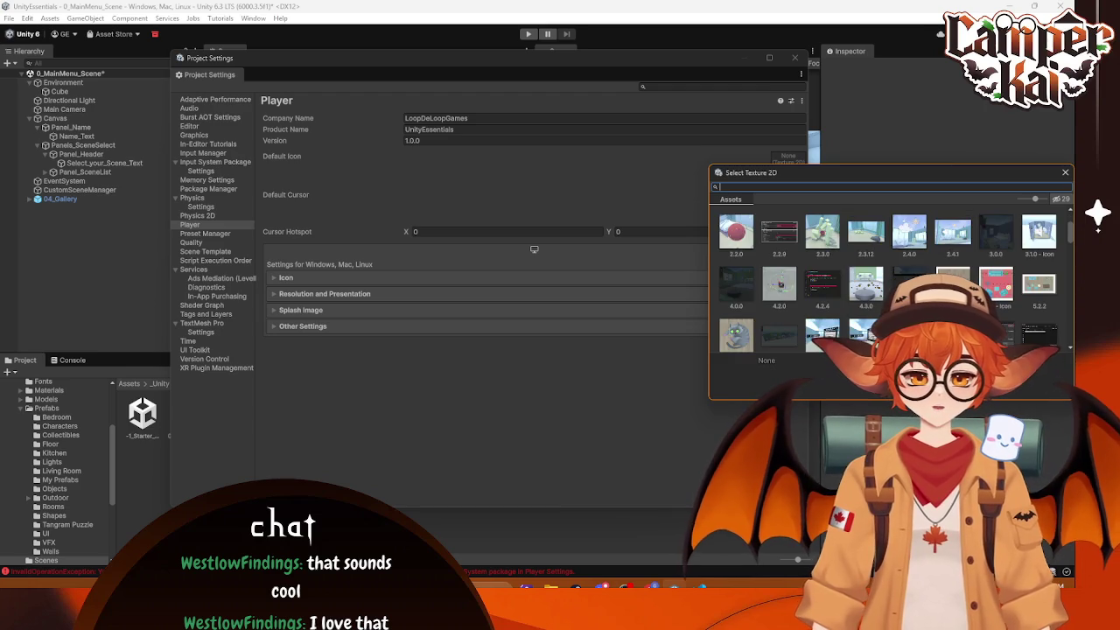
double_click(995, 281)
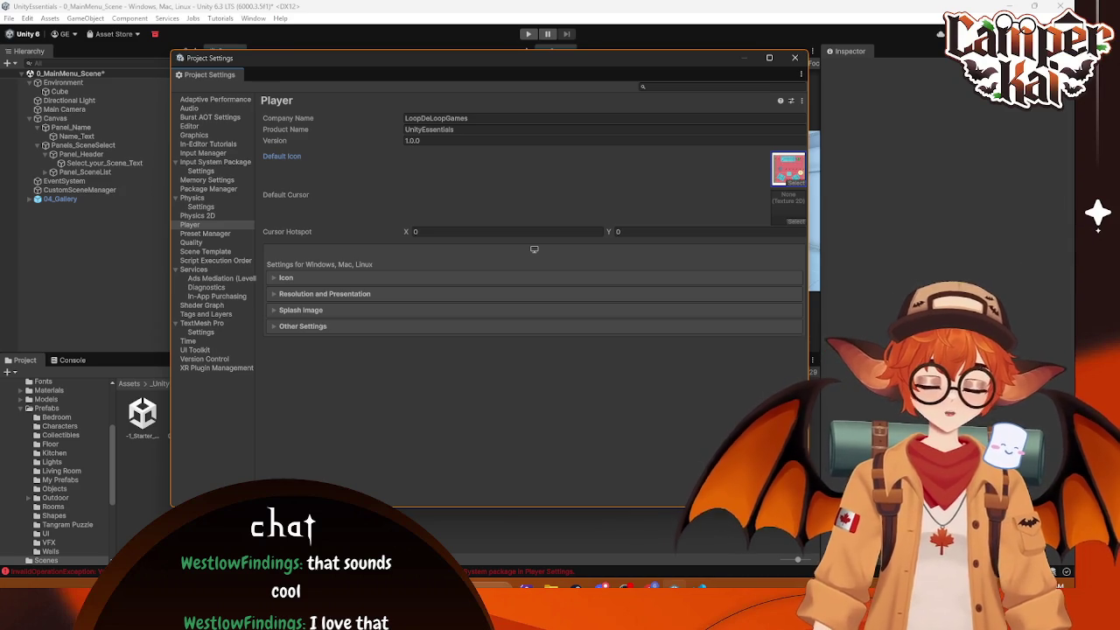
Step: Replace the default icon with the Roomba_2D texture found by searching 'roo'
click(794, 183)
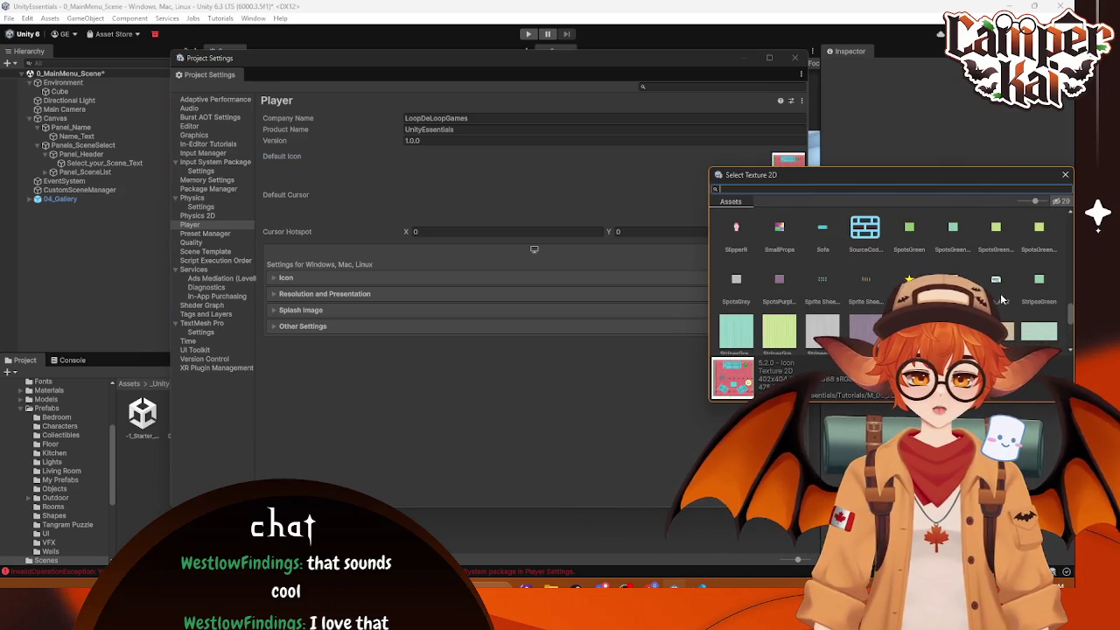
scroll(1065, 304, up, 3)
scroll(887, 280, down, 3)
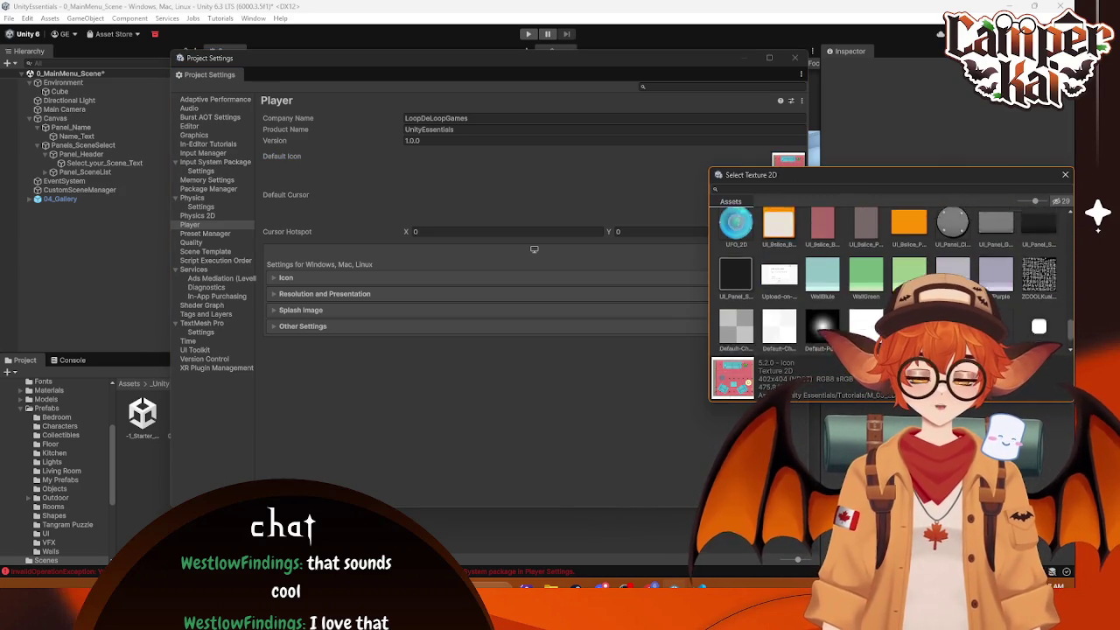
scroll(887, 280, up, 2)
click(795, 188)
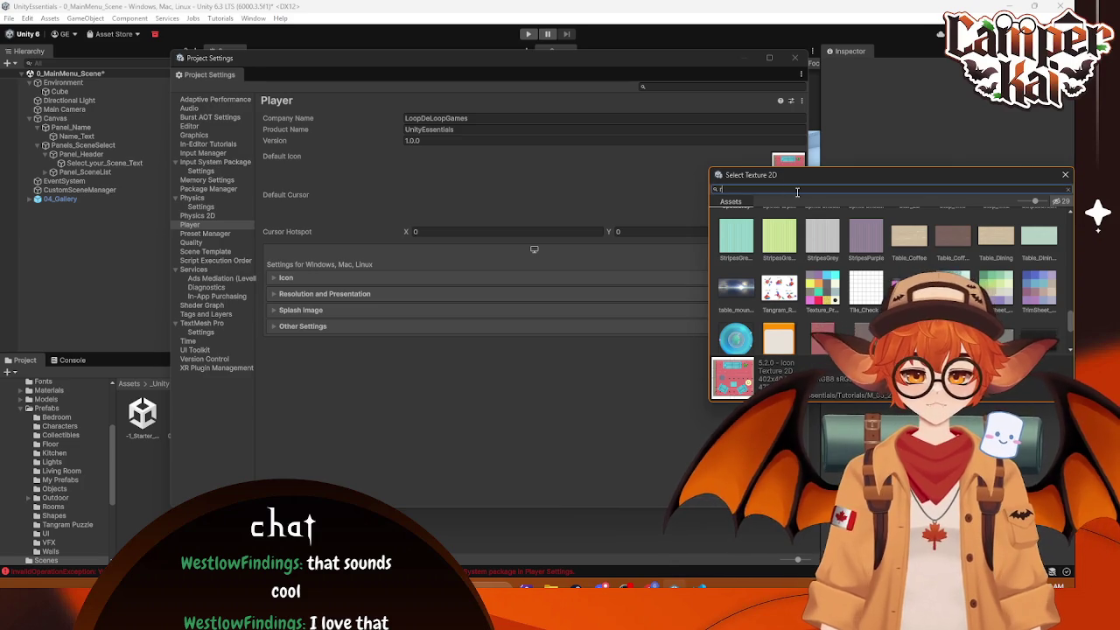
text(roo)
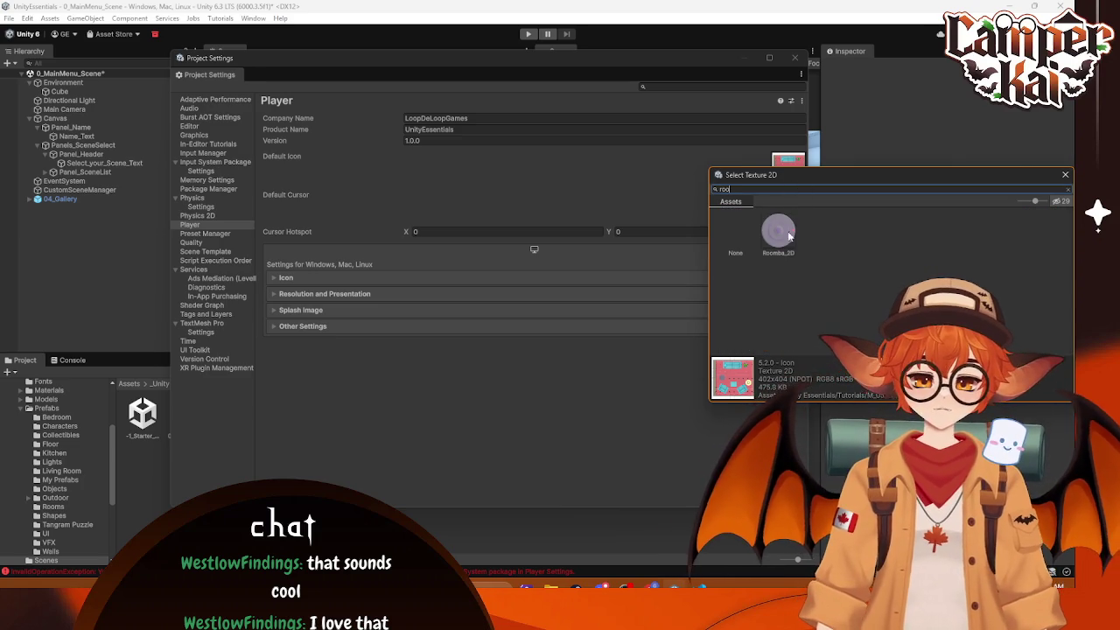
double_click(777, 231)
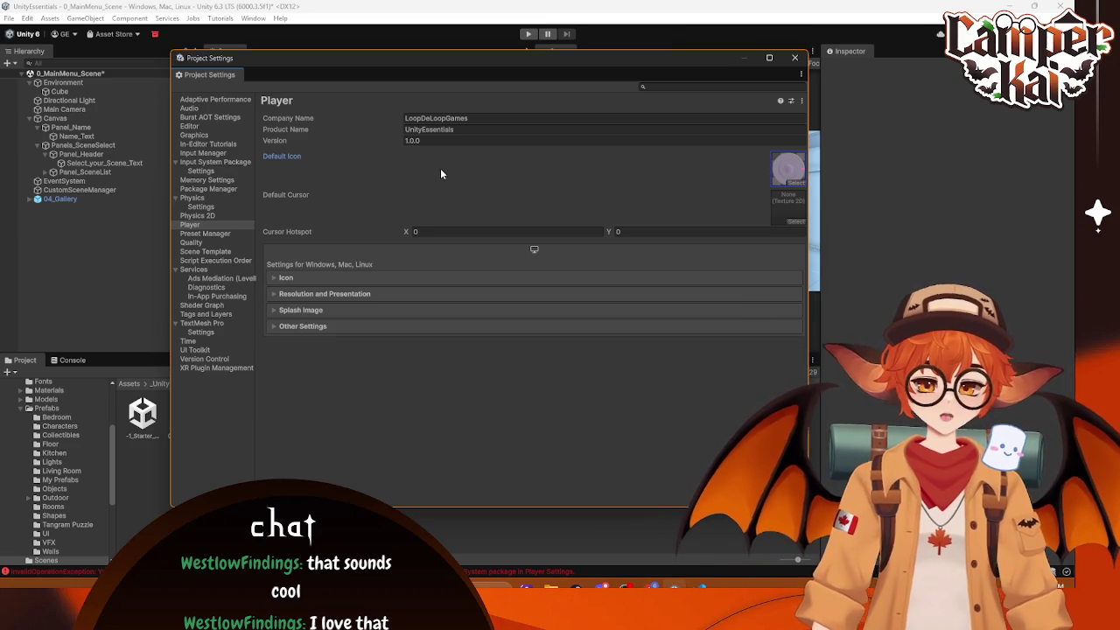
click(340, 295)
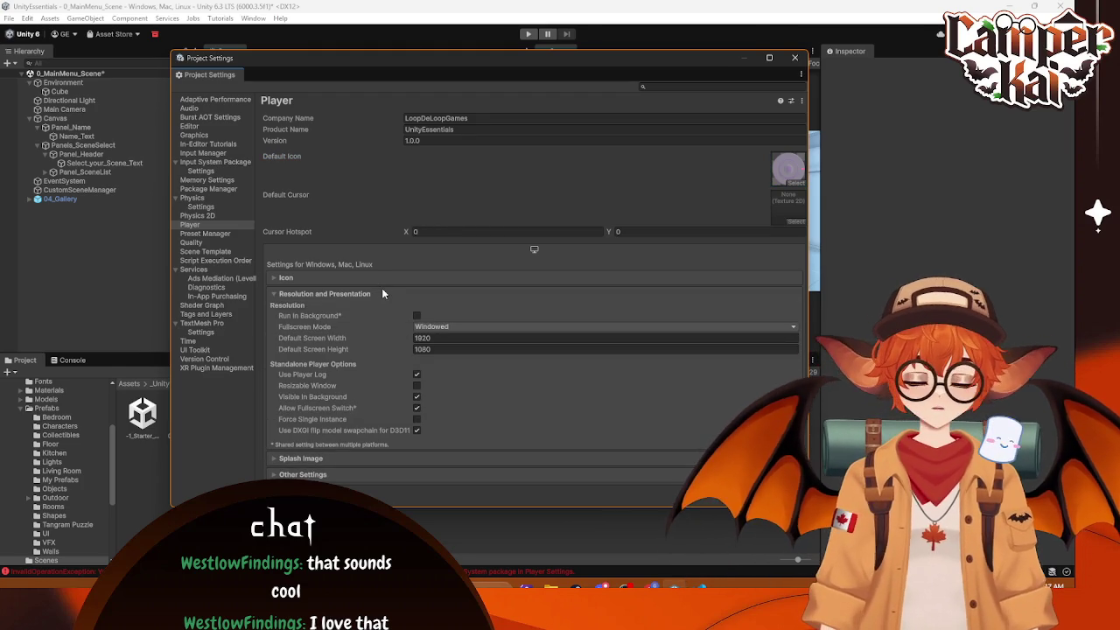
Step: Try Maximized Window and Fullscreen Window modes, settle on Windowed, then close Project Settings
click(472, 327)
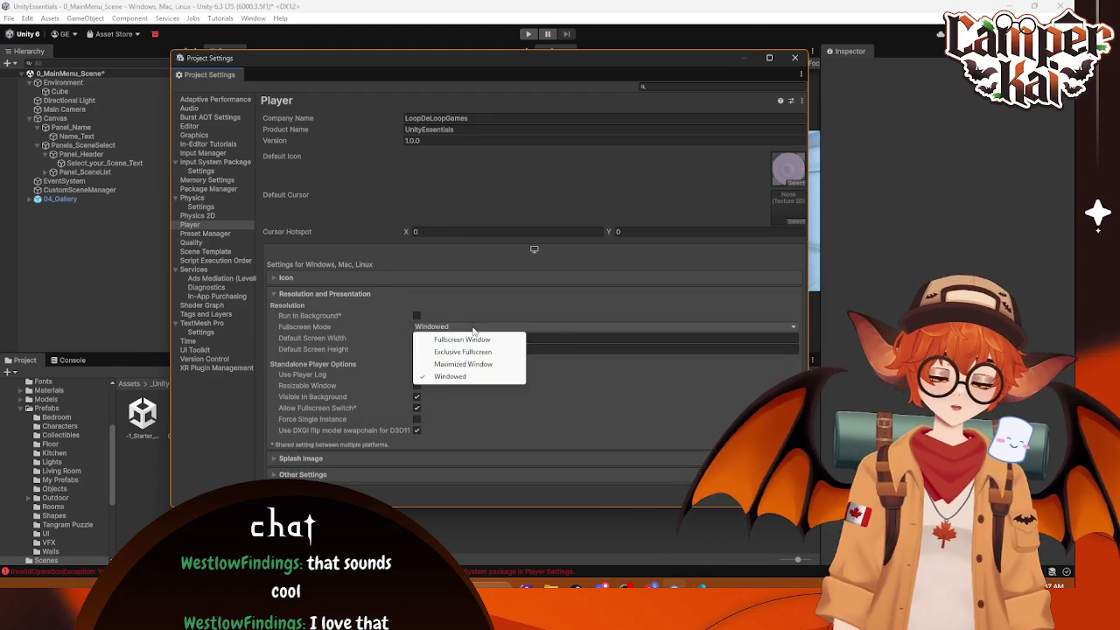
click(461, 364)
click(494, 325)
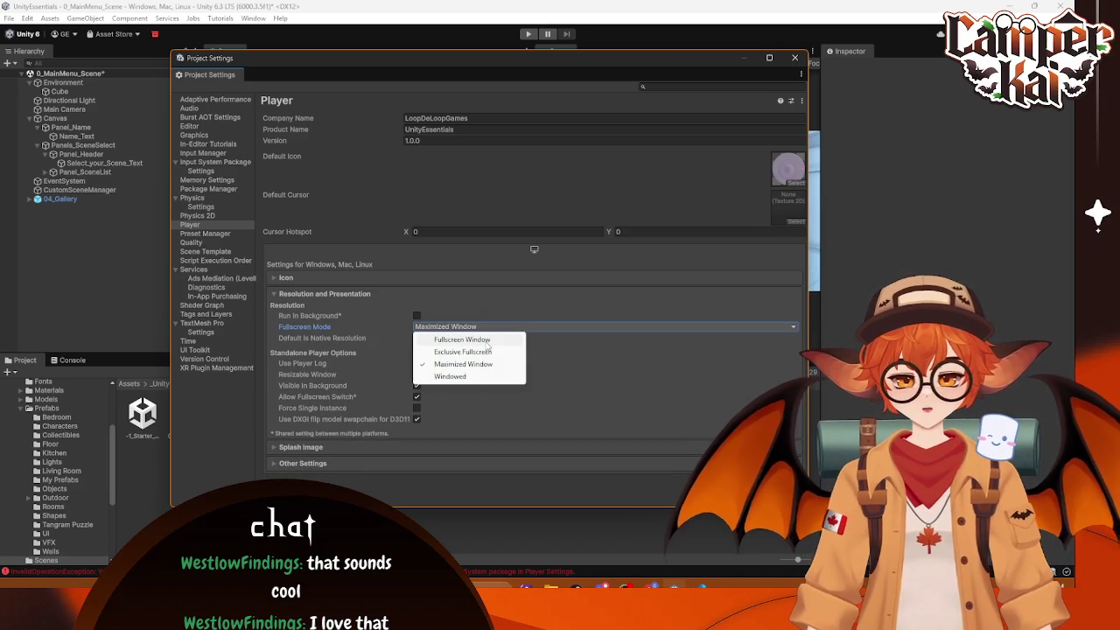
click(490, 339)
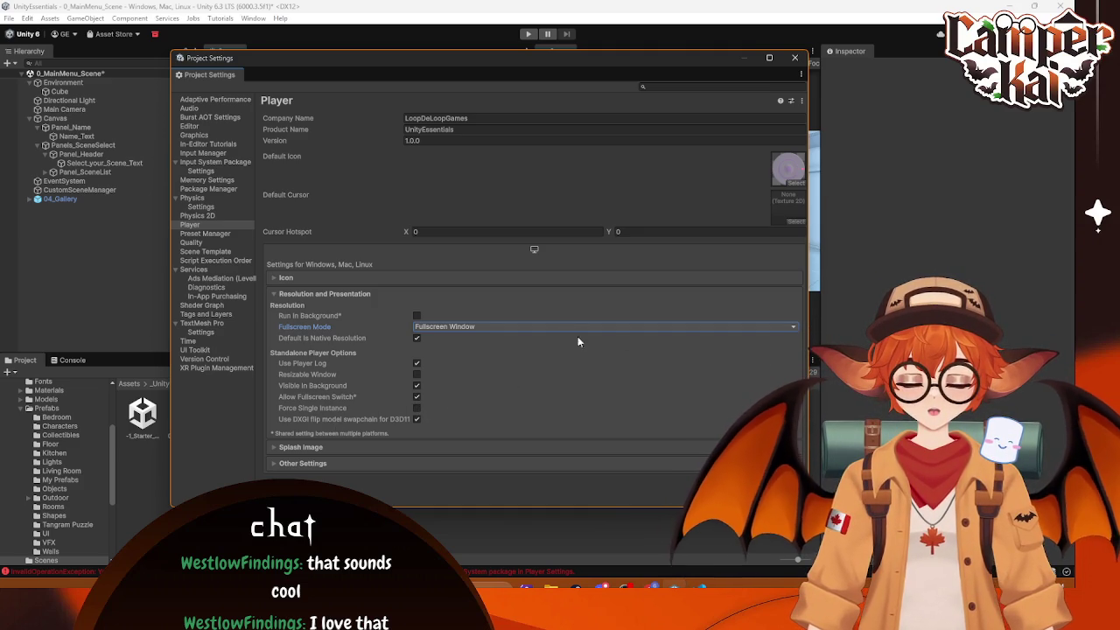
click(543, 327)
click(451, 378)
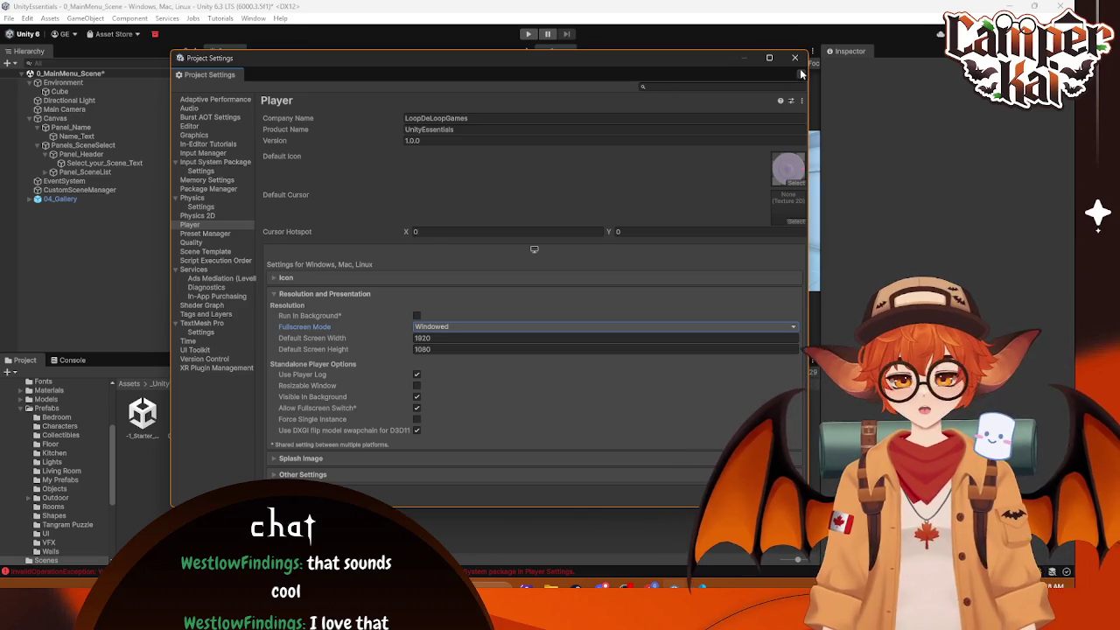
click(794, 58)
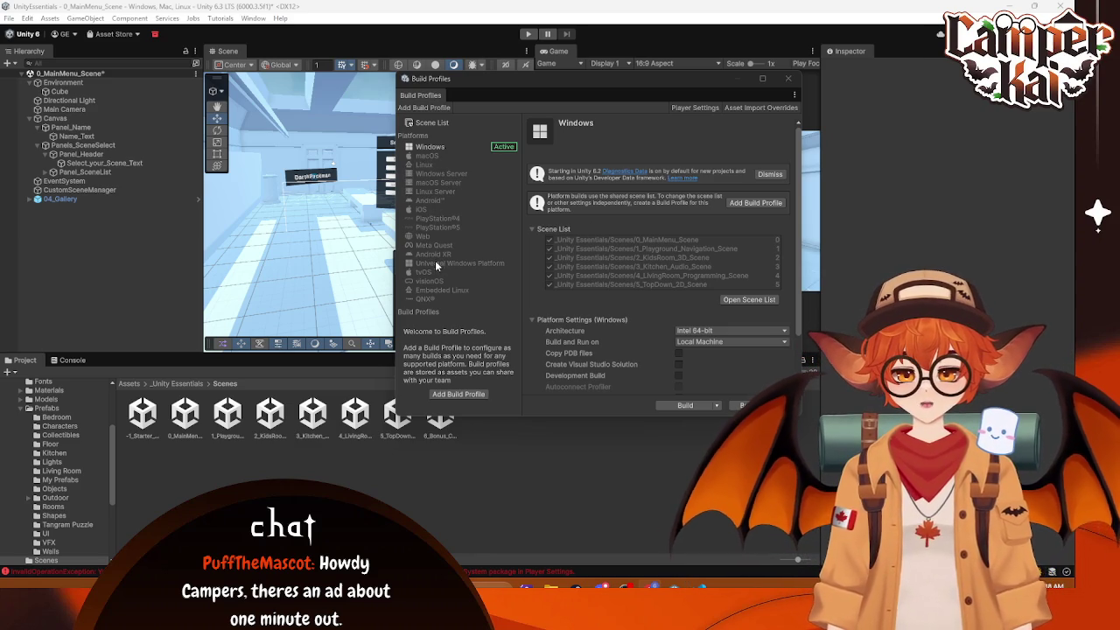
Step: Select the Web platform in Build Profiles and install its missing module via Unity Hub
click(421, 236)
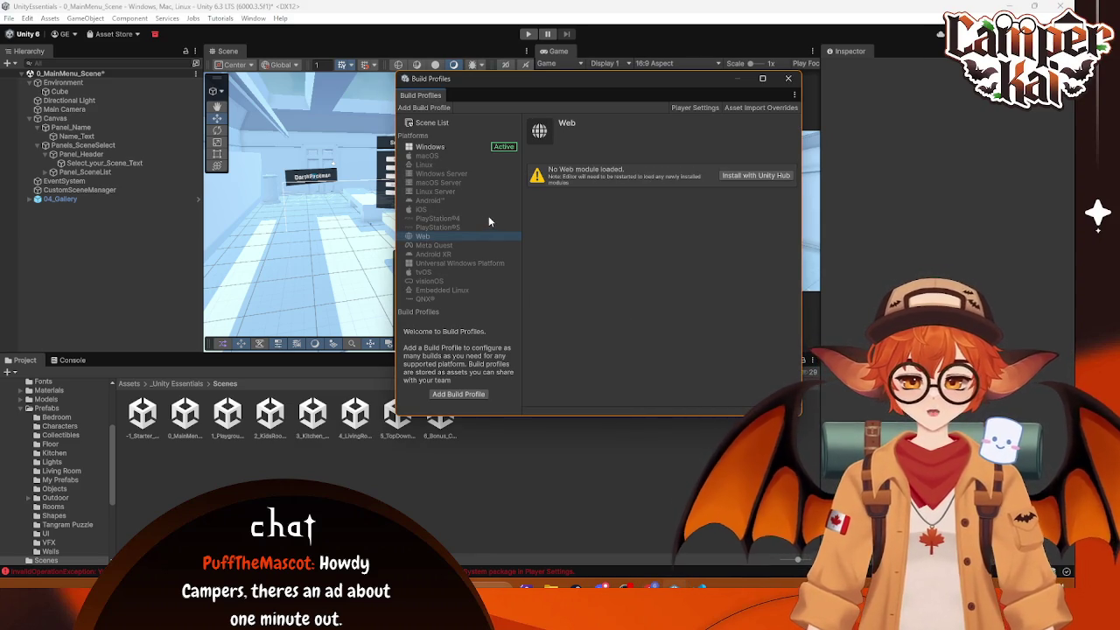
click(742, 175)
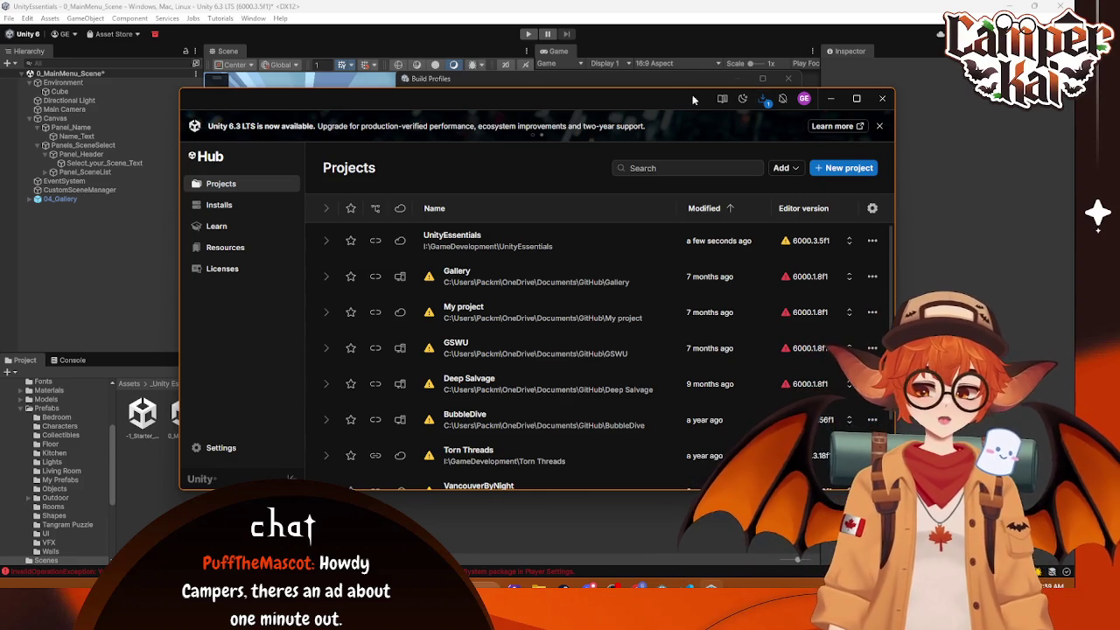
Step: Move the Hub window aside and expand the in-progress Web Build Support download under Downloads
mouse_move(669, 98)
mouse_down()
mouse_move(801, 59)
mouse_move(852, 23)
mouse_move(844, 32)
mouse_up()
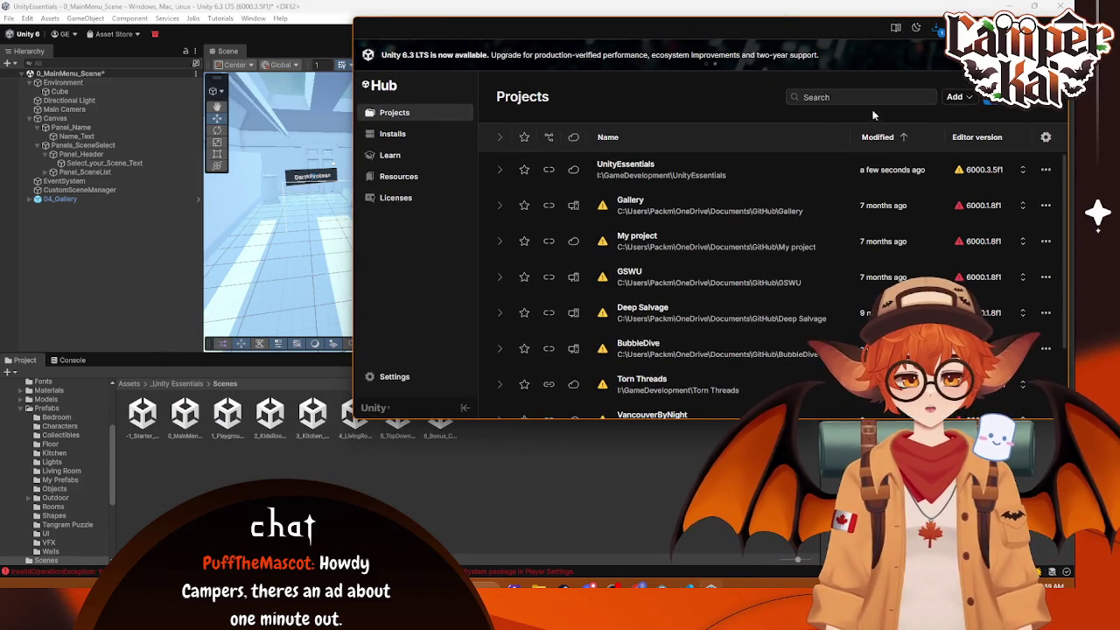
click(936, 28)
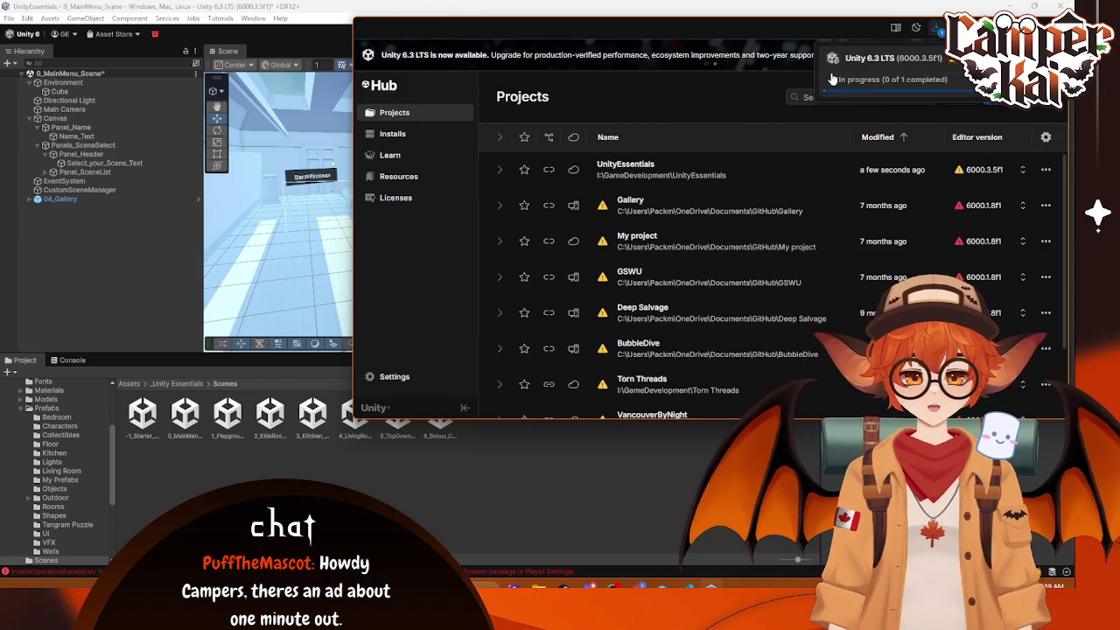
click(879, 79)
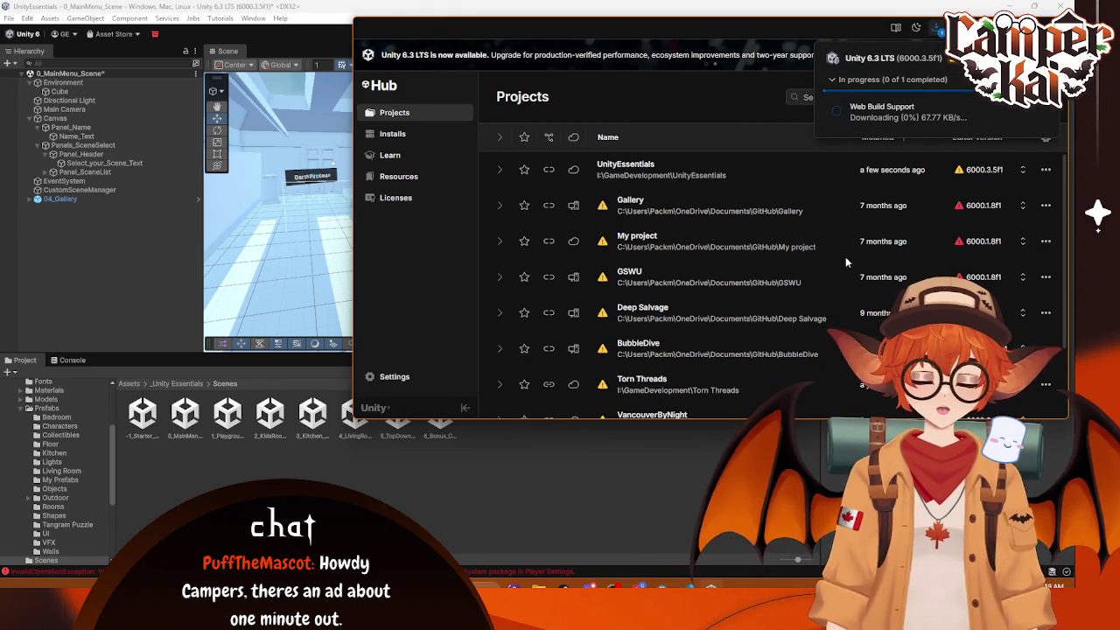
mouse_move(952, 63)
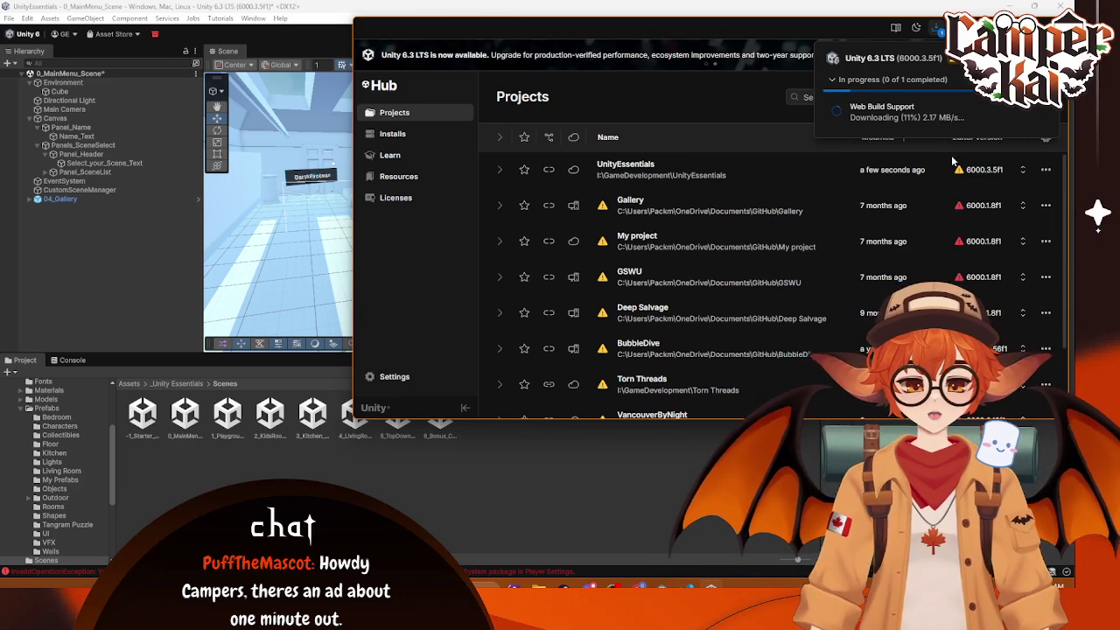
mouse_move(959, 171)
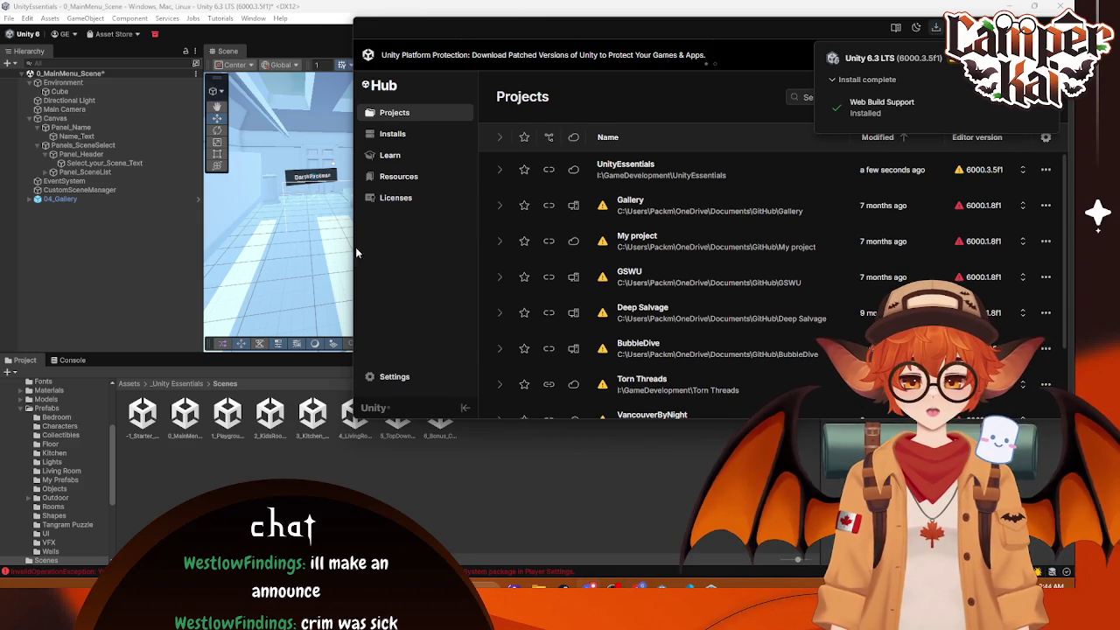
Step: Bring the Unity editor back to the front once Web Build Support has installed
click(630, 458)
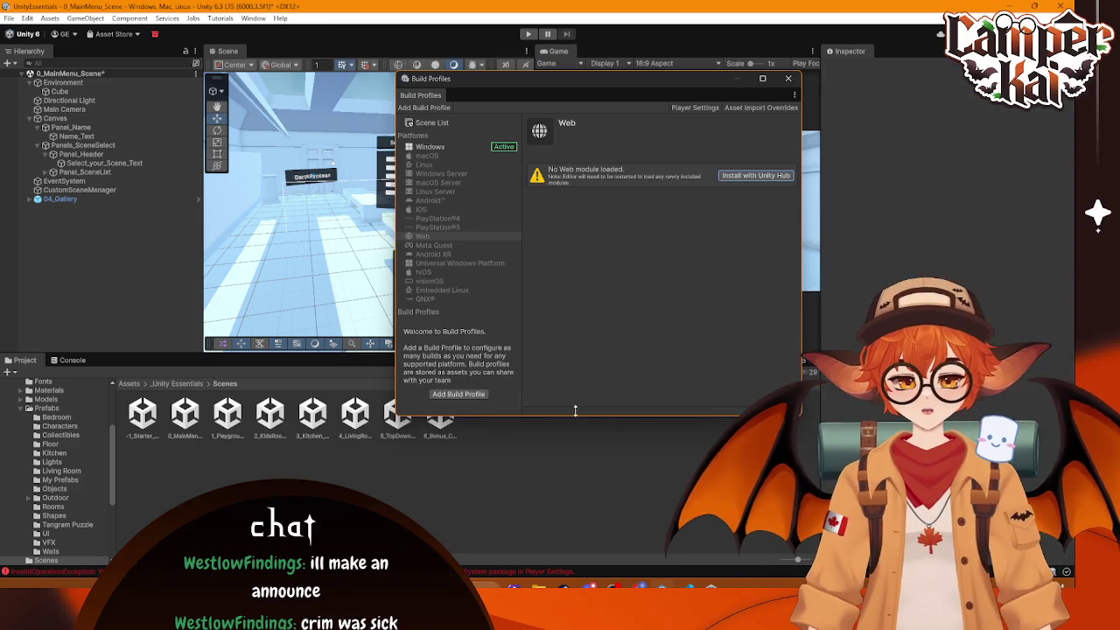
Step: Reopen Build Profiles, request the missing Web module via Unity Hub, and return to the editor
click(787, 78)
key(ctrl+shift+b)
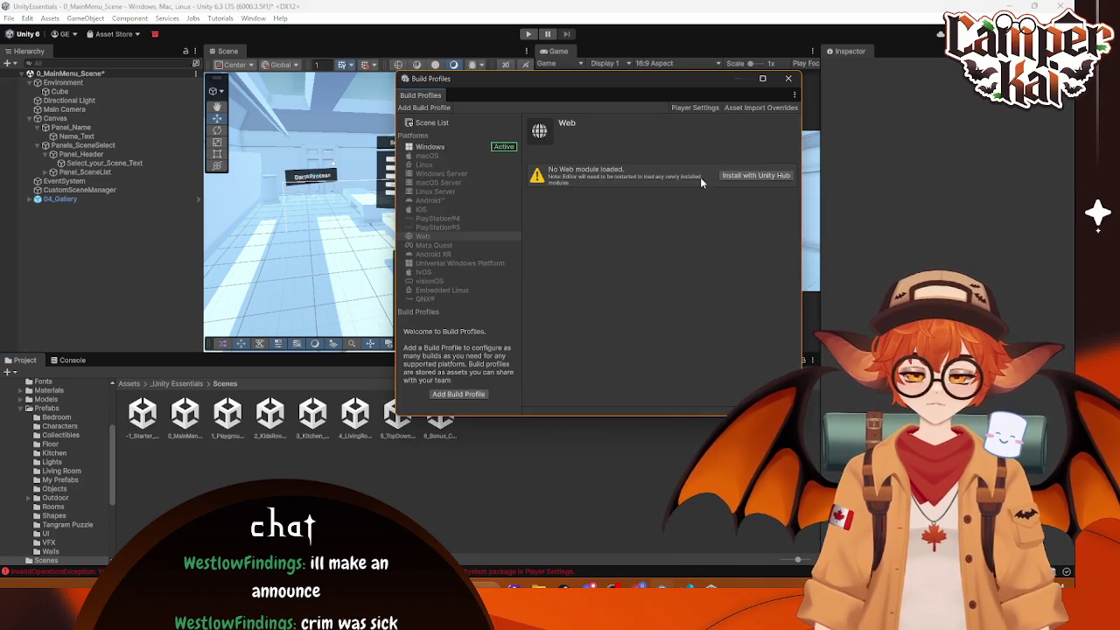
click(432, 246)
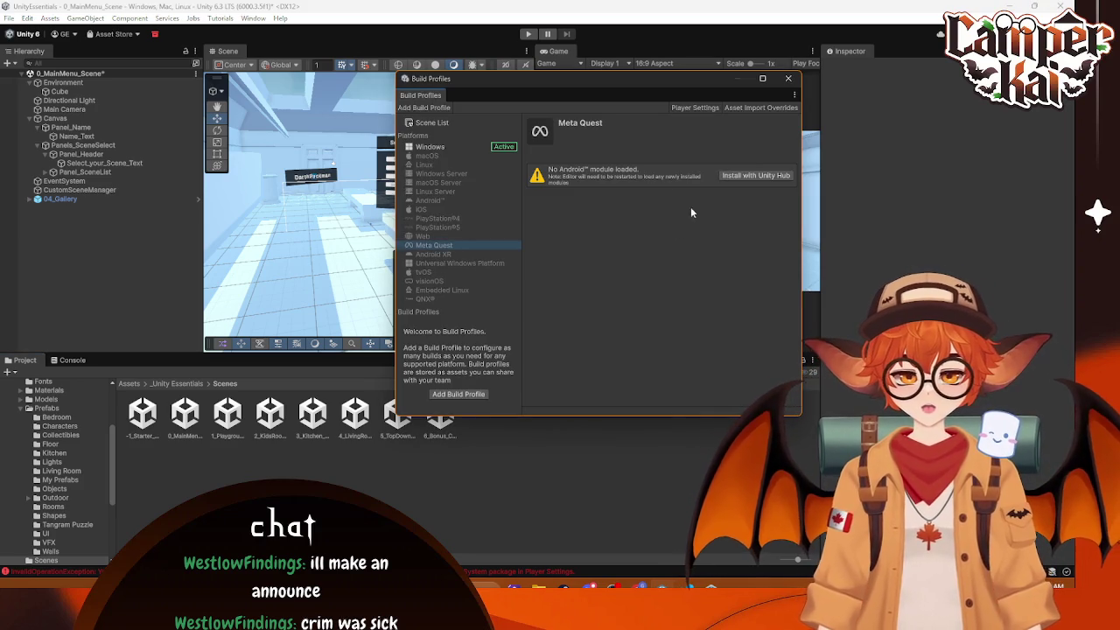
click(750, 177)
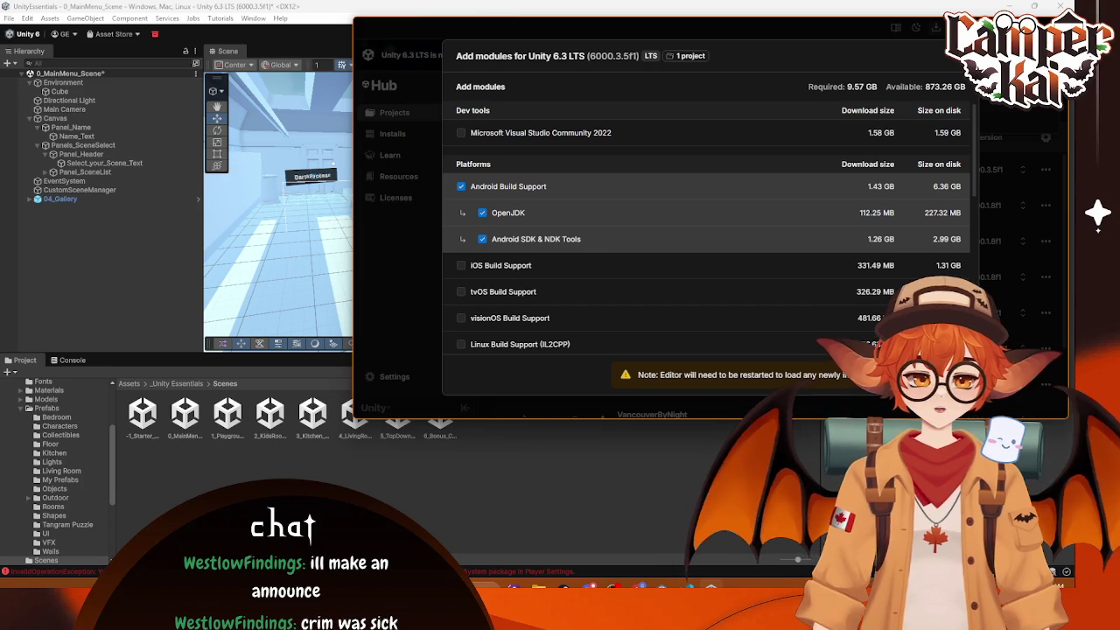
click(935, 27)
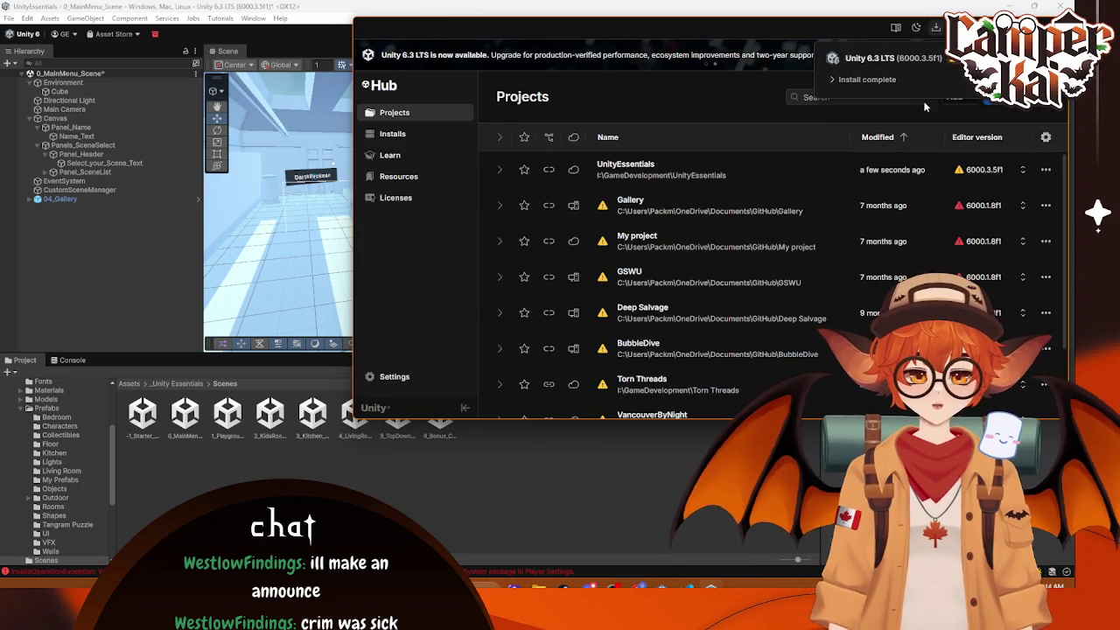
click(1055, 27)
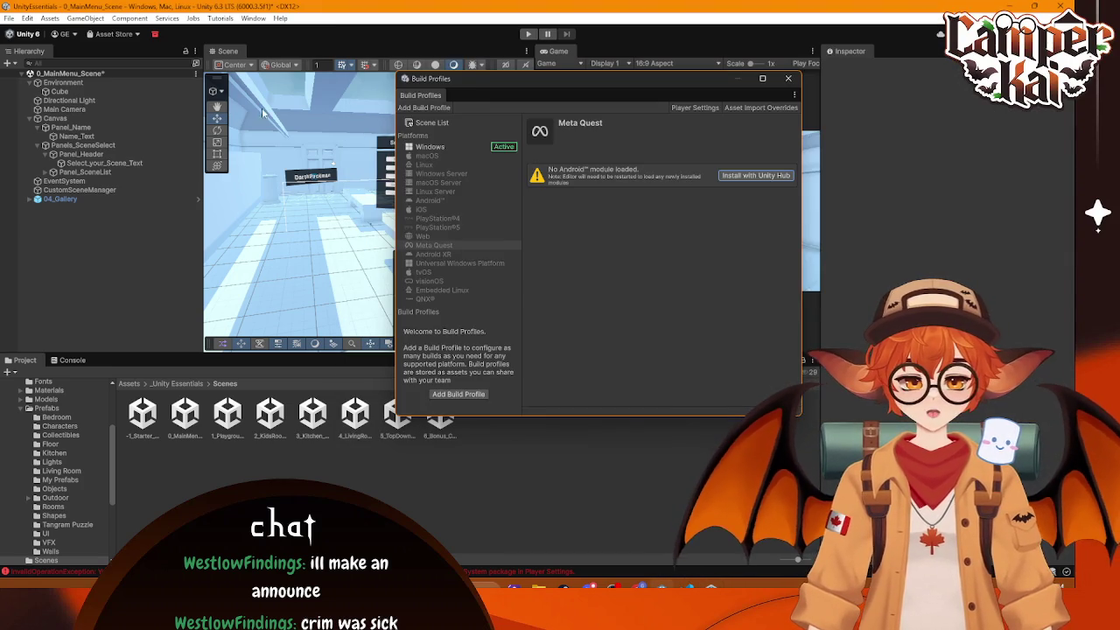
Step: Select Web in Build Profiles, close the window, and save the 0_MainMenu_Scene
click(425, 237)
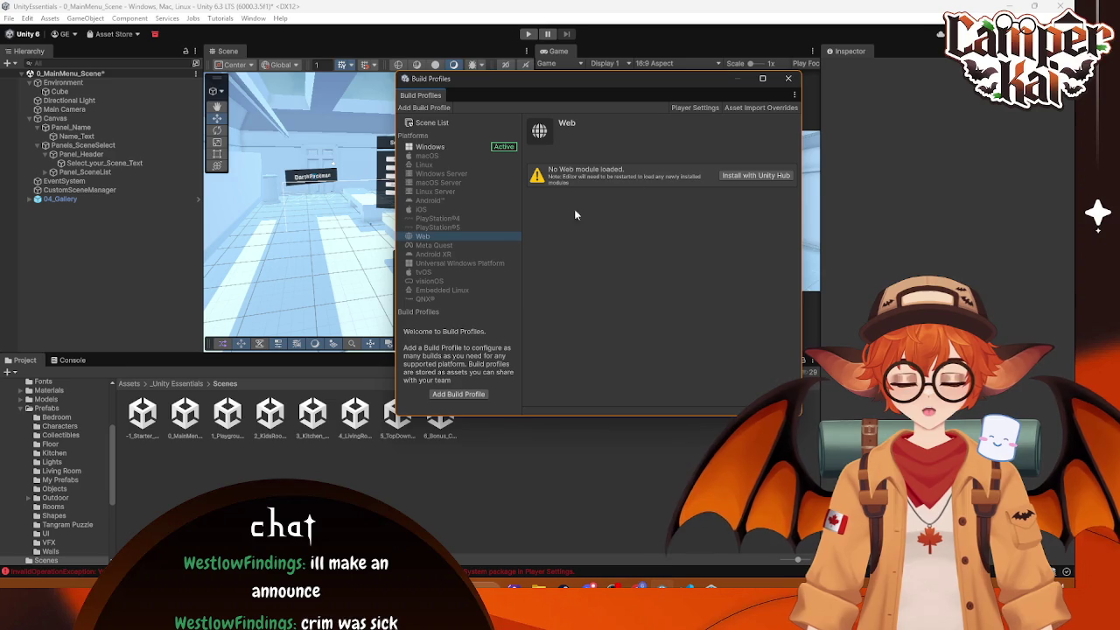
click(787, 79)
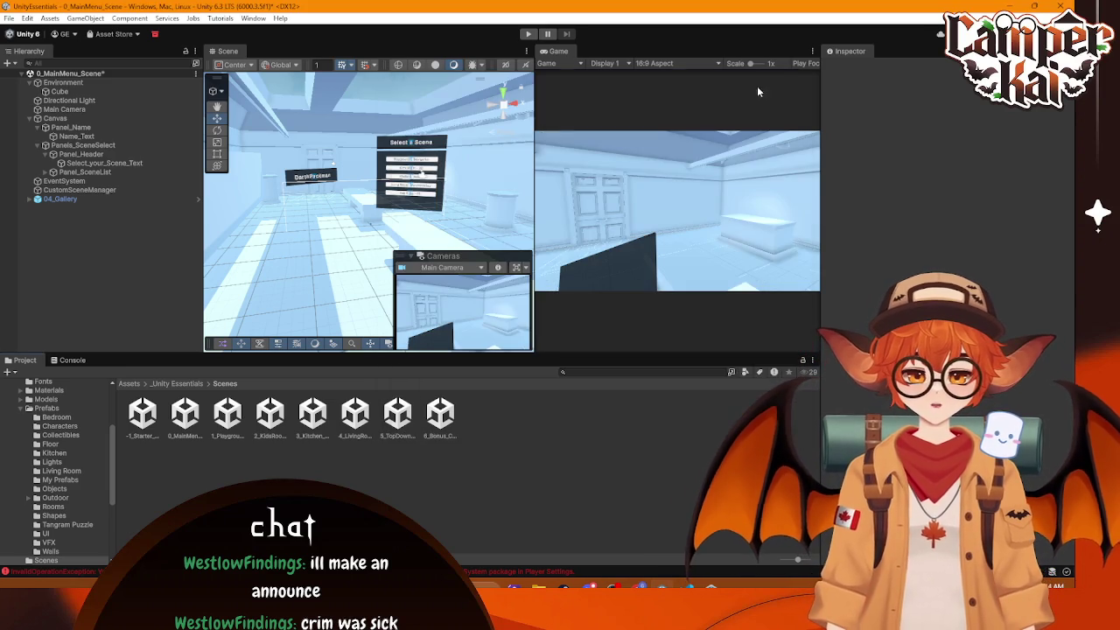
click(9, 17)
click(24, 73)
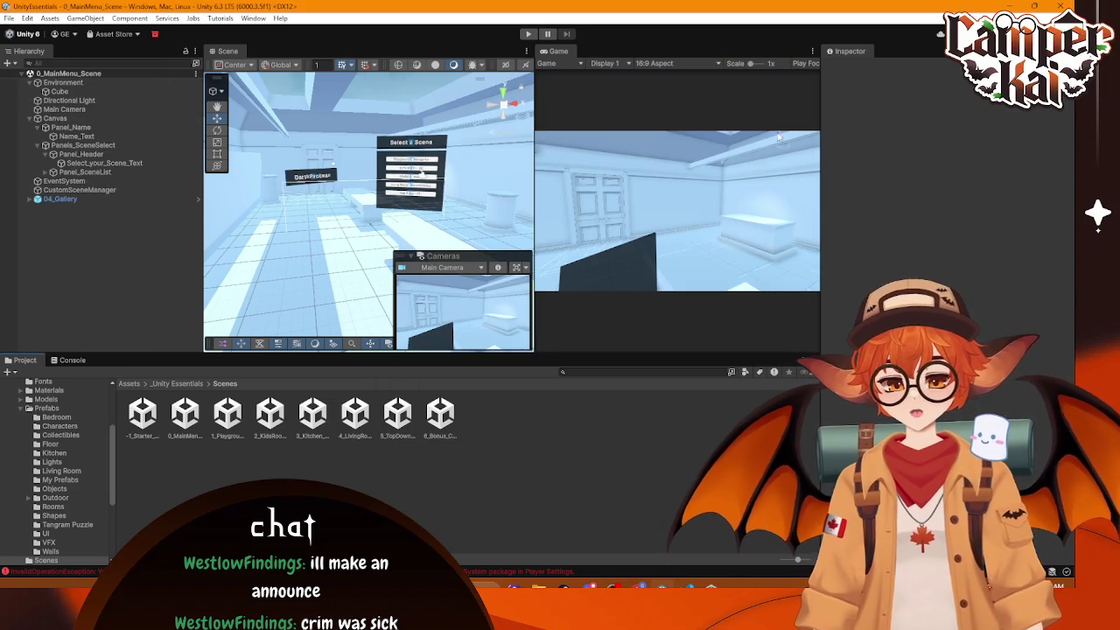
Step: Close the Unity editor and reopen the UnityEssentials project from Unity Hub
click(1062, 6)
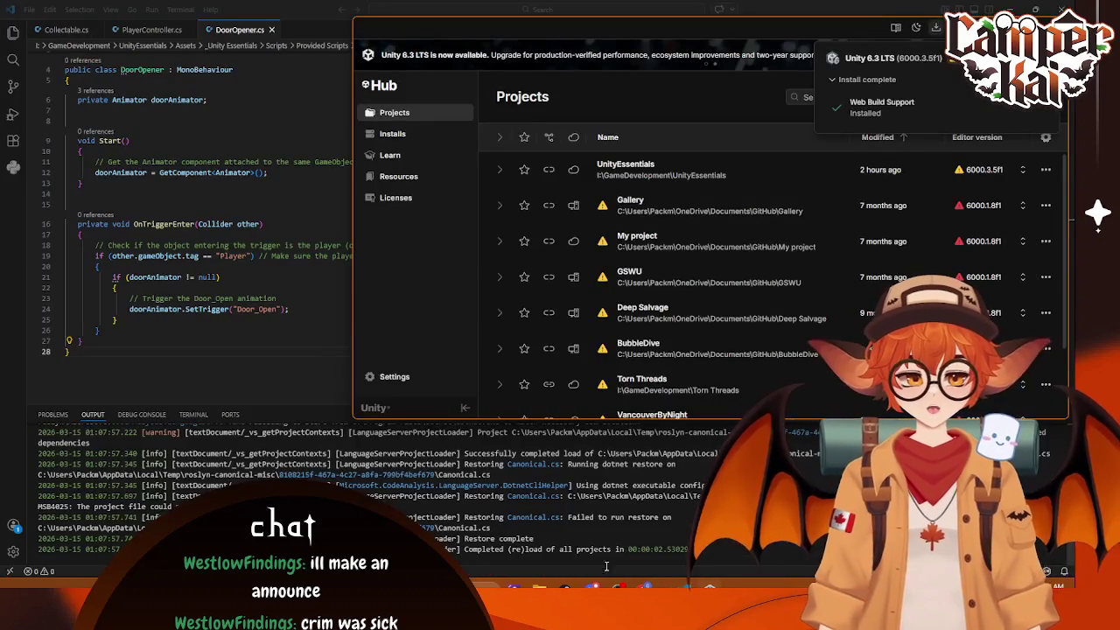
click(661, 168)
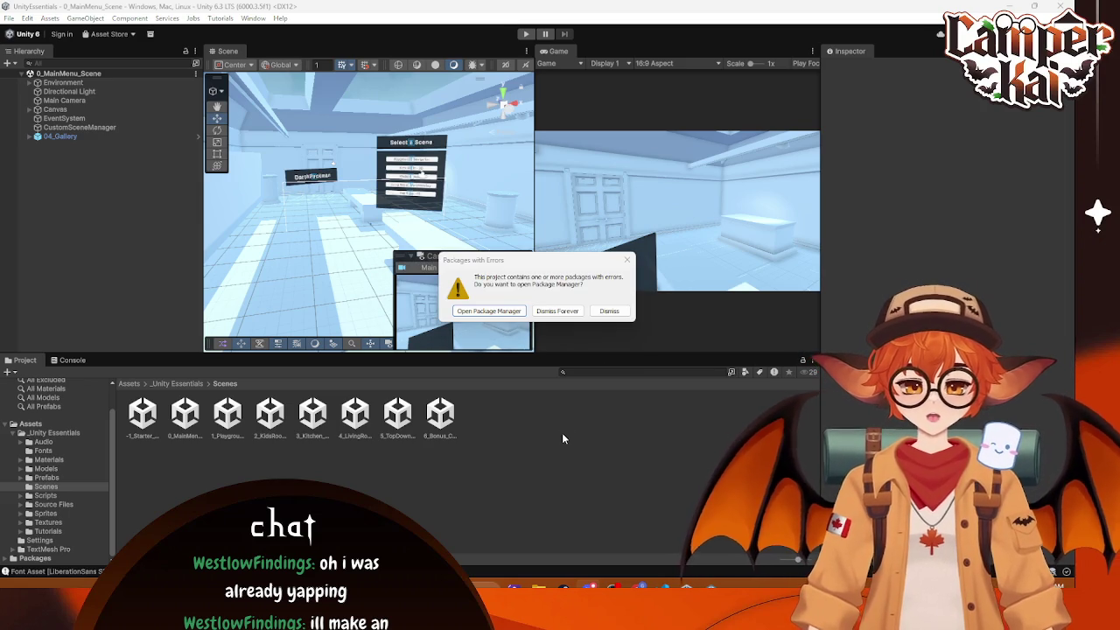
Step: Check the package errors in Package Manager, then open Build Profiles with Web selected
click(514, 313)
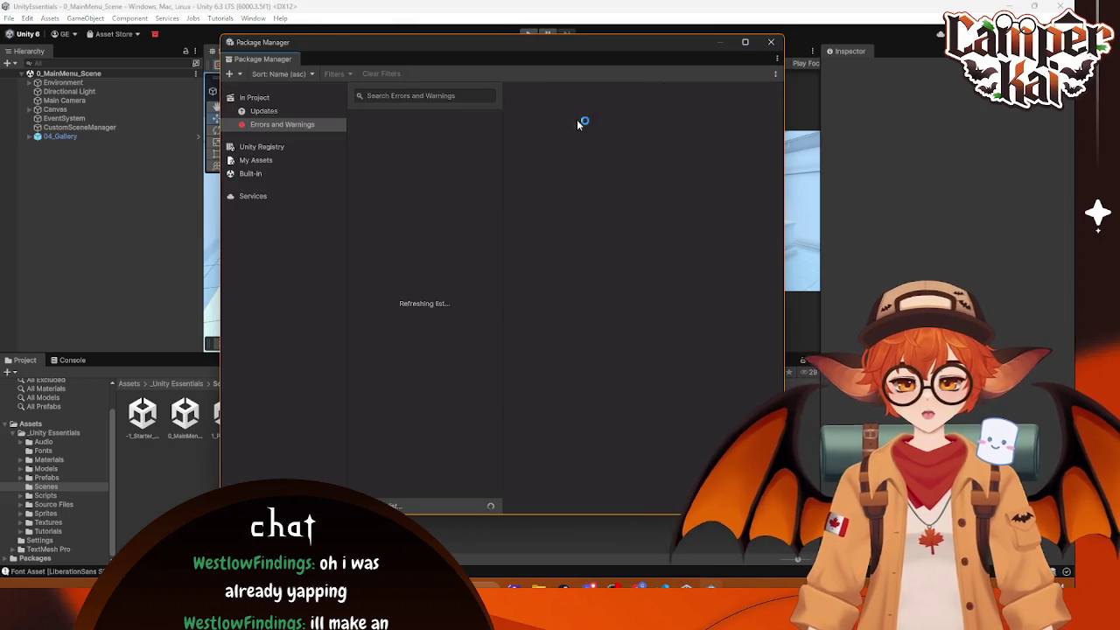
click(768, 42)
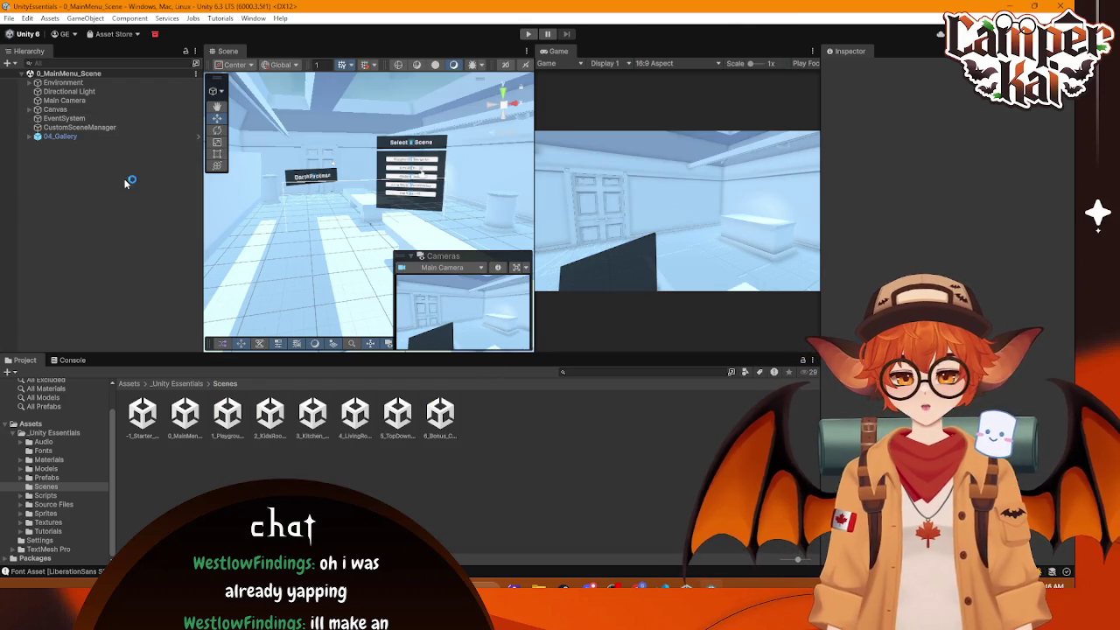
key(ctrl+shift+b)
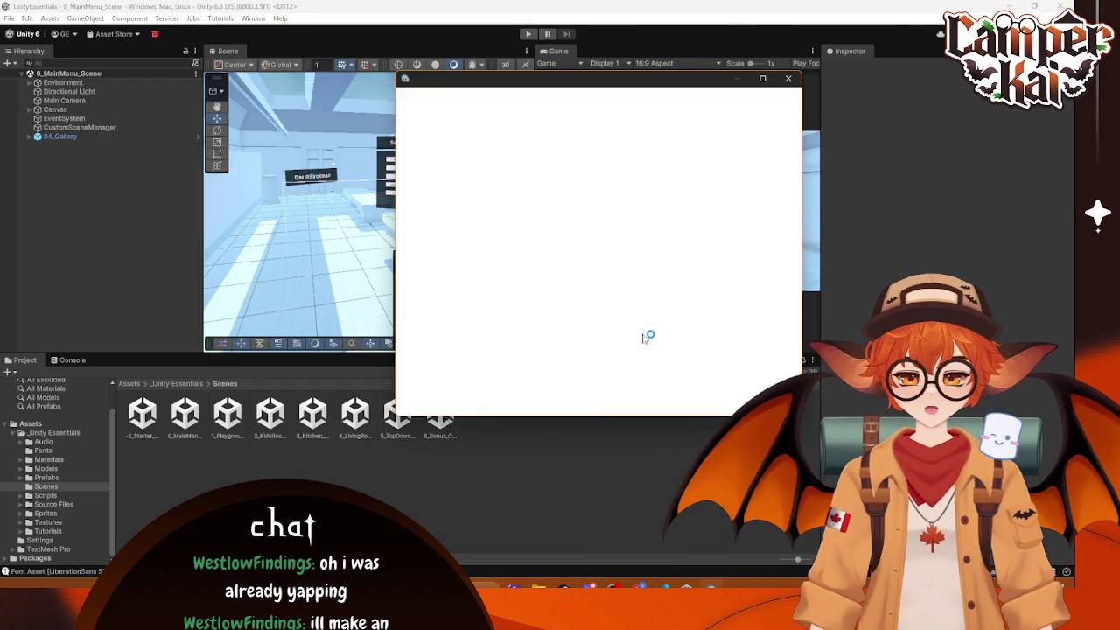
click(422, 156)
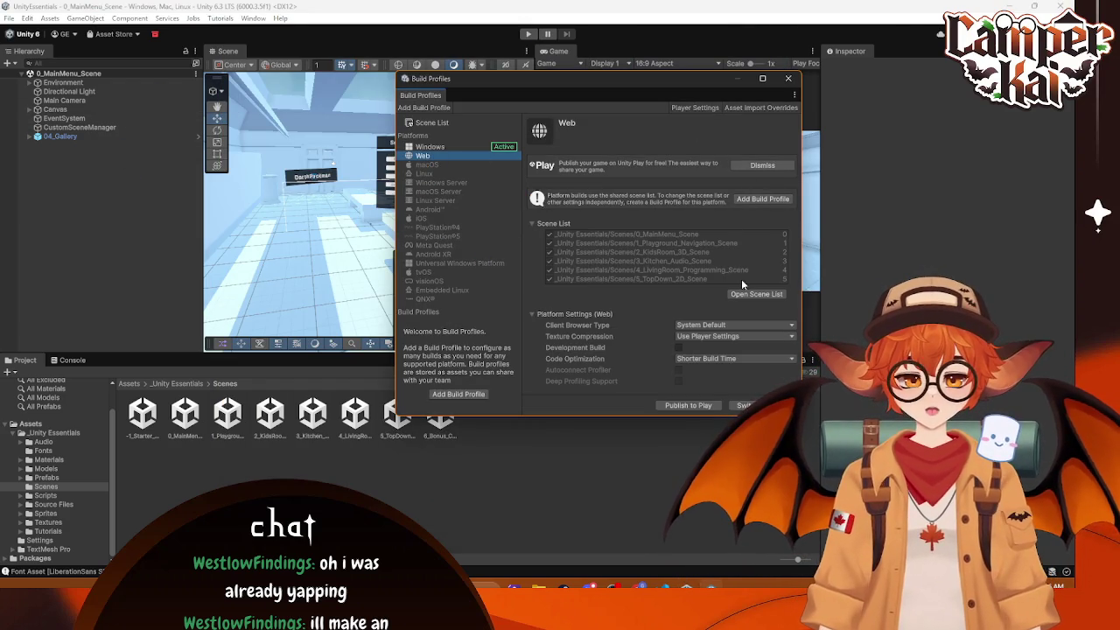
click(744, 405)
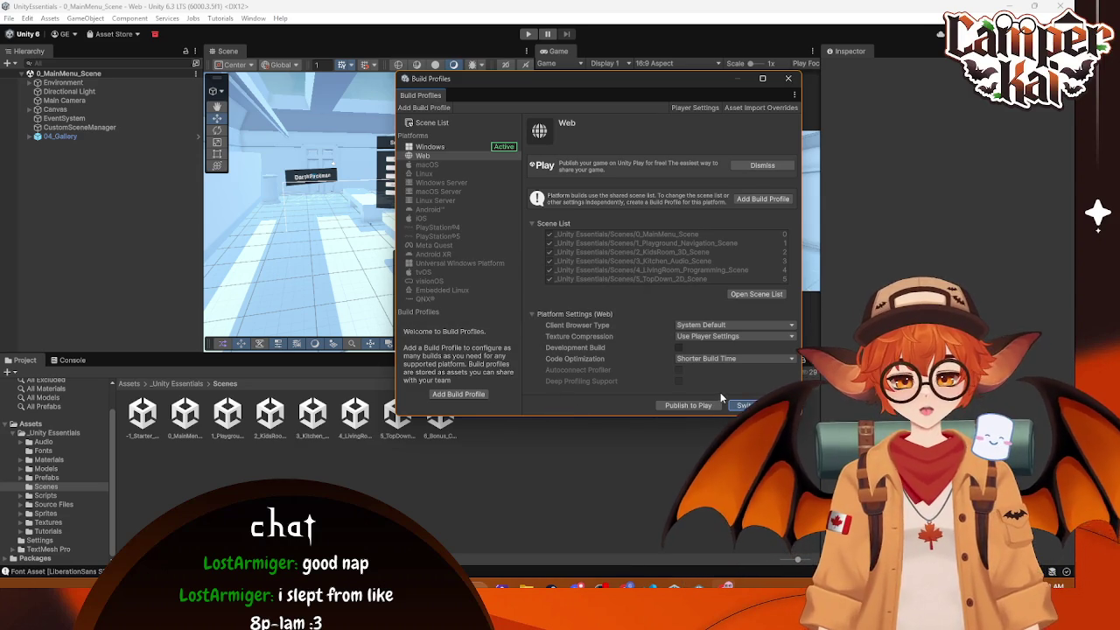
Step: Switch the project's active build platform to Web and let scripts recompile
click(742, 405)
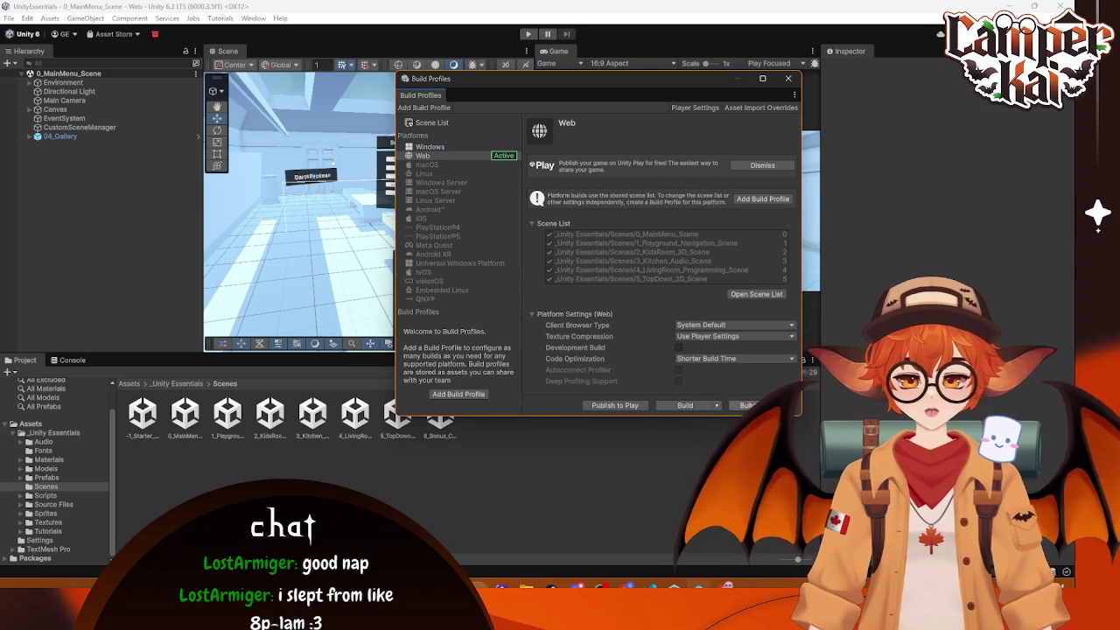
Step: Show the extra build options for the Web build profile
click(713, 406)
Step: Build for Web into a new WebBuilds folder inside the UnityEssentials project directory
click(693, 406)
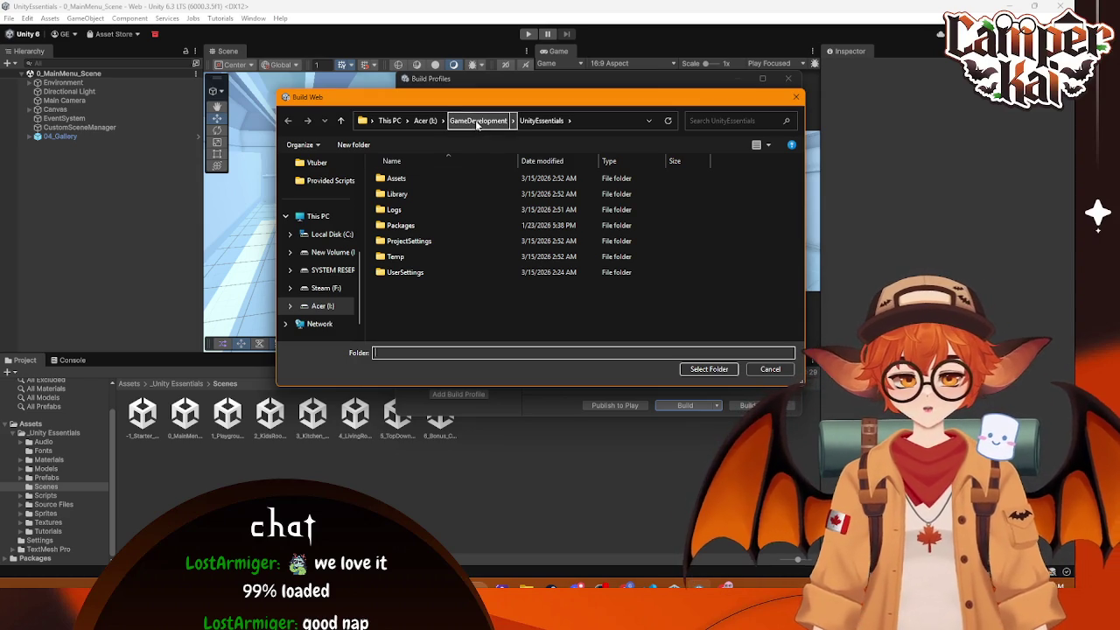
right_click(410, 302)
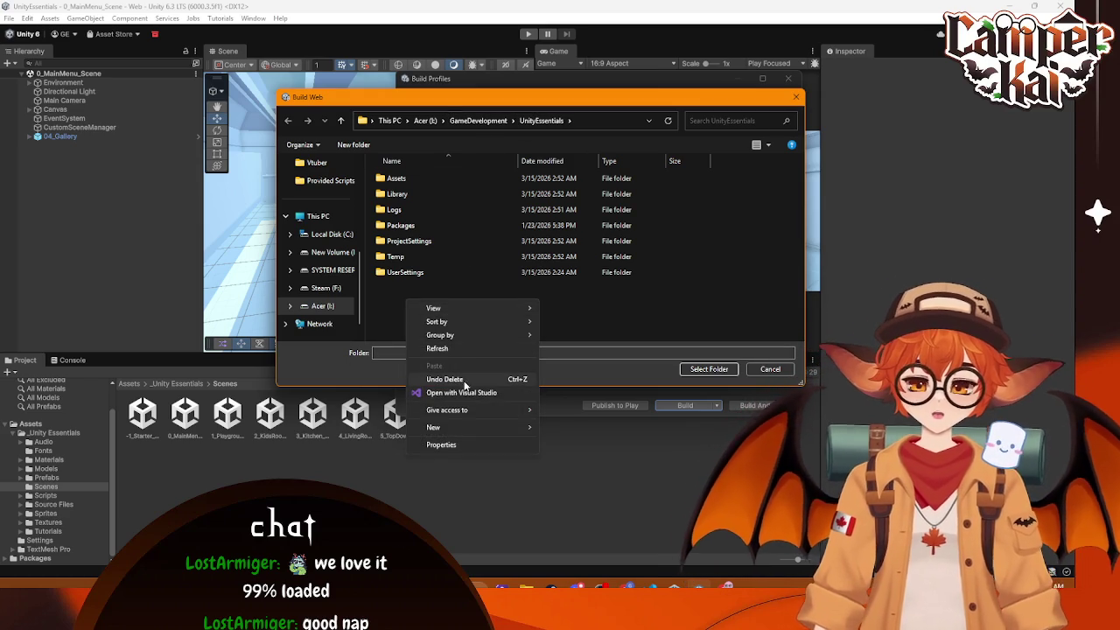
mouse_move(520, 426)
click(567, 431)
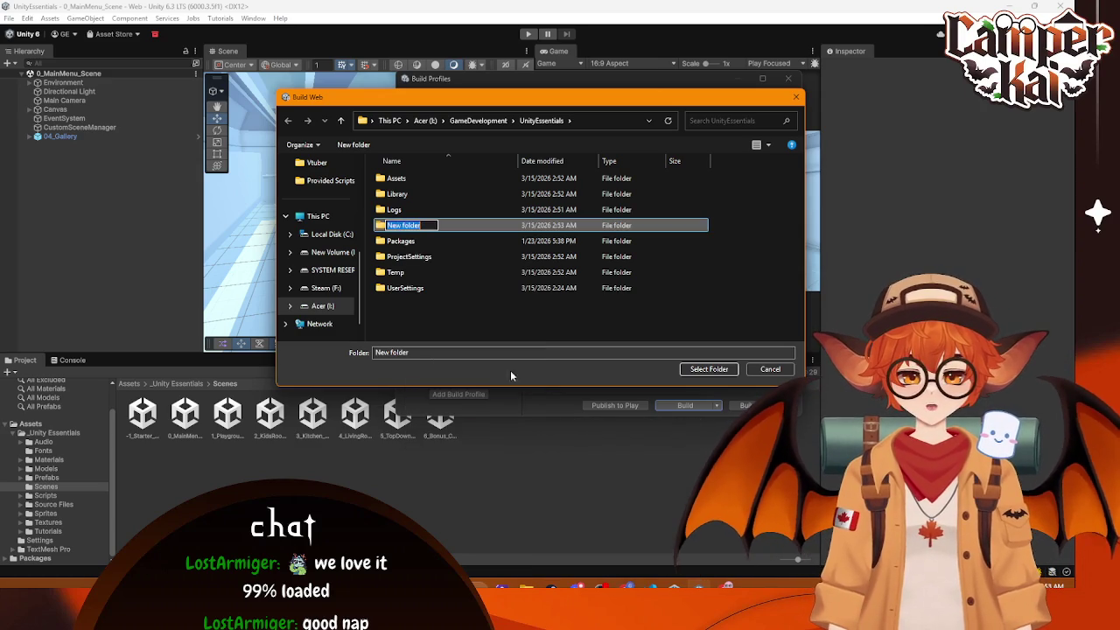
text(WebBuilds)
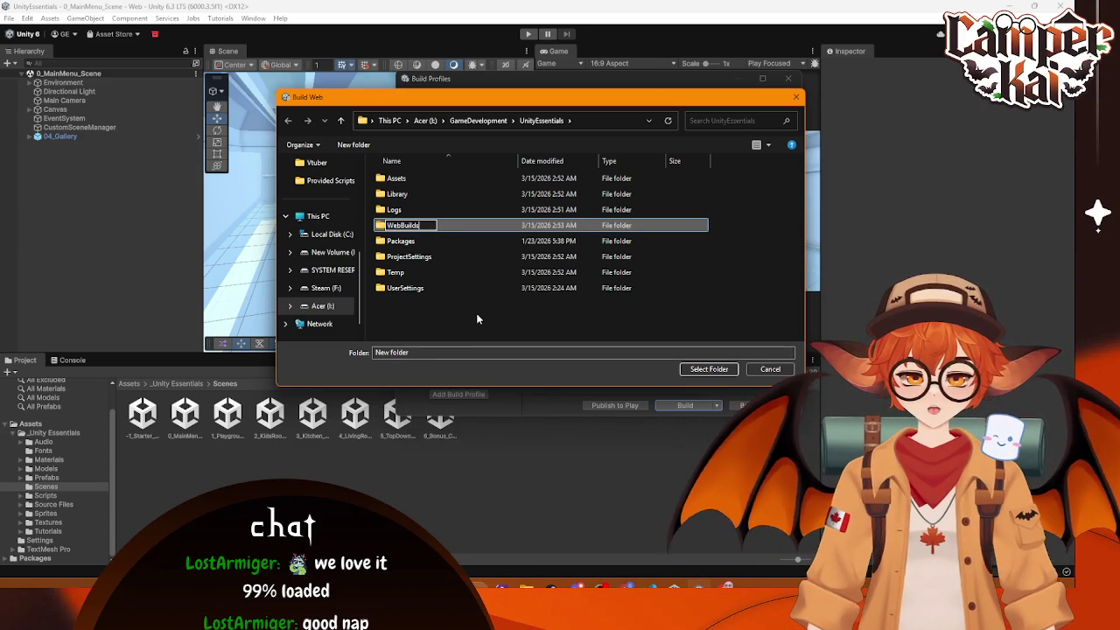
key(Return)
double_click(428, 288)
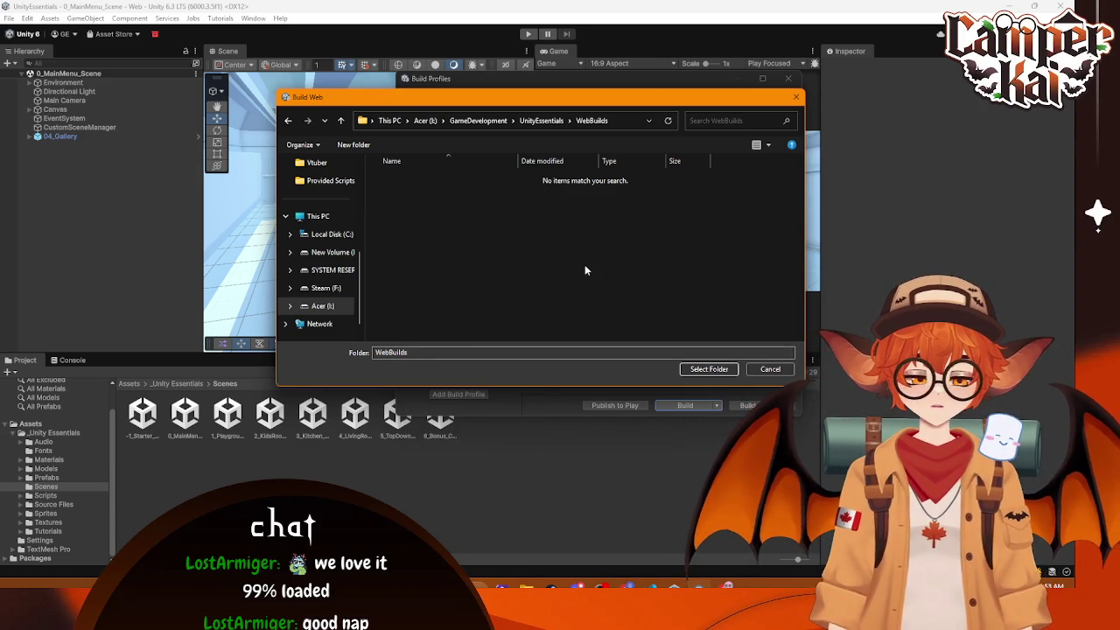
click(708, 369)
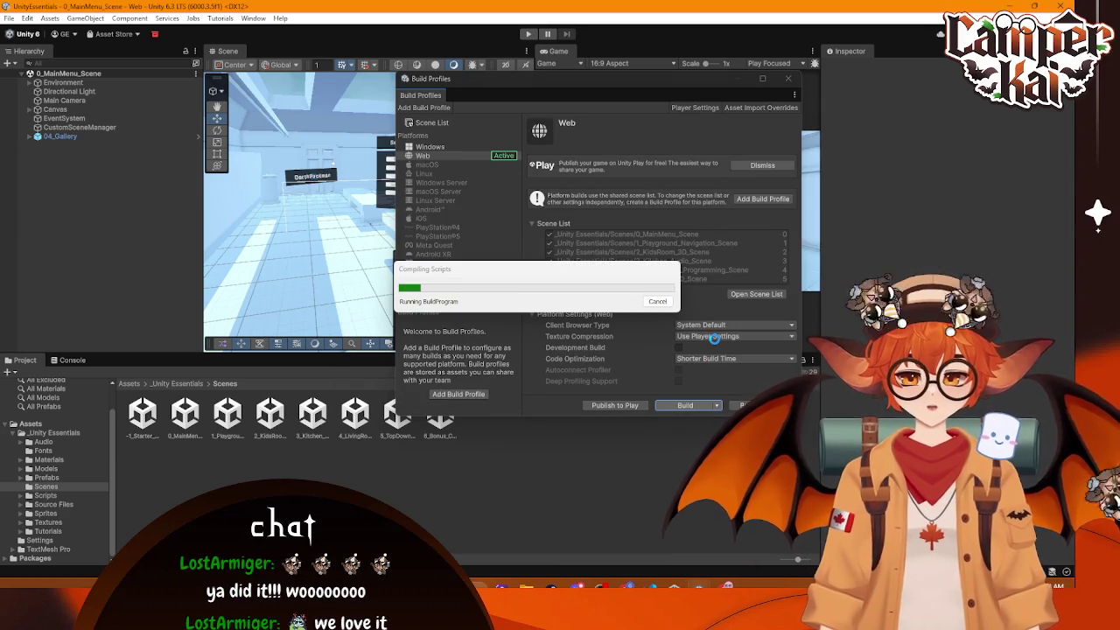